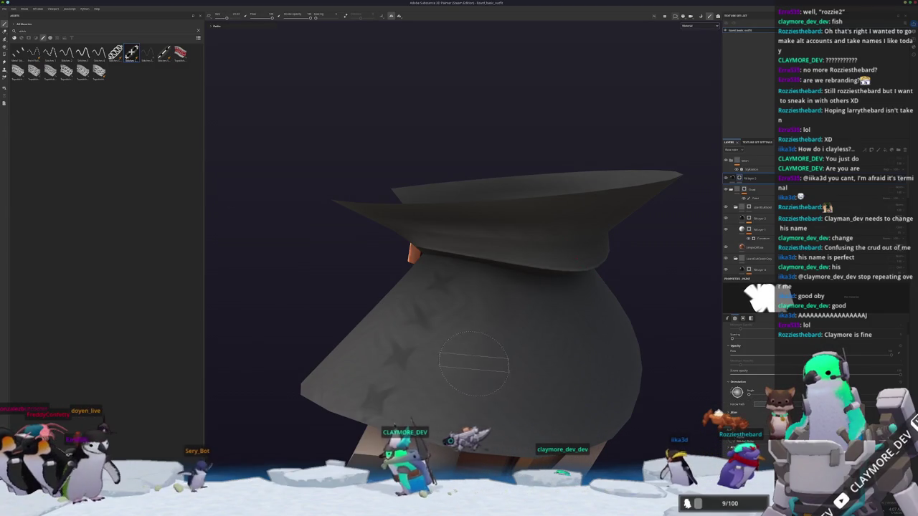
Drag a fill layer to a new spot near the folder group in the hat's layer stack.
mouse_move(460, 375)
alt+mouse_down()
mouse_move(452, 310)
mouse_move(460, 373)
alt+mouse_up()
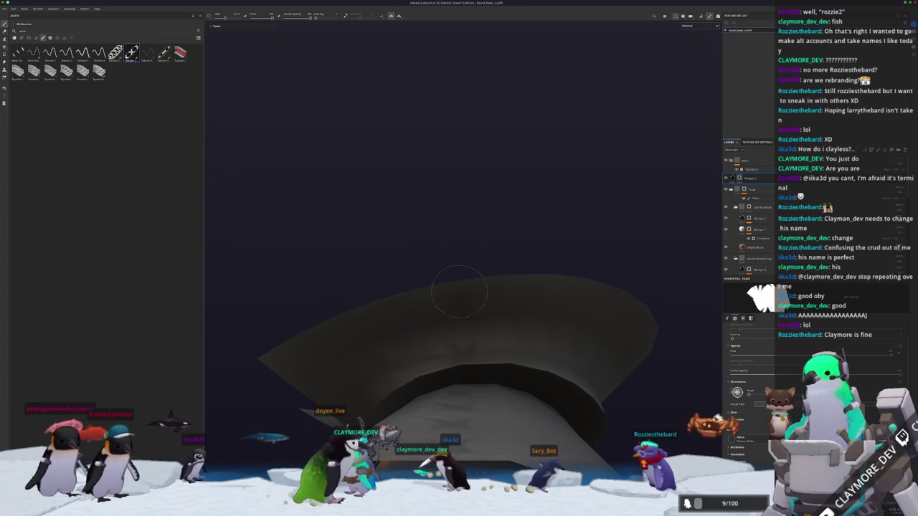
alt+drag(449, 247, 528, 268)
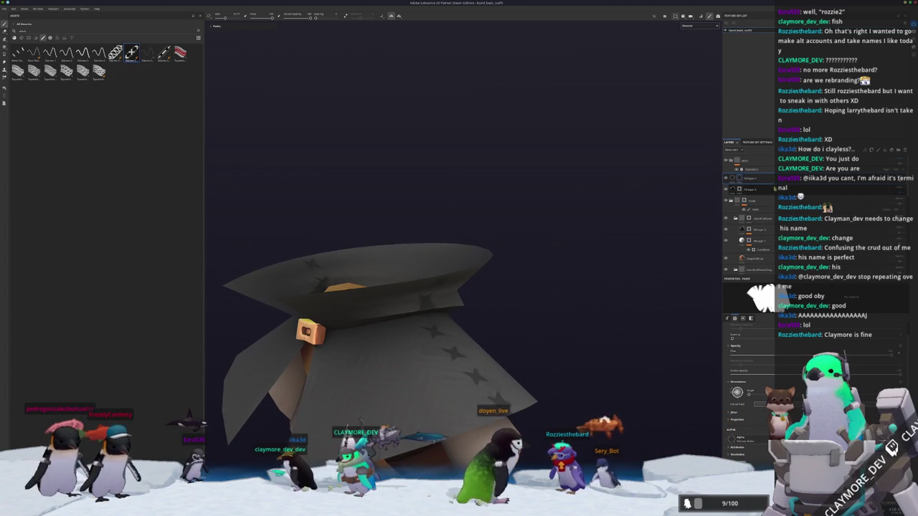
mouse_move(617, 244)
alt+mouse_down()
mouse_move(532, 179)
mouse_move(495, 188)
alt+mouse_up()
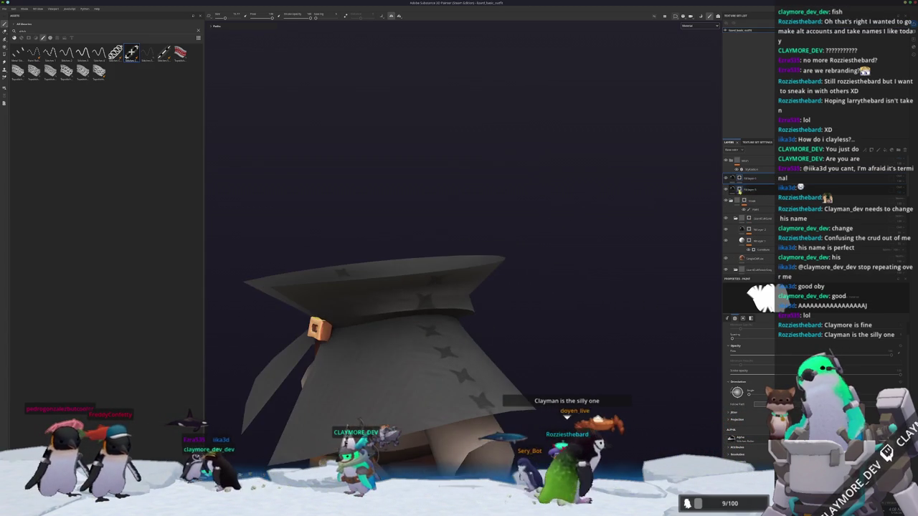
click(897, 190)
mouse_move(897, 189)
mouse_down()
mouse_move(757, 216)
mouse_move(762, 201)
mouse_up()
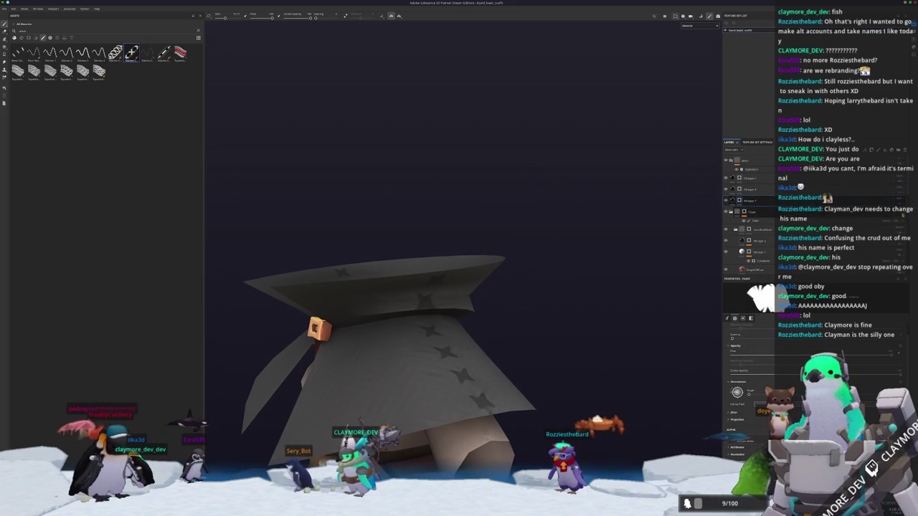
Scroll the panel and clear the previous brush search.
scroll(750, 445, down, 2)
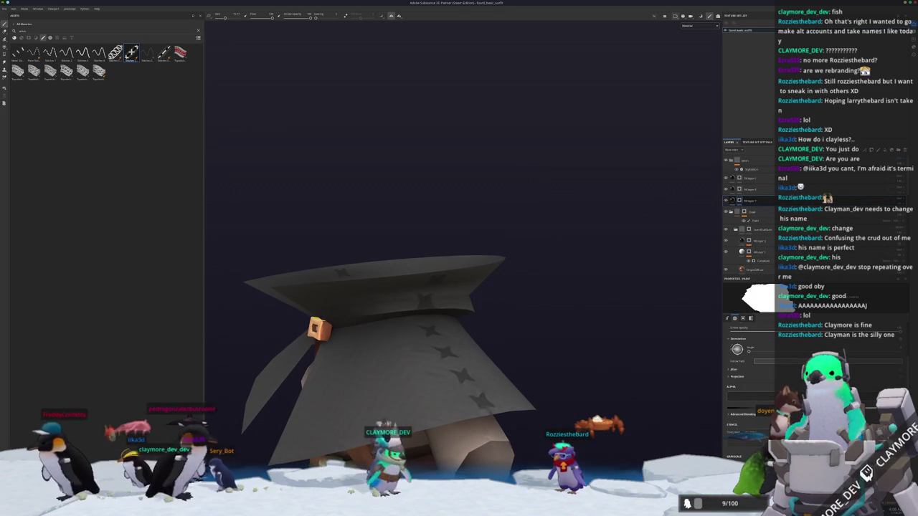
scroll(750, 430, down, 2)
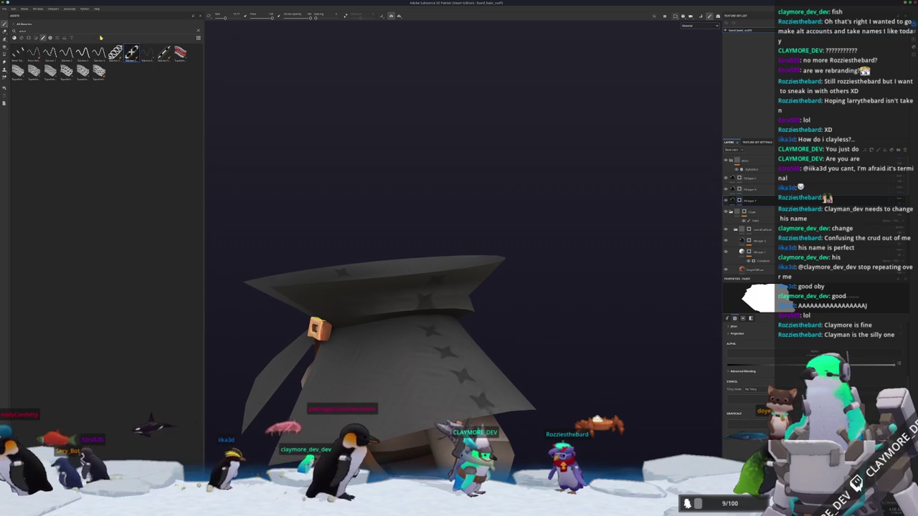
key(BackSpace)
Search the assets for 'soft' and select the Basic Soft brush.
text(soft)
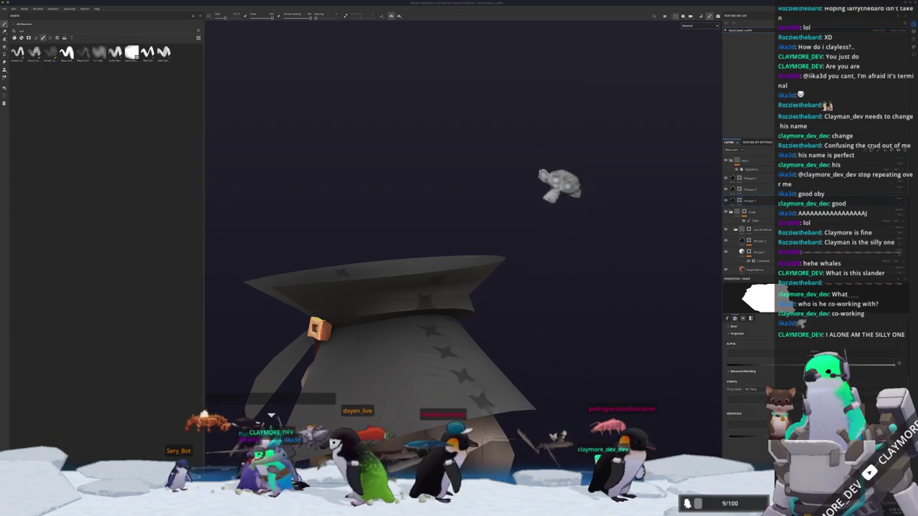
mouse_move(512, 290)
alt+mouse_down()
mouse_move(474, 357)
mouse_move(459, 330)
alt+mouse_up()
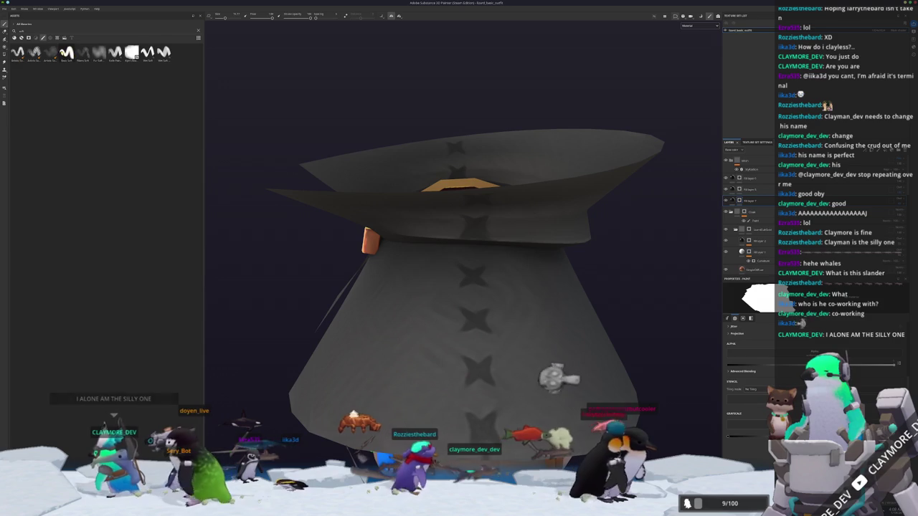
click(66, 53)
Paint a straight soft dark line down the hat's stitched front seam.
alt+drag(500, 398, 499, 359)
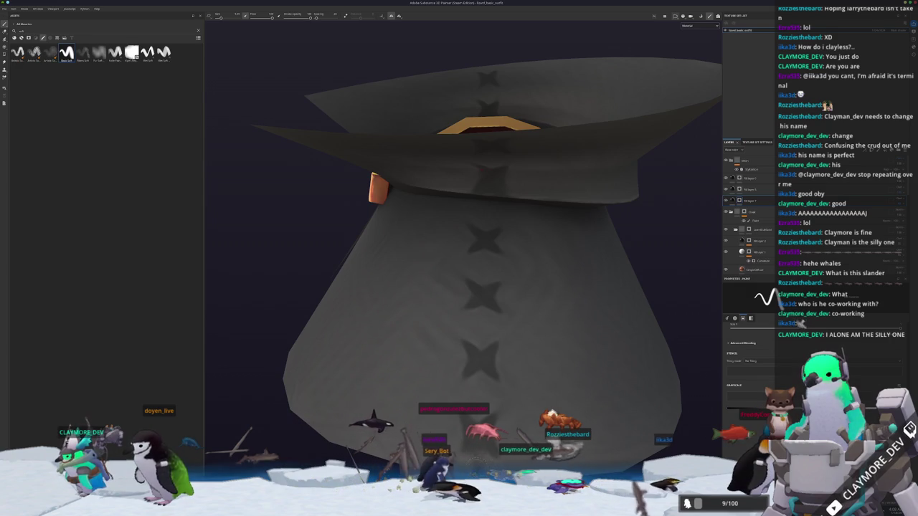
key(shift)
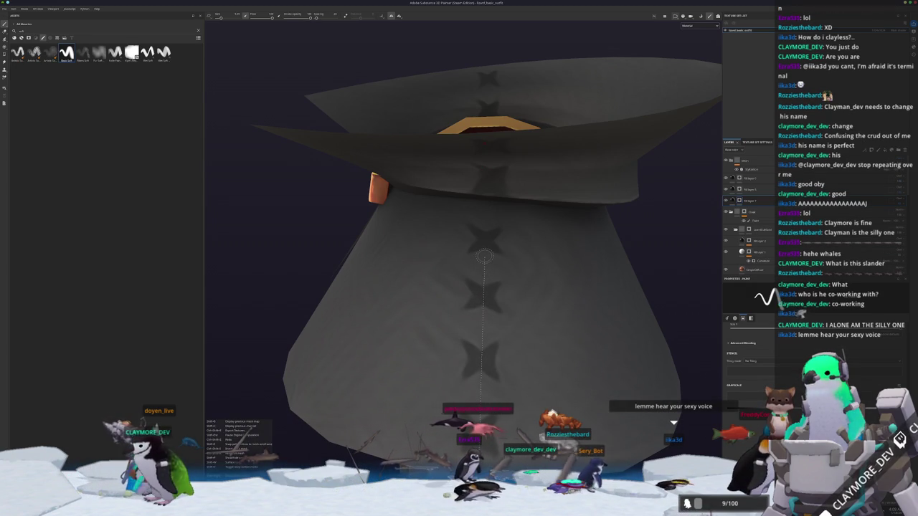
shift+click(484, 255)
alt+drag(484, 255, 485, 238)
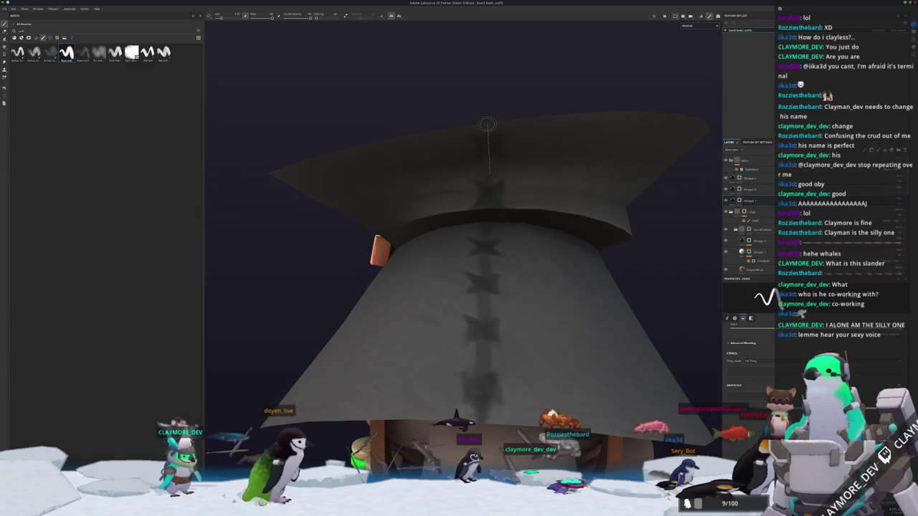
mouse_move(489, 176)
alt+mouse_down()
mouse_move(475, 146)
mouse_move(599, 234)
mouse_move(727, 191)
alt+mouse_up()
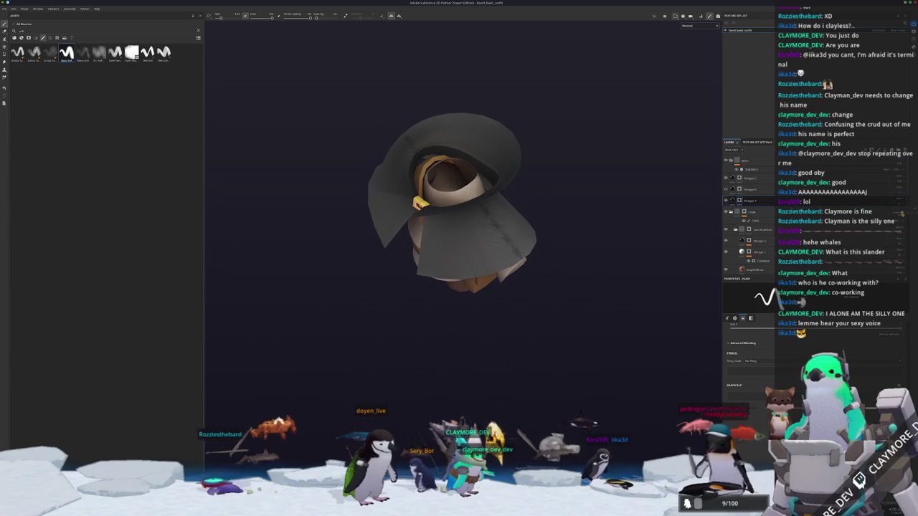
Export the hat's base colour and roughness textures, then switch to Blender.
alt+drag(727, 191, 732, 191)
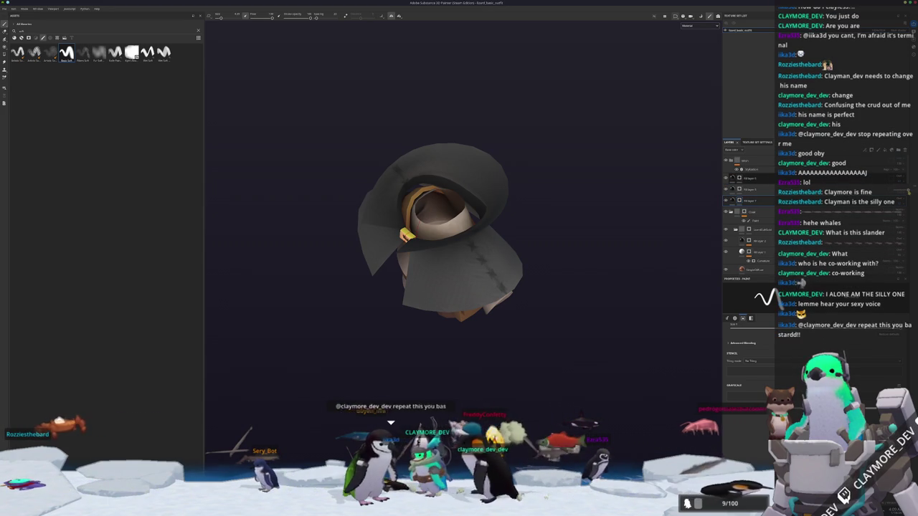
alt+drag(628, 274, 619, 258)
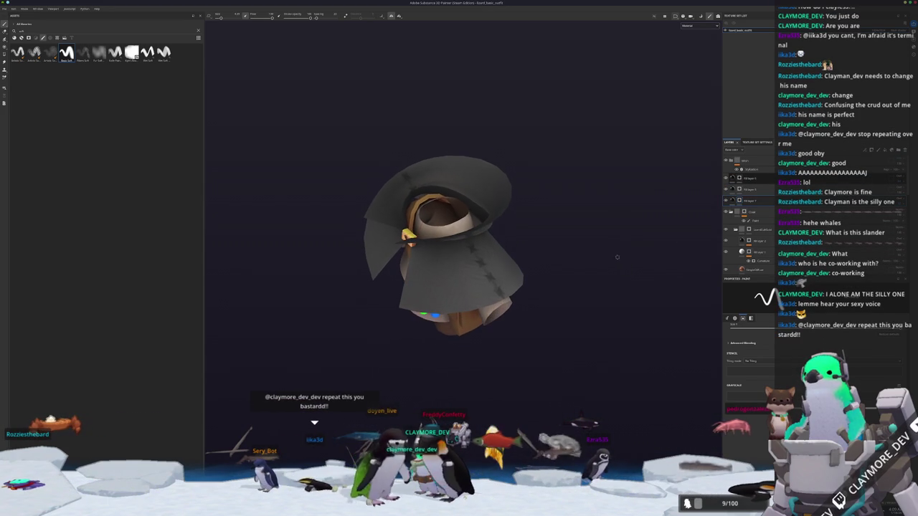
alt+right_drag(616, 255, 625, 269)
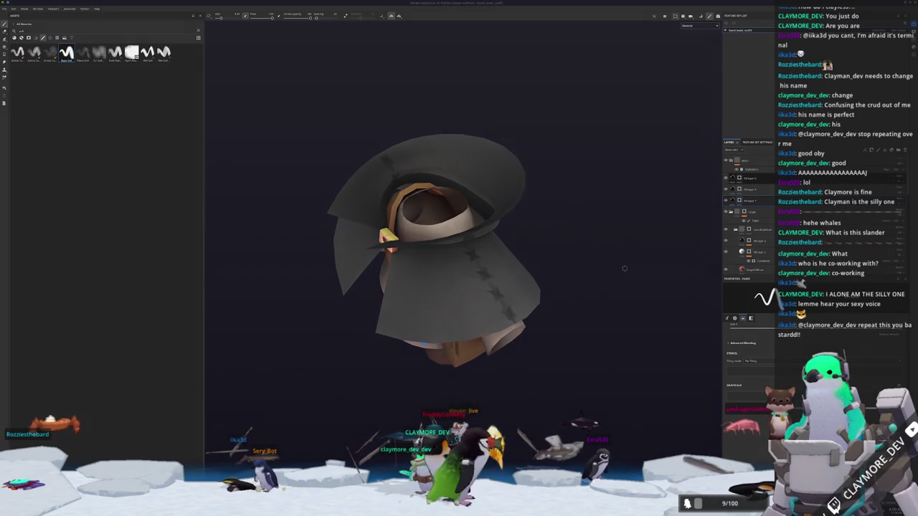
key(ctrl+shift+e)
click(571, 330)
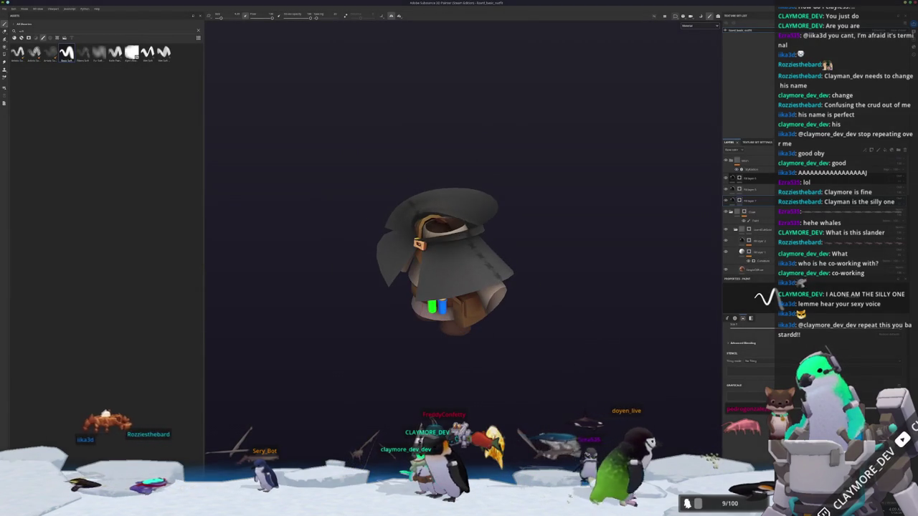
key(alt+Tab)
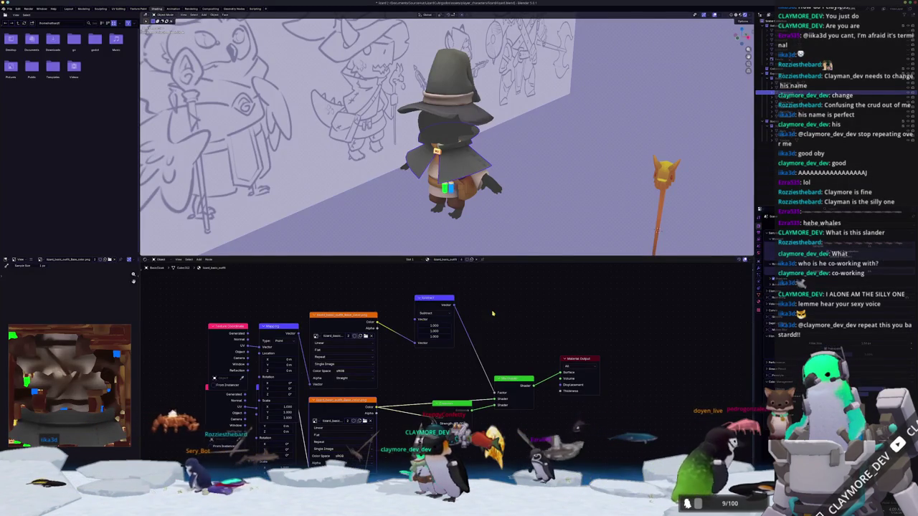
scroll(502, 215, up, 3)
mouse_move(502, 215)
middle_down()
mouse_move(563, 210)
mouse_move(567, 222)
middle_up()
click(491, 132)
scroll(491, 131, down, 3)
mouse_move(503, 165)
middle_down()
mouse_move(521, 192)
mouse_move(541, 177)
middle_up()
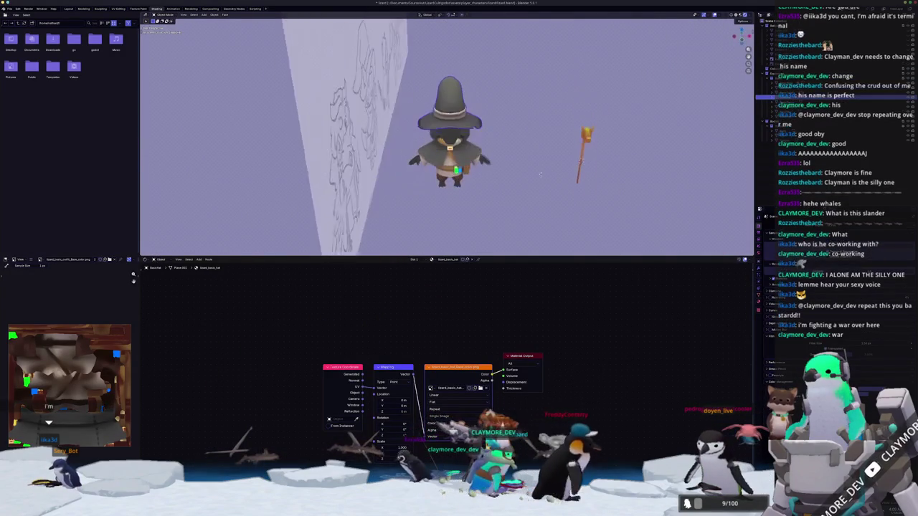
mouse_move(541, 178)
middle_down()
mouse_move(512, 172)
mouse_move(538, 193)
mouse_move(574, 201)
middle_up()
scroll(512, 173, up, 5)
click(531, 183)
scroll(531, 183, down, 2)
scroll(574, 201, up, 2)
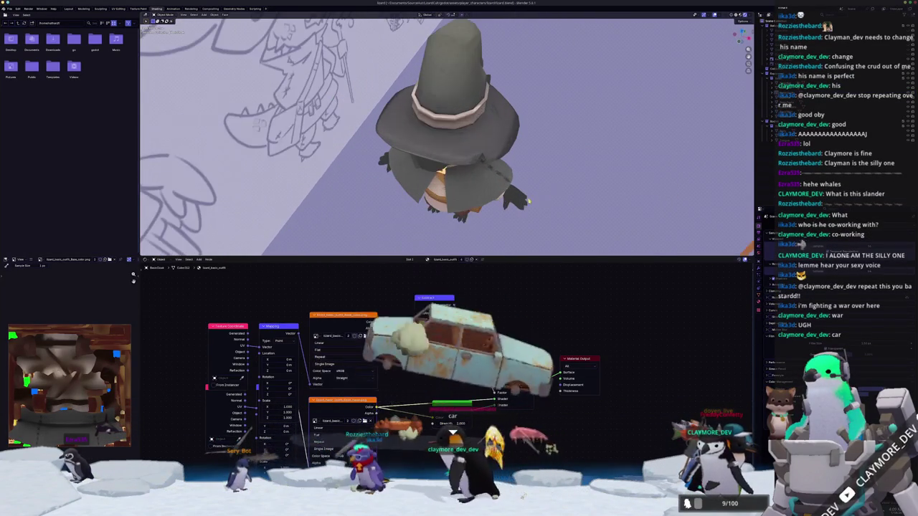
mouse_move(655, 203)
middle_down()
mouse_move(646, 186)
mouse_move(596, 203)
mouse_move(606, 197)
middle_up()
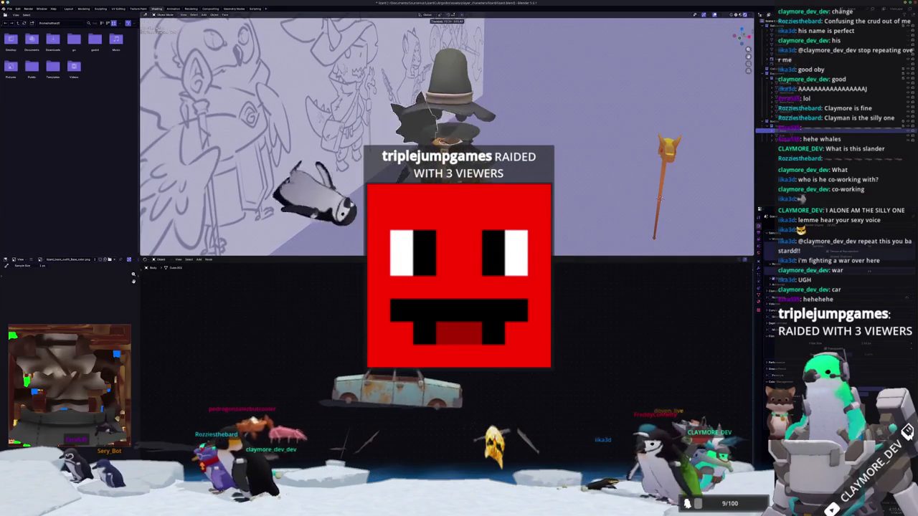
Cancel a stray rotation and switch the viewport to Solid grey shading.
key(r)
key(r)
key(Escape)
click(741, 14)
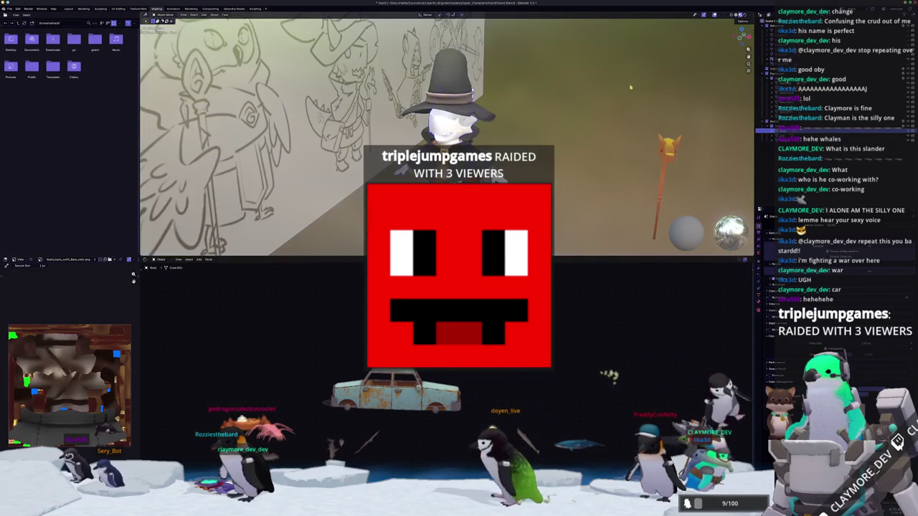
click(736, 15)
middle_drag(588, 125, 574, 133)
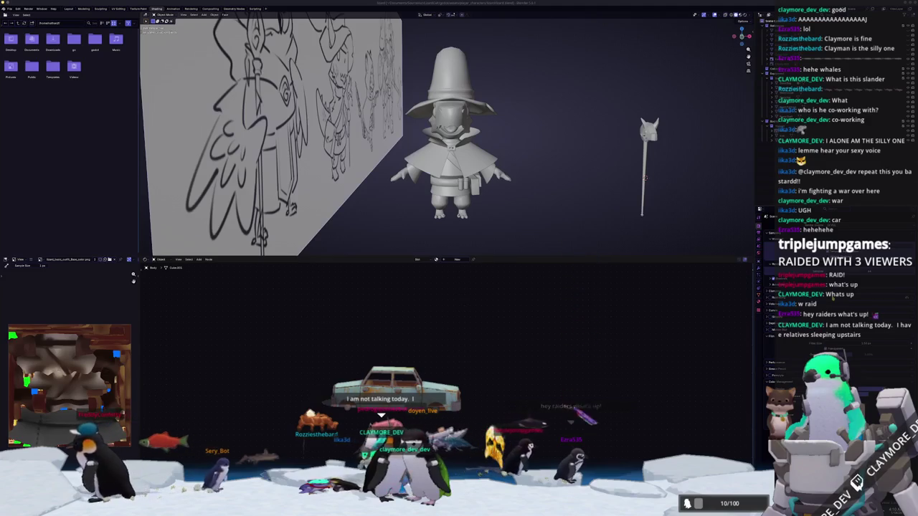
mouse_move(543, 196)
middle_down()
mouse_move(530, 185)
mouse_move(543, 189)
mouse_move(479, 265)
middle_up()
Drag the editor border down to enlarge the 3D viewport.
drag(492, 256, 492, 374)
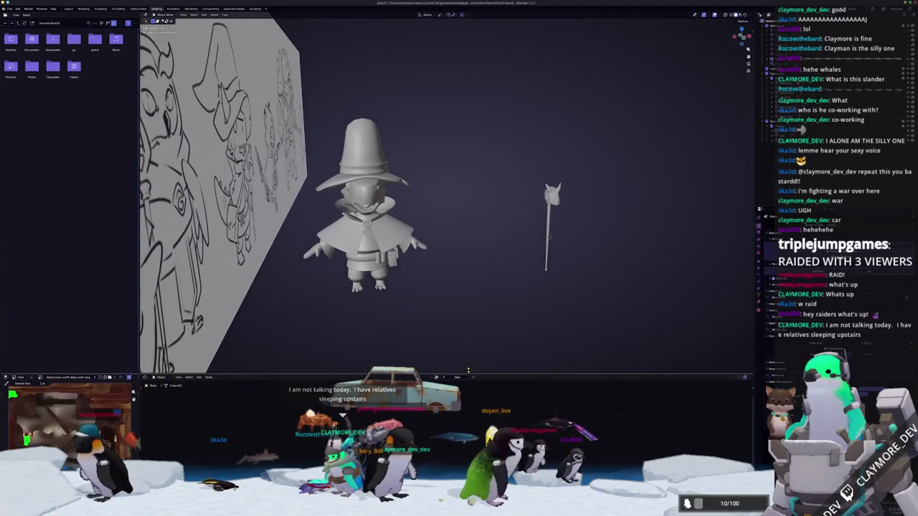
scroll(483, 293, up, 1)
scroll(483, 292, up, 2)
scroll(483, 293, up, 2)
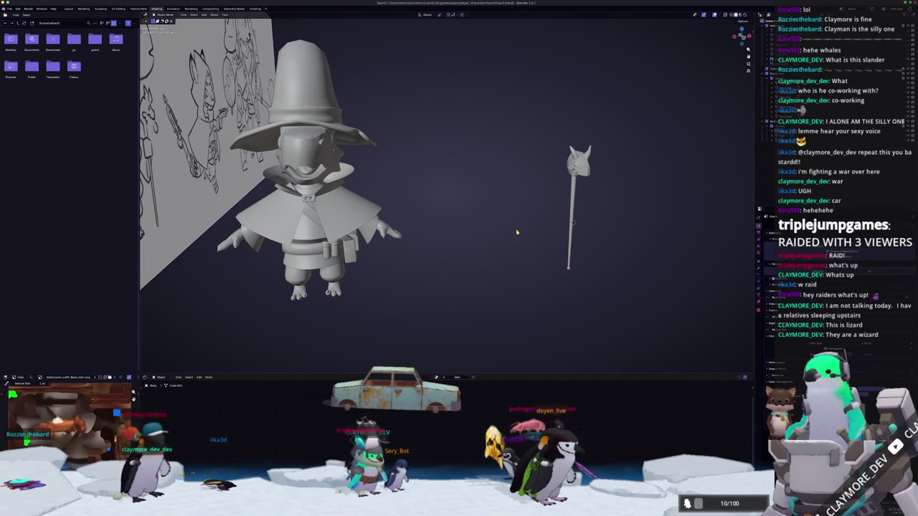
Frame the view on the lizard-headed staff with Numpad period.
middle_drag(513, 235, 524, 258)
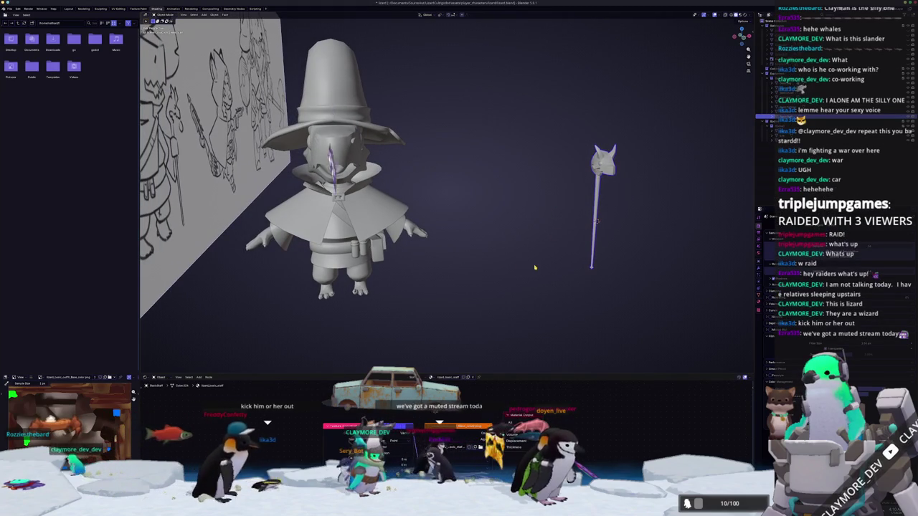
key(KP_Decimal)
scroll(571, 227, up, 2)
mouse_move(570, 227)
middle_down()
mouse_move(499, 214)
mouse_move(221, 219)
mouse_move(442, 224)
mouse_move(511, 246)
middle_up()
scroll(499, 214, up, 3)
scroll(498, 214, down, 2)
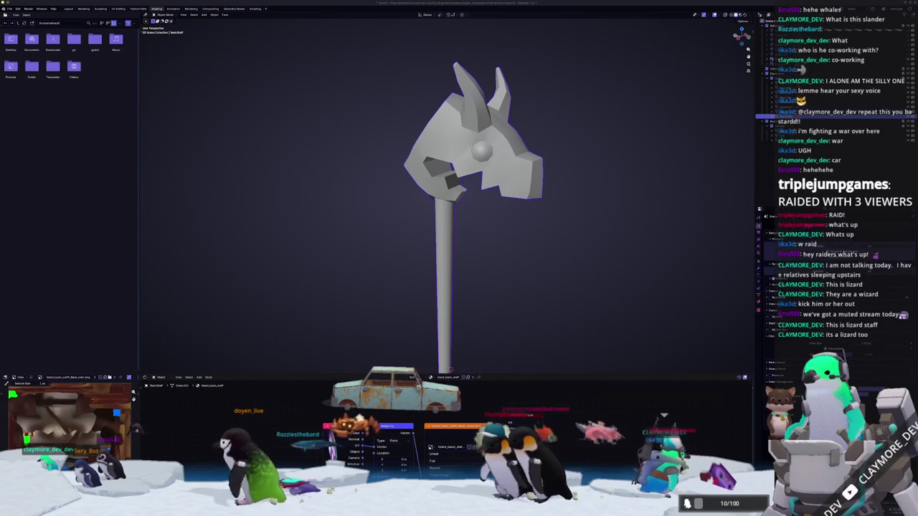
scroll(482, 284, down, 5)
scroll(474, 279, down, 3)
middle_drag(461, 272, 419, 238)
scroll(445, 250, up, 4)
scroll(452, 222, up, 3)
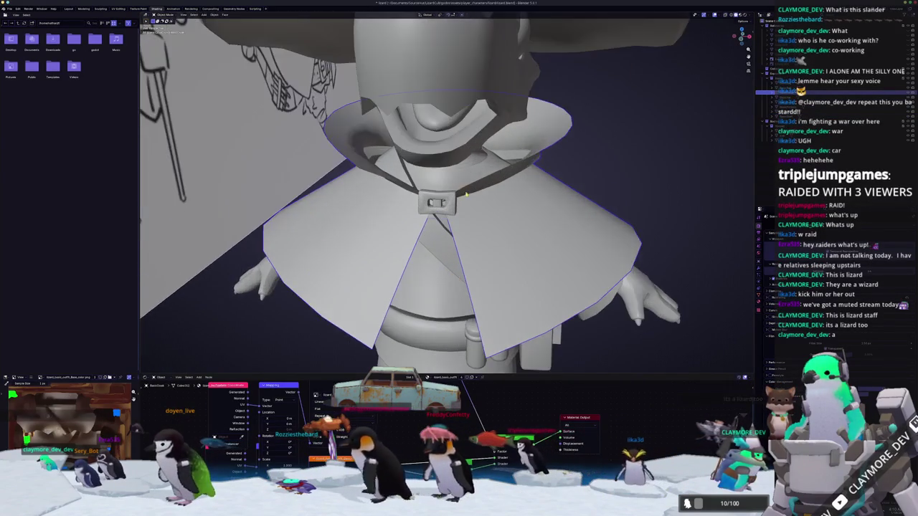
scroll(463, 193, up, 3)
mouse_move(469, 173)
middle_down()
mouse_move(494, 165)
mouse_move(513, 182)
mouse_move(500, 208)
mouse_move(482, 209)
mouse_move(468, 229)
middle_up()
scroll(495, 165, up, 3)
scroll(500, 210, up, 2)
scroll(500, 210, up, 2)
scroll(477, 203, down, 2)
scroll(485, 214, down, 3)
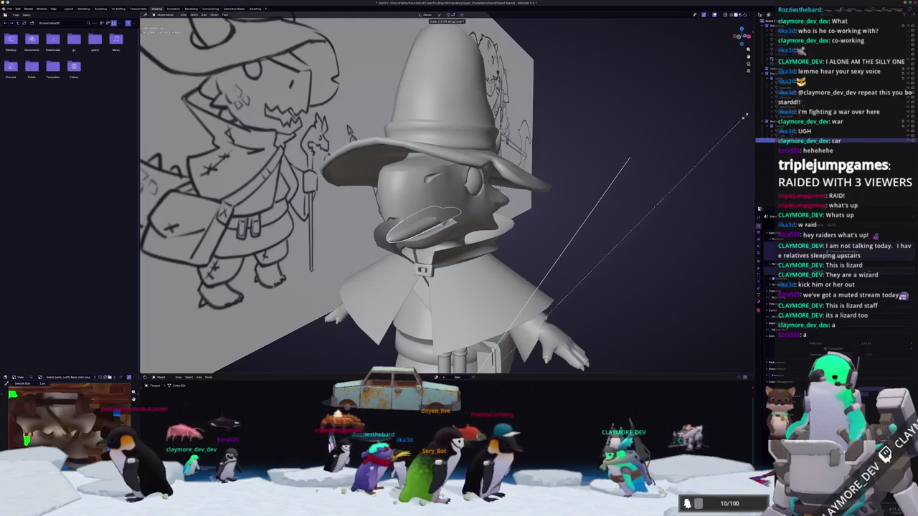
Scale the lizard's eye in Edit Mode, stretch it along Y, then screenshot the head.
click(672, 170)
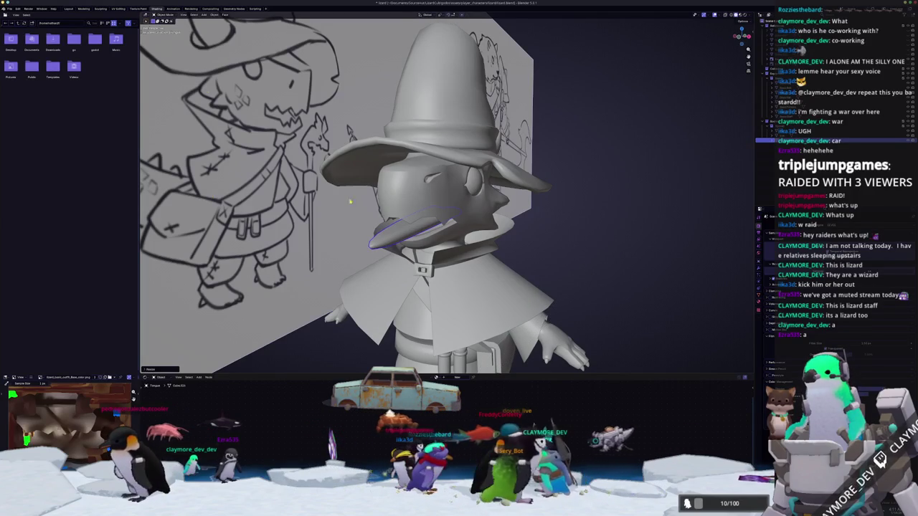
click(472, 180)
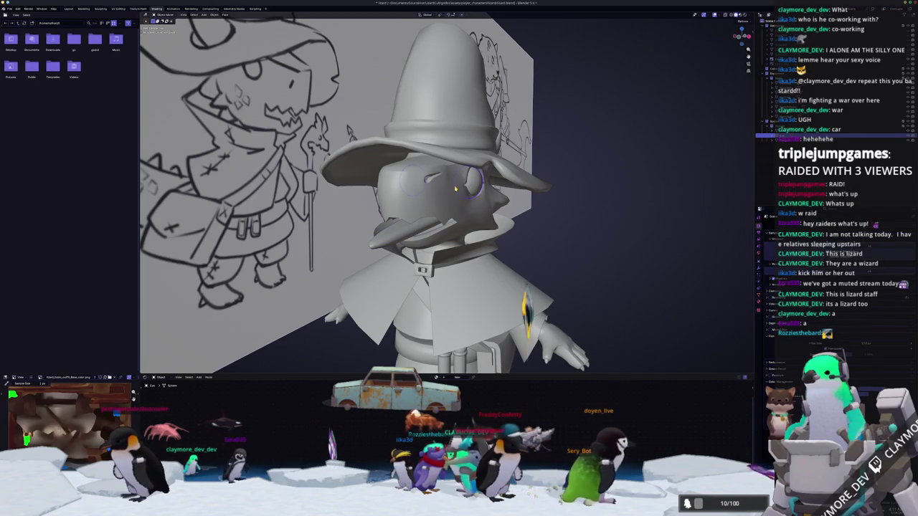
key(Tab)
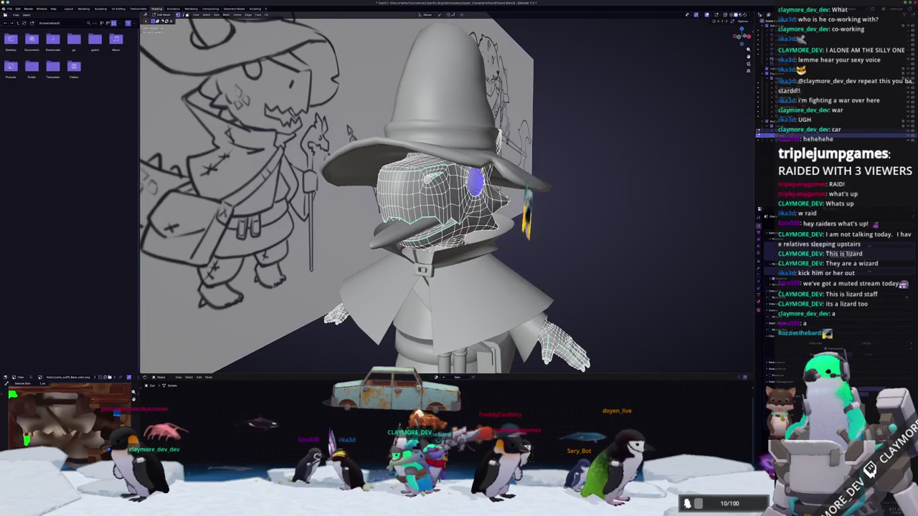
key(s)
click(556, 168)
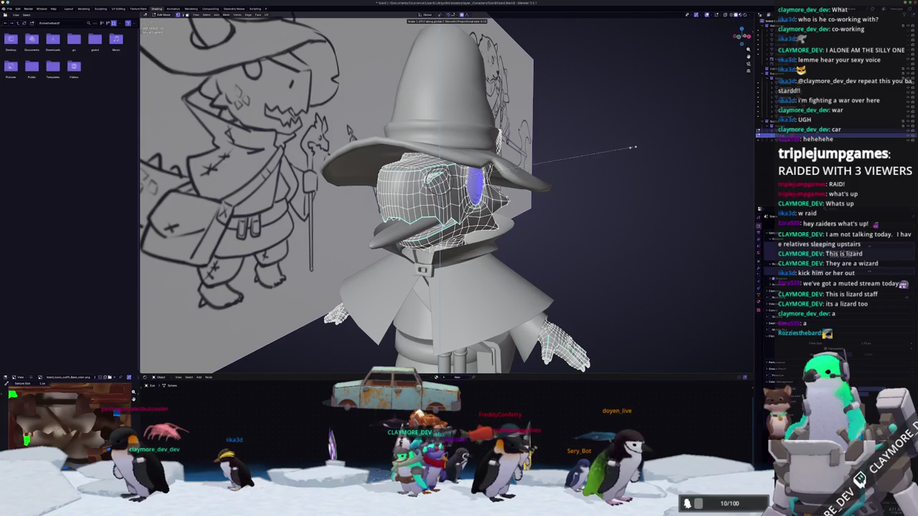
key(y)
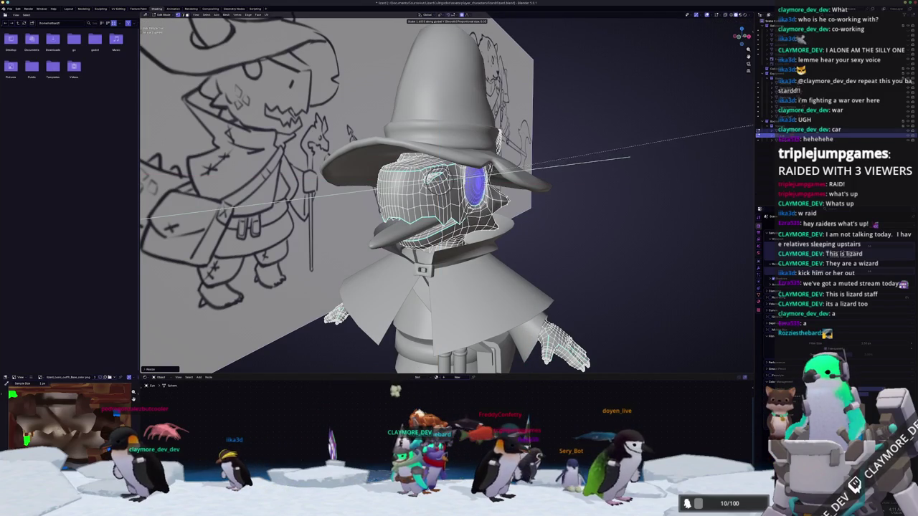
click(629, 157)
key(Tab)
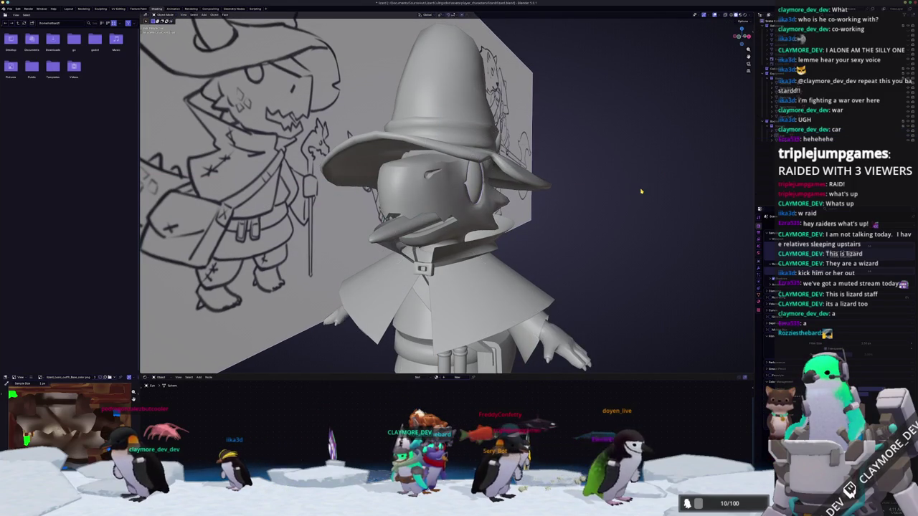
key(Print)
drag(318, 127, 570, 283)
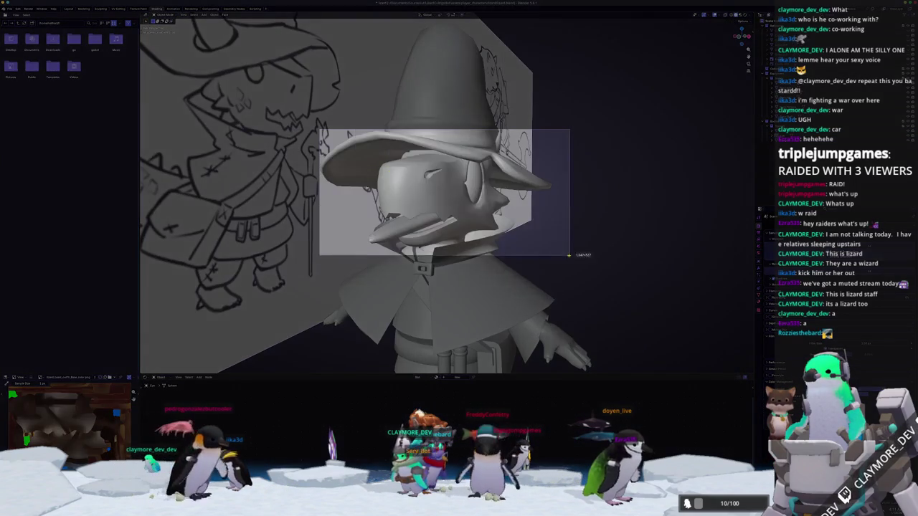
Finish the screenshot, then enter Edit Mode in front view with X-ray on.
key(Return)
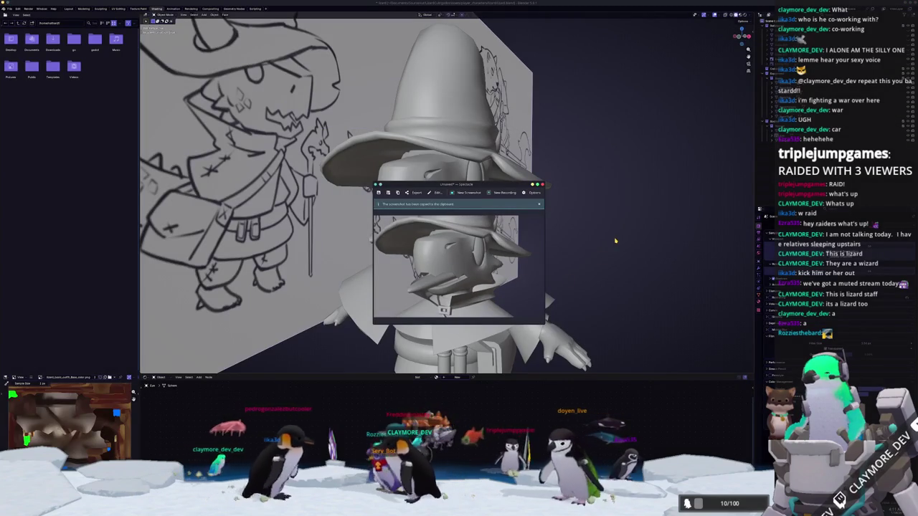
key(Escape)
key(Tab)
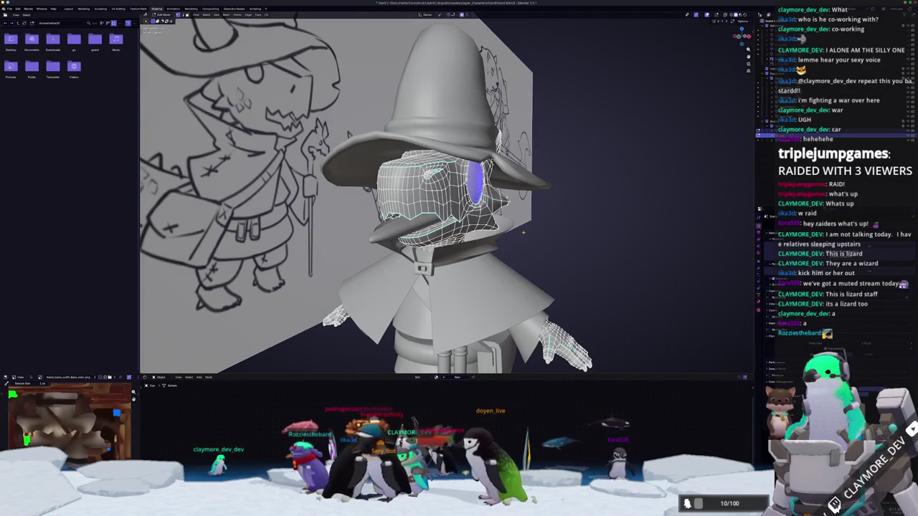
middle_drag(524, 231, 511, 233)
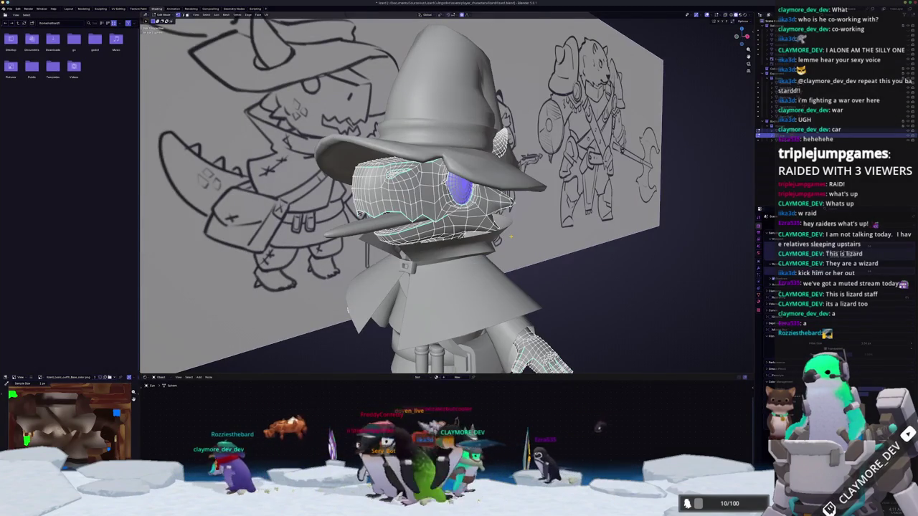
key(KP_1)
key(alt+z)
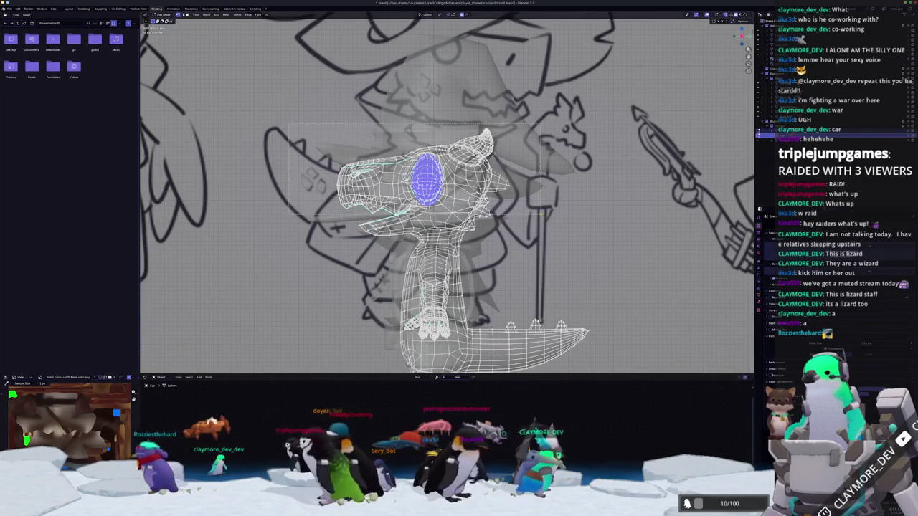
Move the upper head vertices up and right with proportional editing, then exit X-ray.
drag(538, 213, 538, 214)
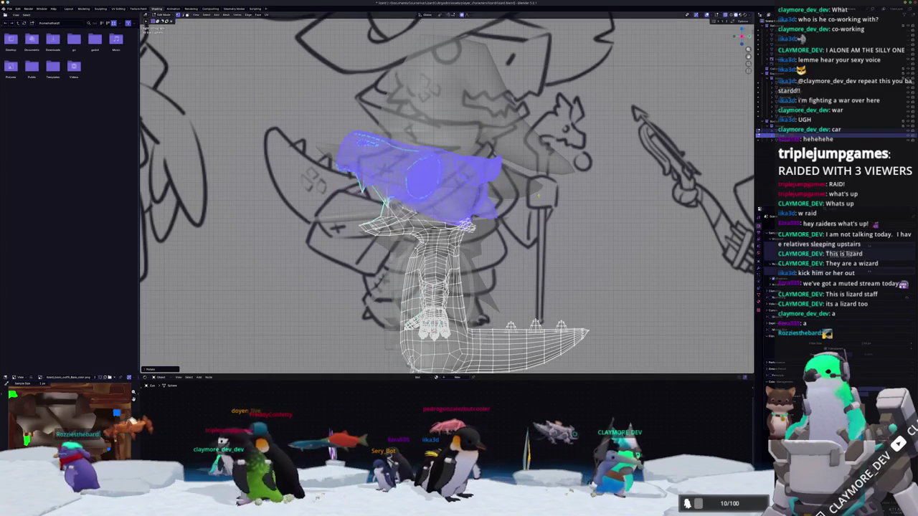
key(g)
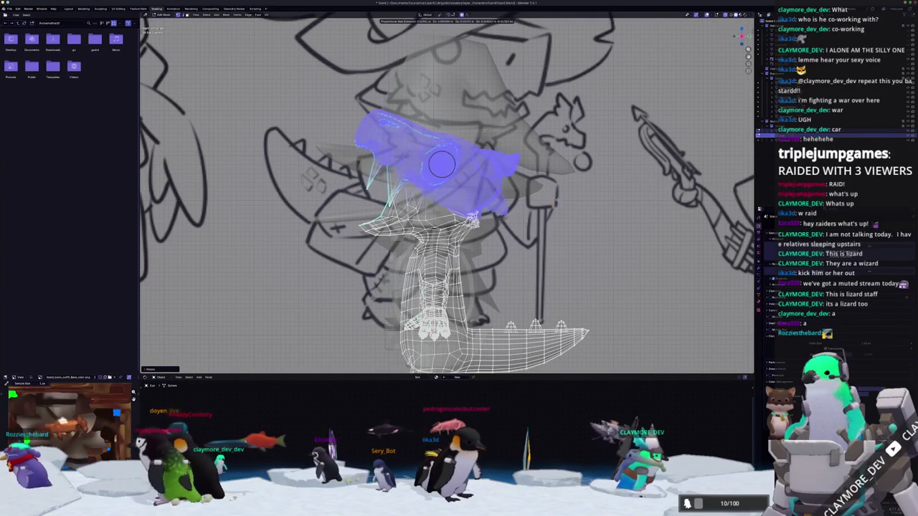
click(442, 165)
key(Tab)
key(alt+z)
middle_drag(442, 165, 471, 143)
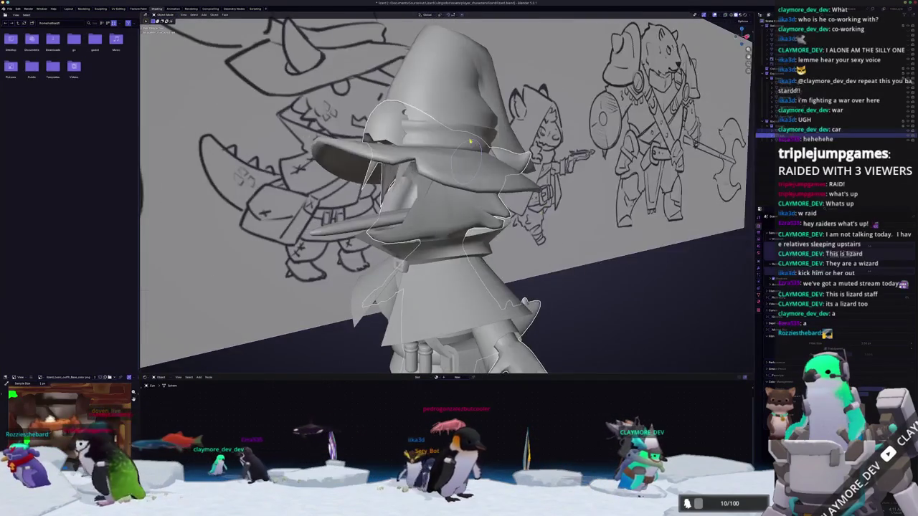
click(453, 131)
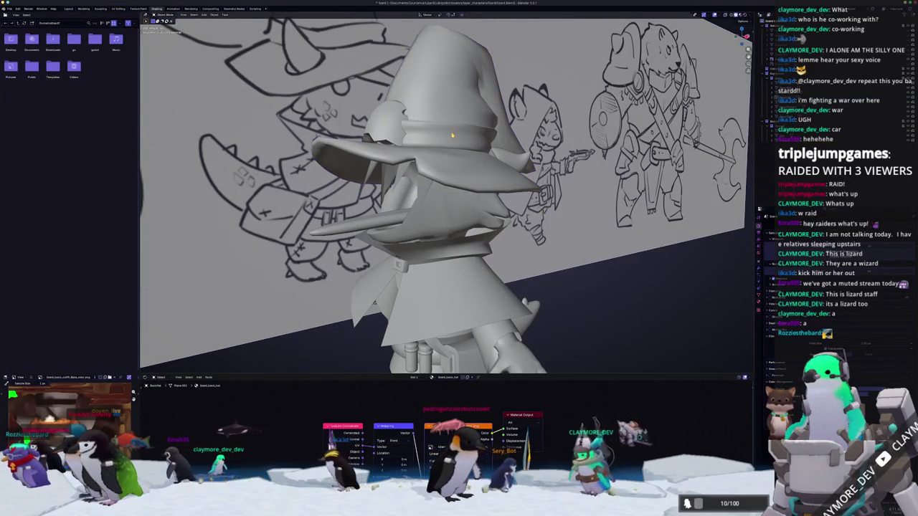
key(h)
mouse_move(452, 135)
middle_down()
mouse_move(402, 144)
mouse_move(485, 164)
middle_up()
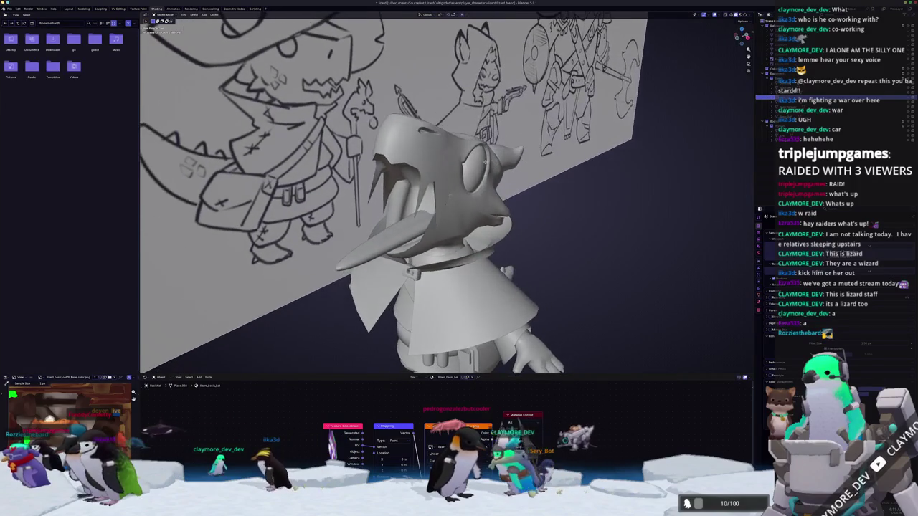
key(alt+h)
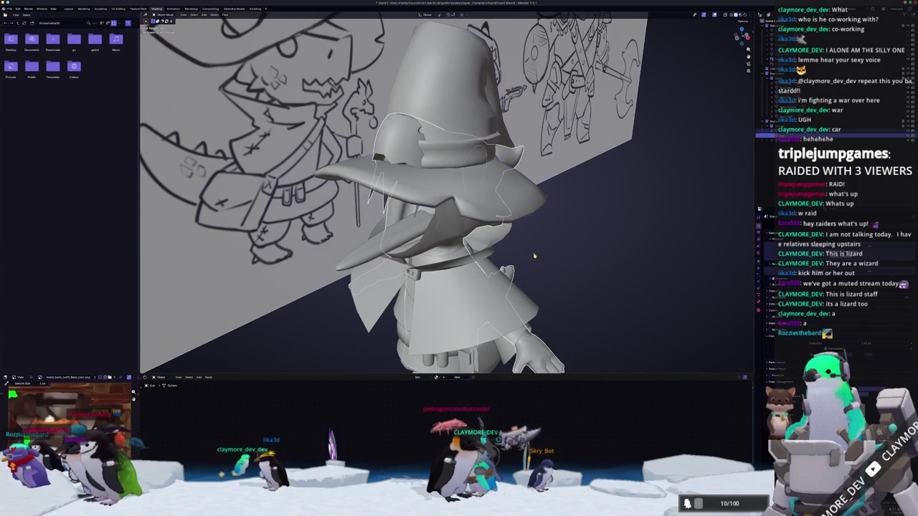
key(Tab)
key(Tab)
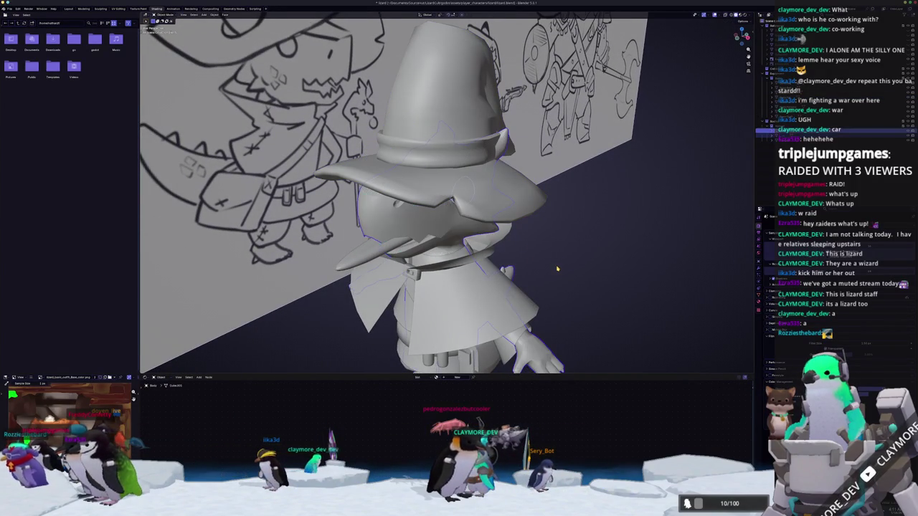
scroll(557, 270, down, 5)
middle_drag(557, 270, 530, 272)
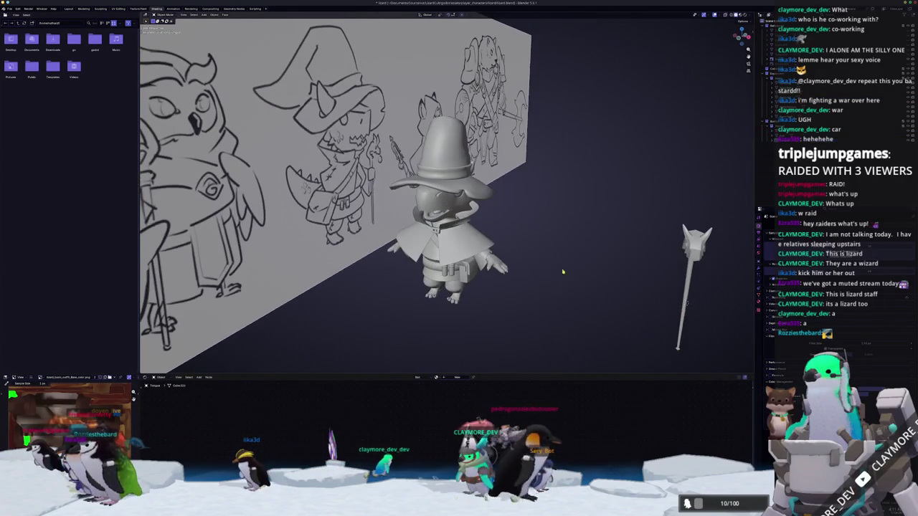
key(alt+Tab)
mouse_move(502, 316)
alt+mouse_down()
mouse_move(596, 317)
mouse_move(548, 425)
mouse_move(538, 301)
alt+mouse_up()
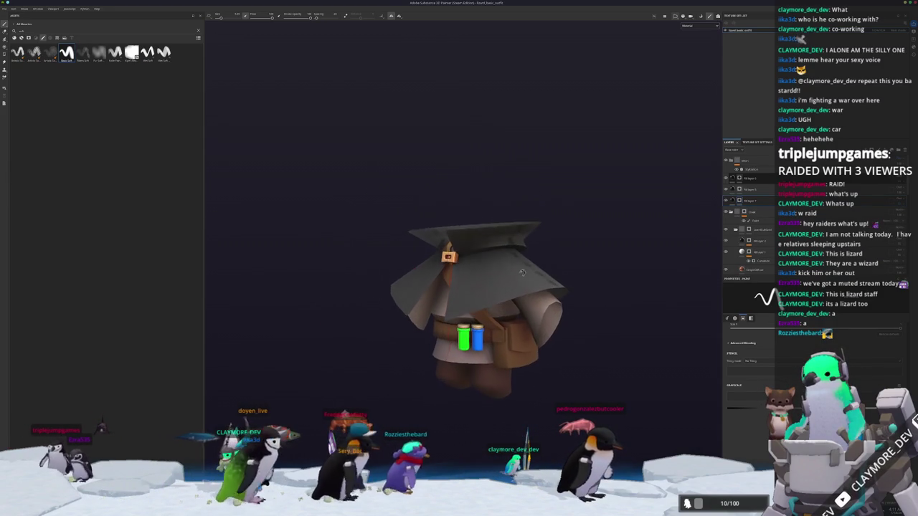
Return to Blender, switch to Material Preview and select the wizard's body.
key(alt+Tab)
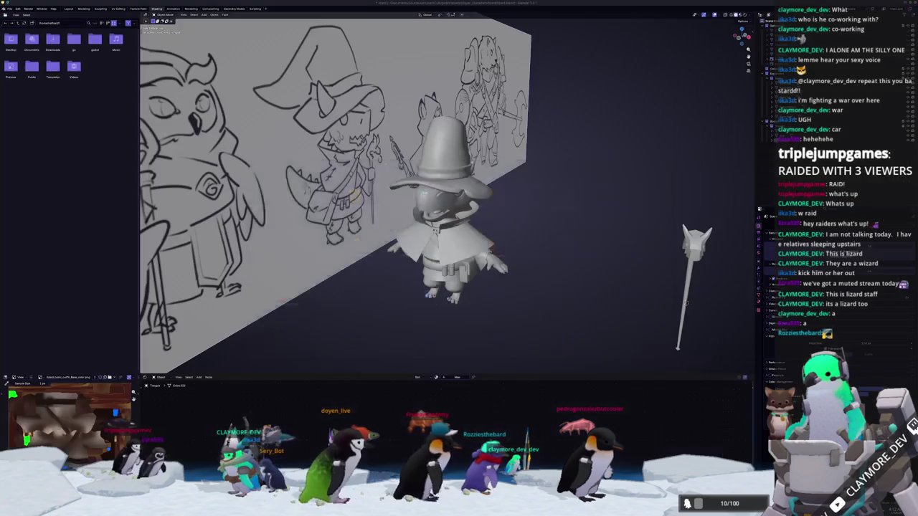
key(z)
key(2)
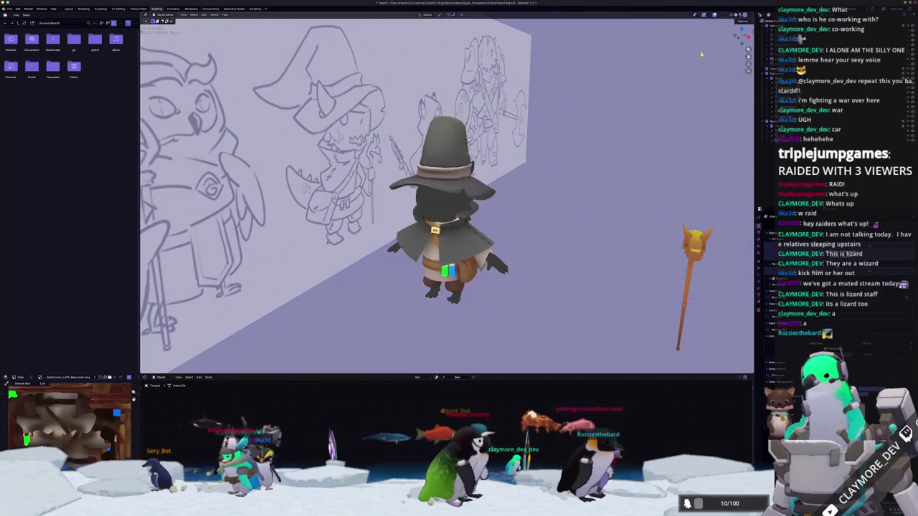
middle_drag(685, 304, 603, 226)
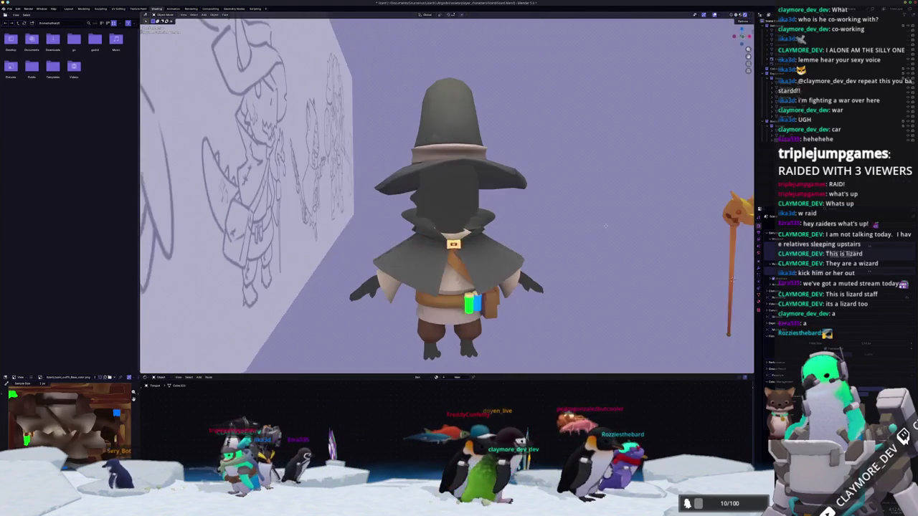
click(459, 334)
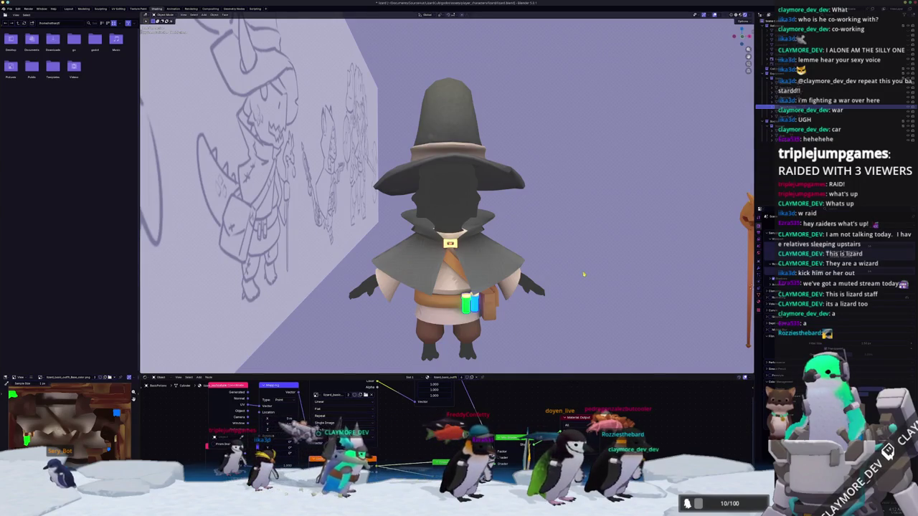
Preview the Subtract node's output on the material with Node Wrangler.
middle_drag(583, 274, 496, 422)
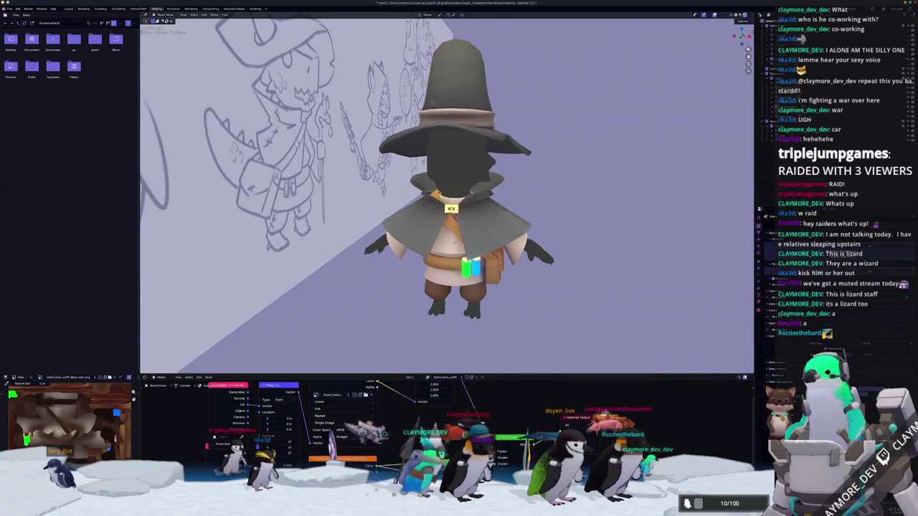
scroll(436, 440, down, 1)
ctrl+shift+click(439, 393)
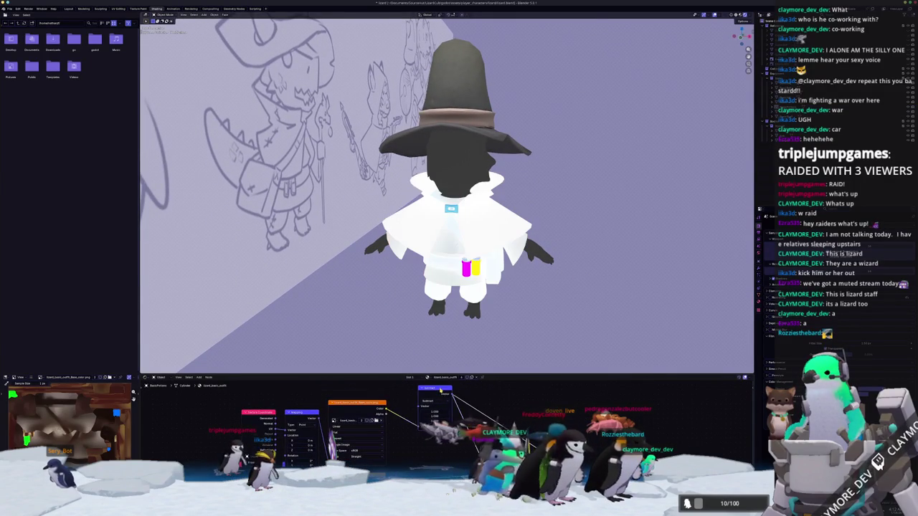
middle_drag(503, 301, 502, 280)
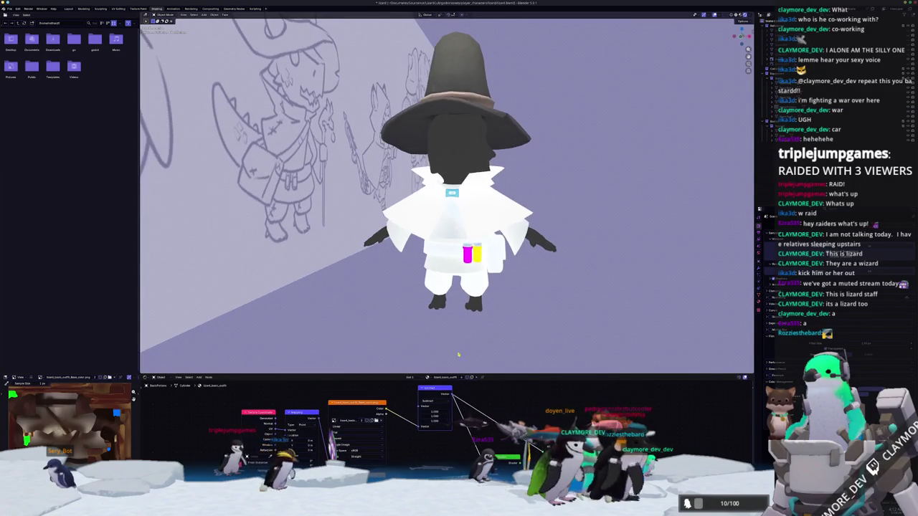
scroll(428, 429, up, 1)
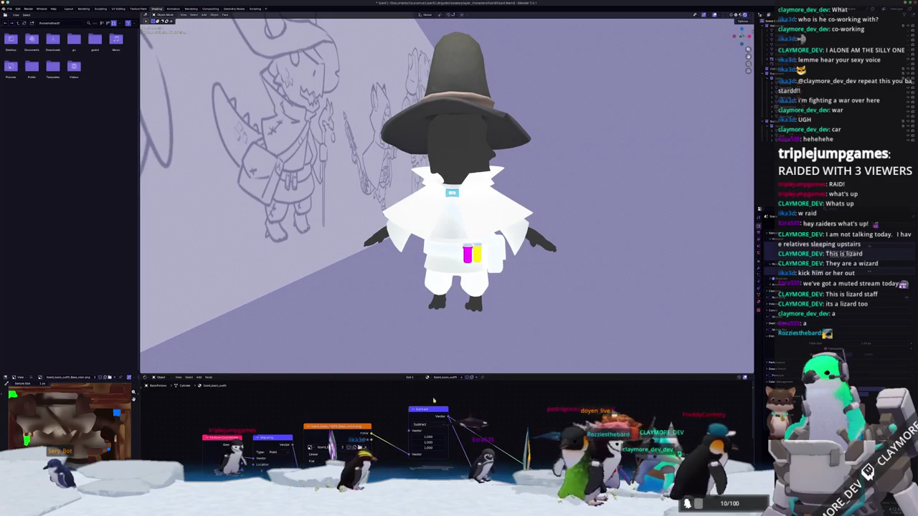
drag(488, 373, 488, 249)
key(shift+a)
text(math)
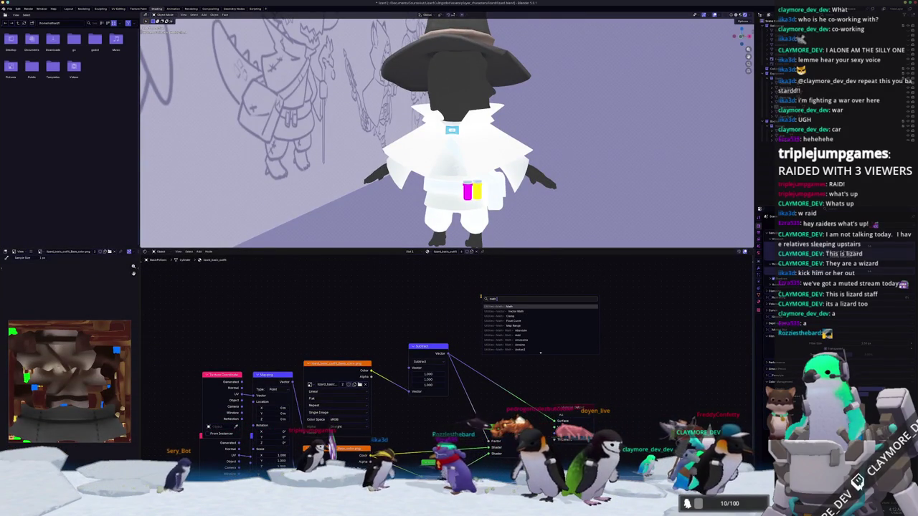
Feed the image texture into a Math node set to Subtract and preview it.
key(Return)
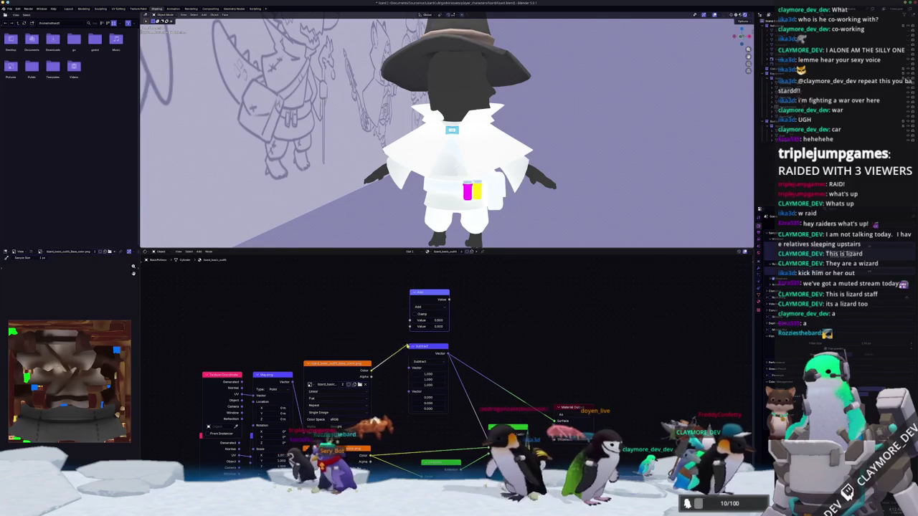
drag(407, 350, 410, 320)
click(424, 307)
click(420, 328)
click(430, 321)
ctrl+shift+click(446, 316)
Restore the texture preview and browse toward the exported texture PNGs.
scroll(473, 192, up, 2)
scroll(473, 192, up, 2)
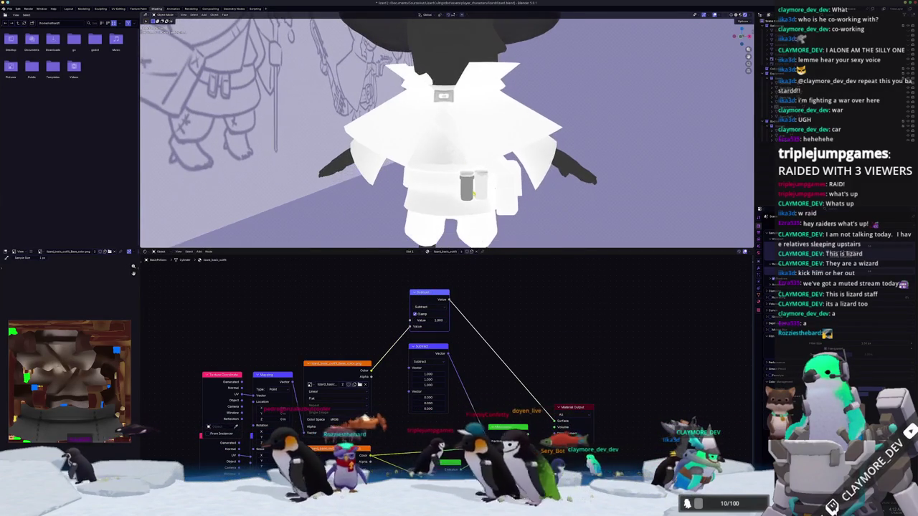
ctrl+shift+click(353, 364)
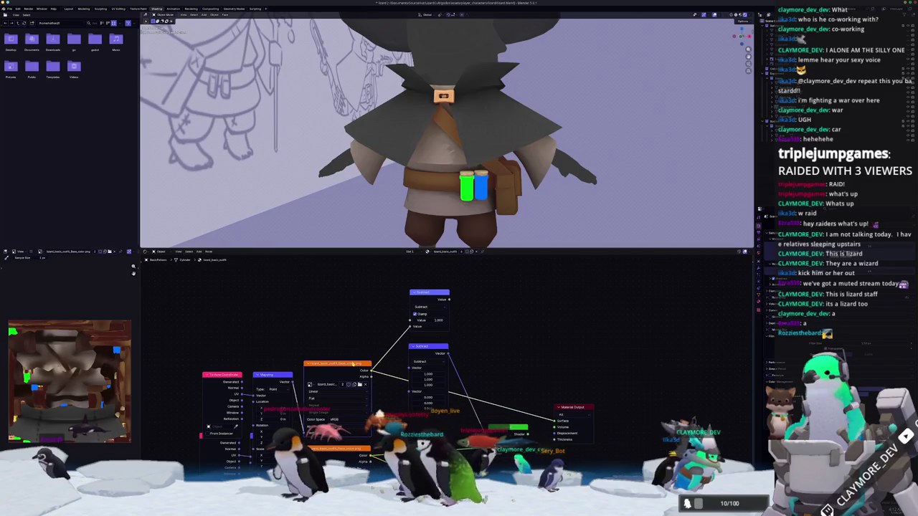
middle_drag(353, 364, 360, 309)
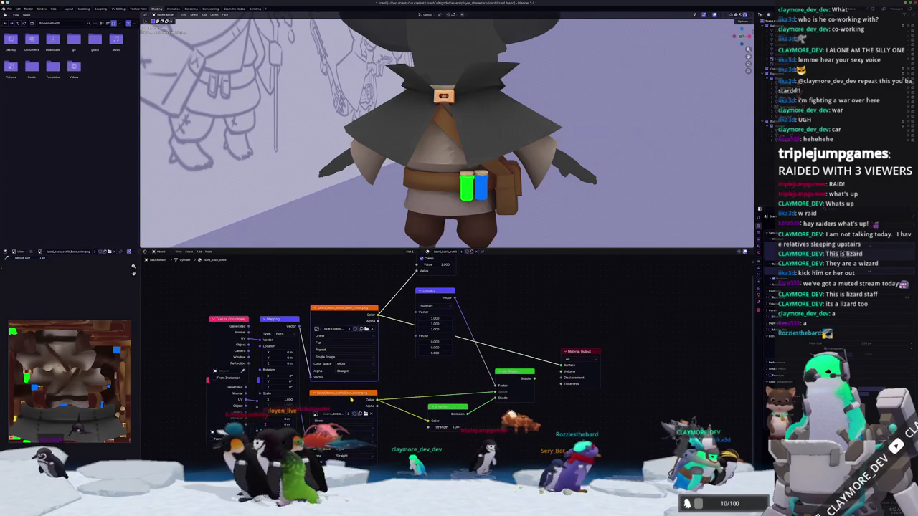
click(368, 414)
double_click(366, 60)
Load the roughness PNG into the top texture node, then undo the Subtract preview link.
double_click(373, 47)
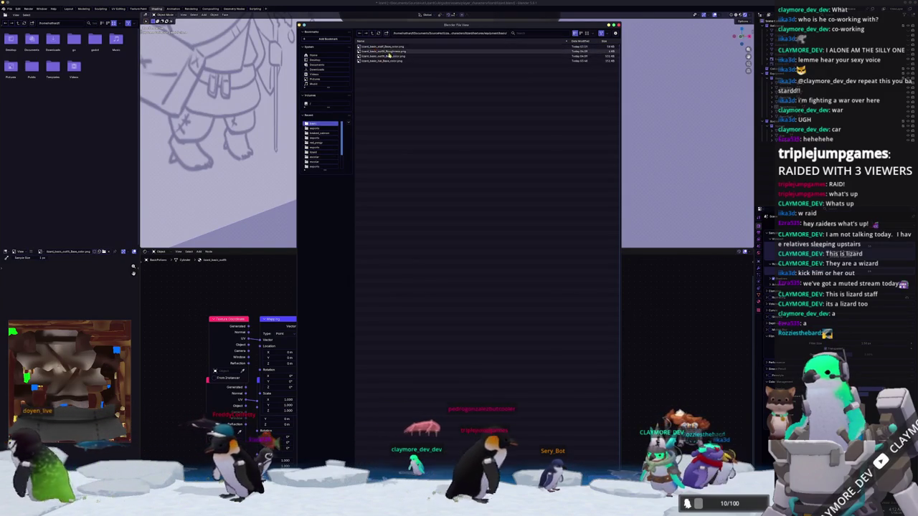
double_click(376, 56)
middle_drag(422, 292, 391, 324)
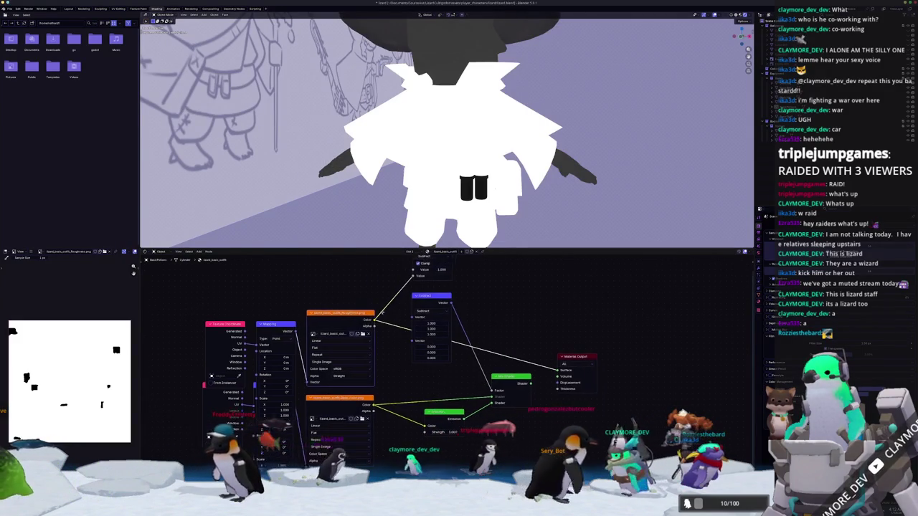
ctrl+shift+click(409, 282)
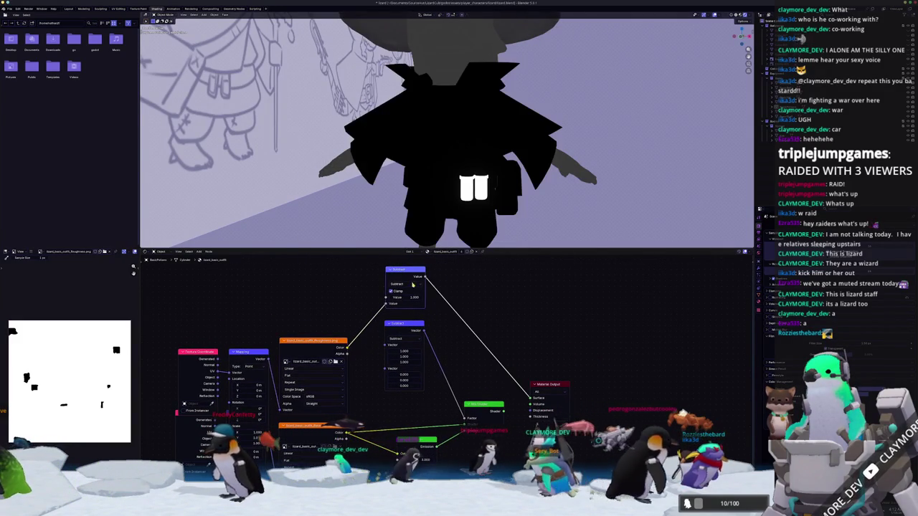
key(ctrl+z)
Orbit and zoom to view the fully textured wizard from the front.
middle_drag(436, 407, 430, 397)
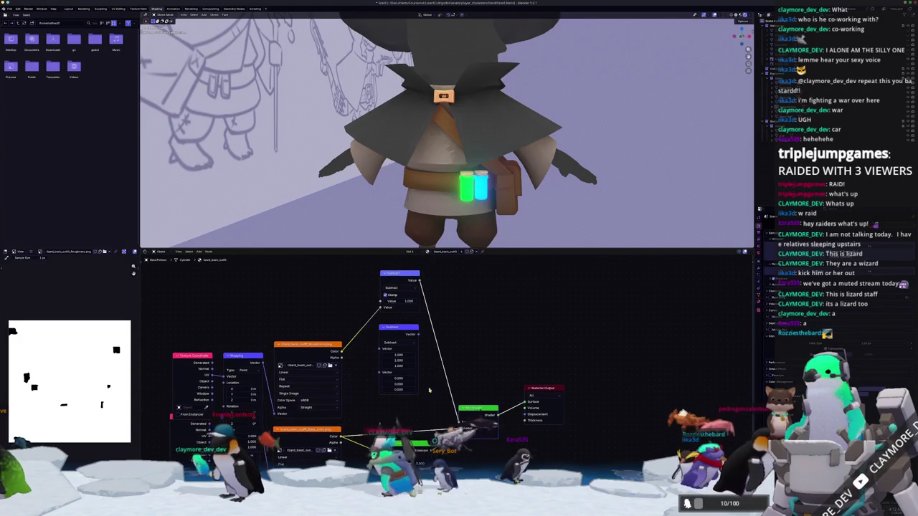
scroll(488, 182, down, 3)
mouse_move(489, 182)
middle_down()
mouse_move(490, 173)
mouse_move(496, 190)
middle_up()
scroll(490, 174, up, 2)
scroll(489, 173, up, 1)
scroll(488, 177, down, 3)
scroll(496, 191, down, 2)
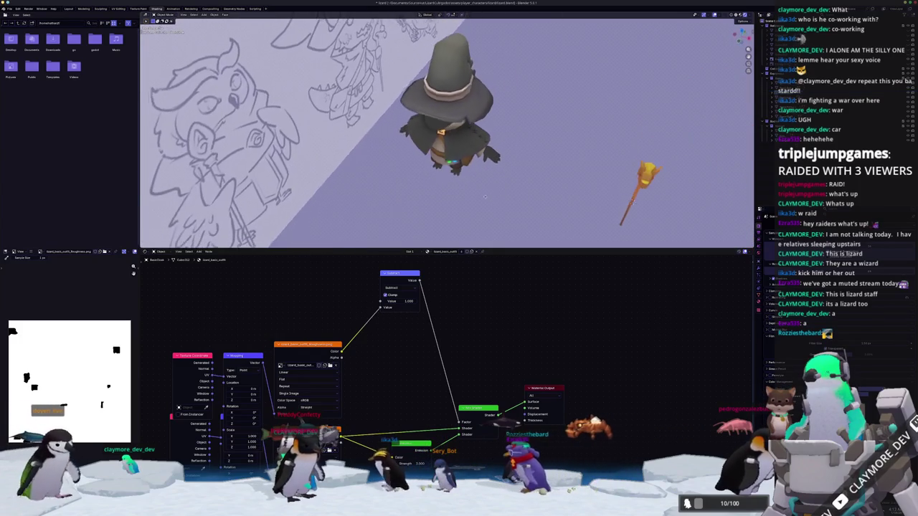
Orbit down onto the wizard from the front, then Alt+Tab to Substance 3D Painter.
scroll(488, 195, down, 1)
scroll(487, 196, up, 2)
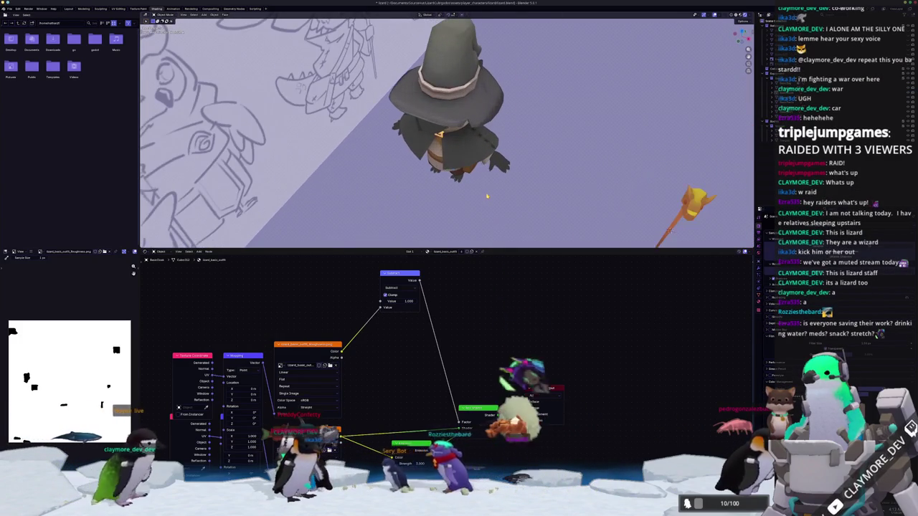
middle_drag(487, 196, 431, 152)
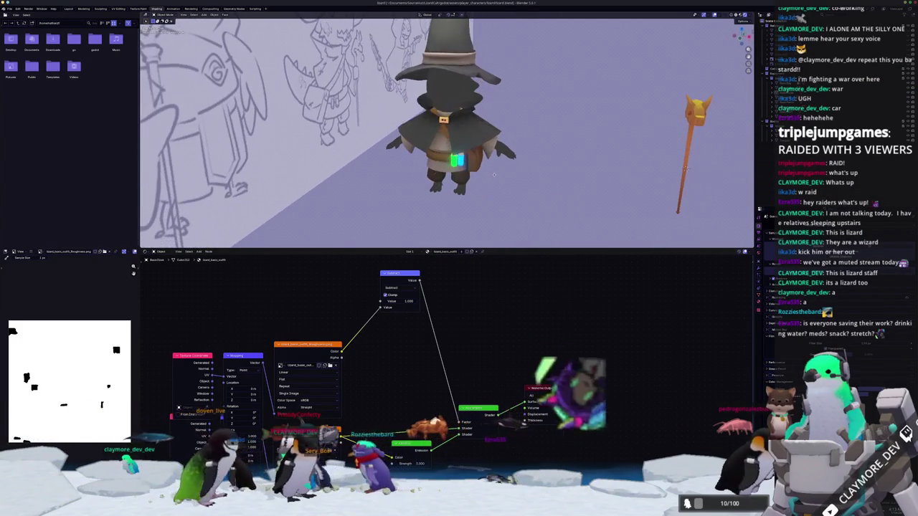
scroll(431, 151, up, 2)
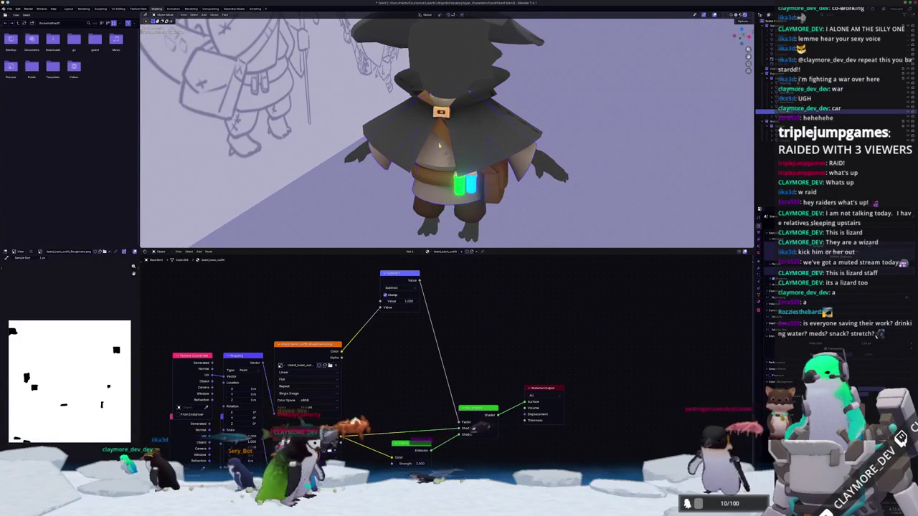
mouse_move(431, 151)
middle_down()
mouse_move(449, 138)
mouse_move(399, 308)
middle_up()
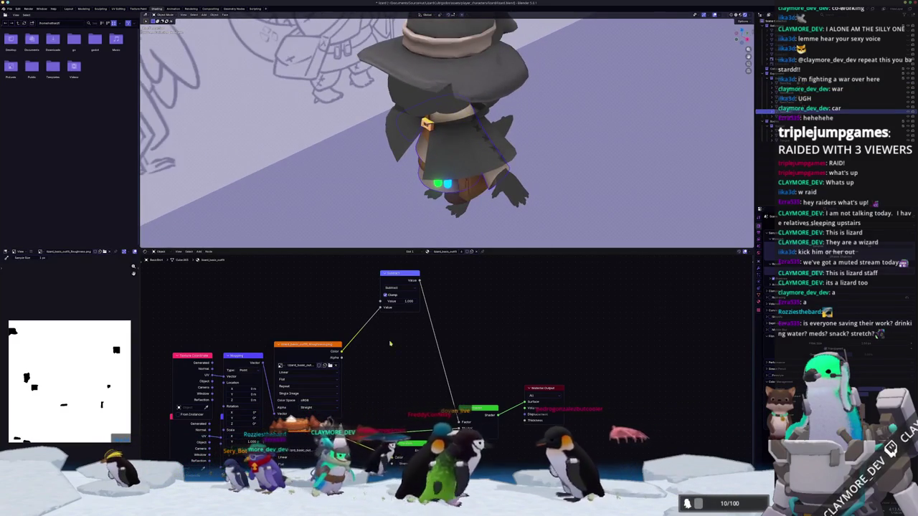
key(alt+Tab)
mouse_move(563, 376)
alt+mouse_down()
mouse_move(436, 330)
mouse_move(447, 324)
alt+mouse_up()
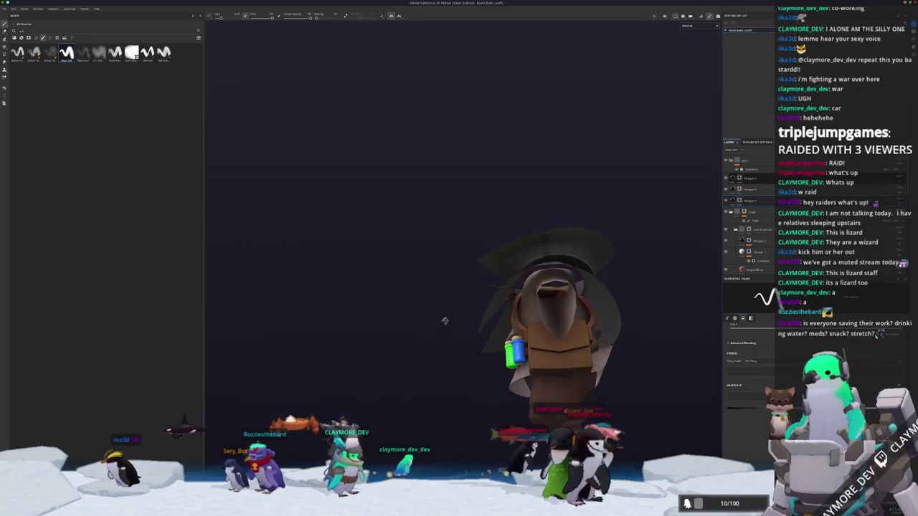
mouse_move(440, 381)
alt+mouse_down()
mouse_move(437, 333)
mouse_move(552, 261)
alt+mouse_up()
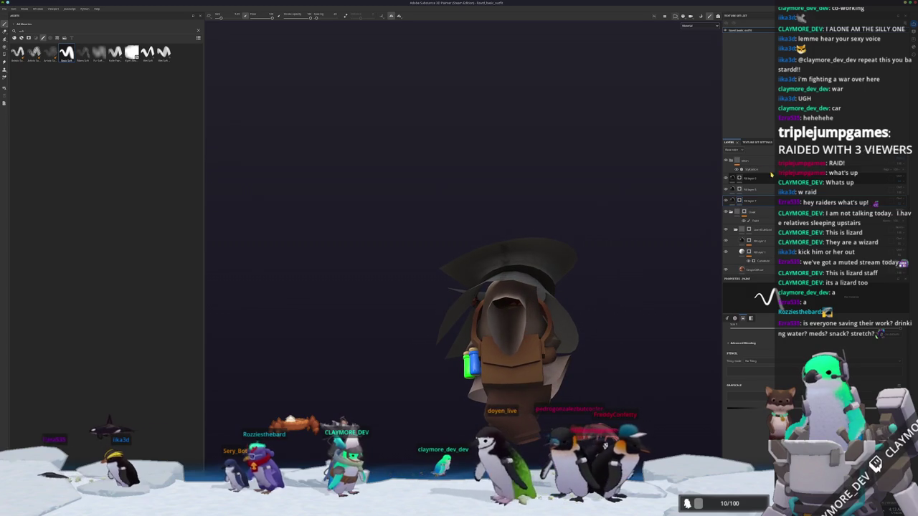
mouse_move(517, 348)
alt+mouse_down()
mouse_move(543, 352)
mouse_move(567, 316)
alt+mouse_up()
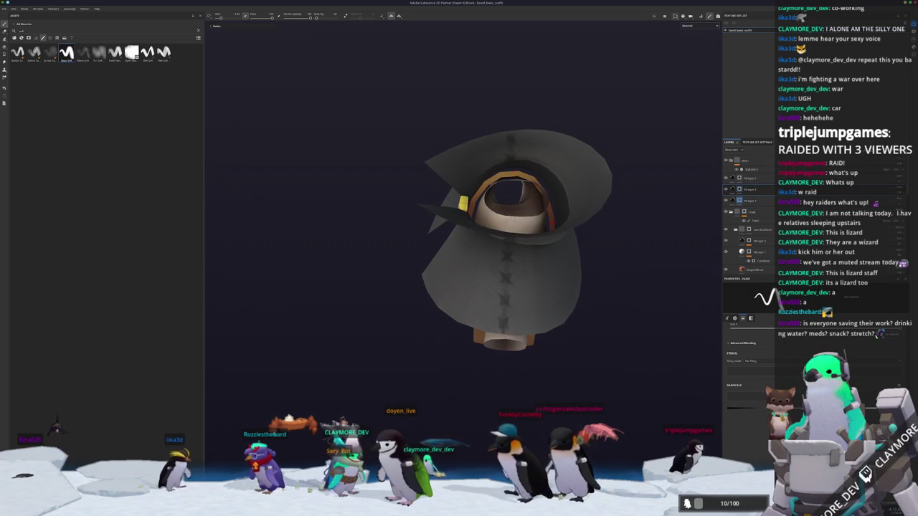
scroll(522, 226, up, 3)
scroll(522, 227, up, 3)
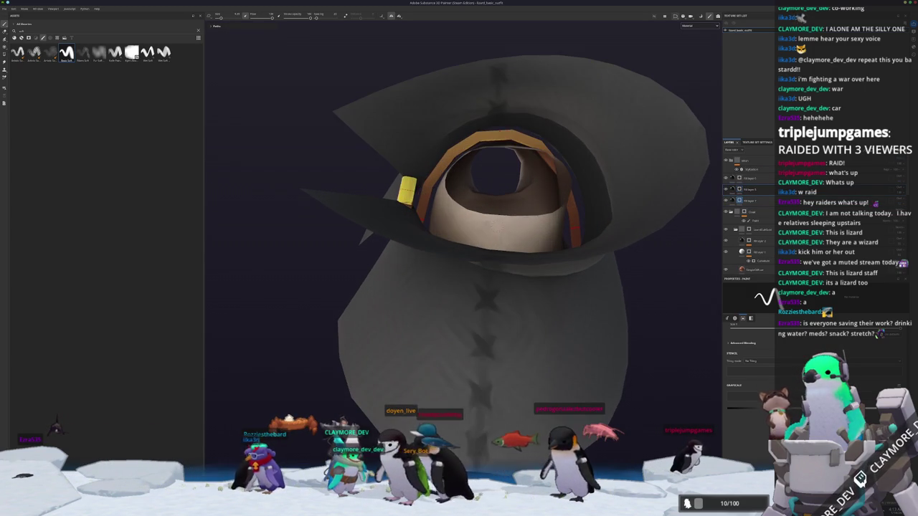
alt+drag(531, 237, 554, 191)
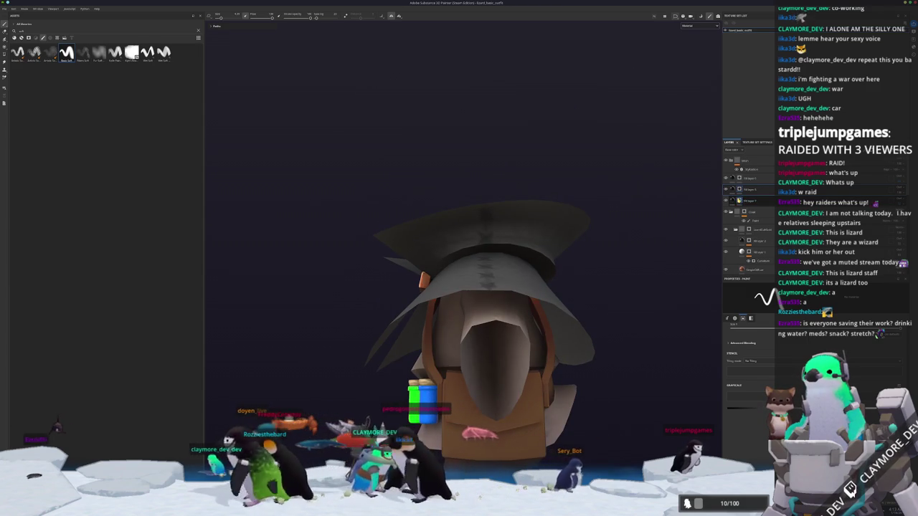
mouse_move(459, 281)
alt+mouse_down()
mouse_move(476, 278)
mouse_move(471, 331)
alt+mouse_up()
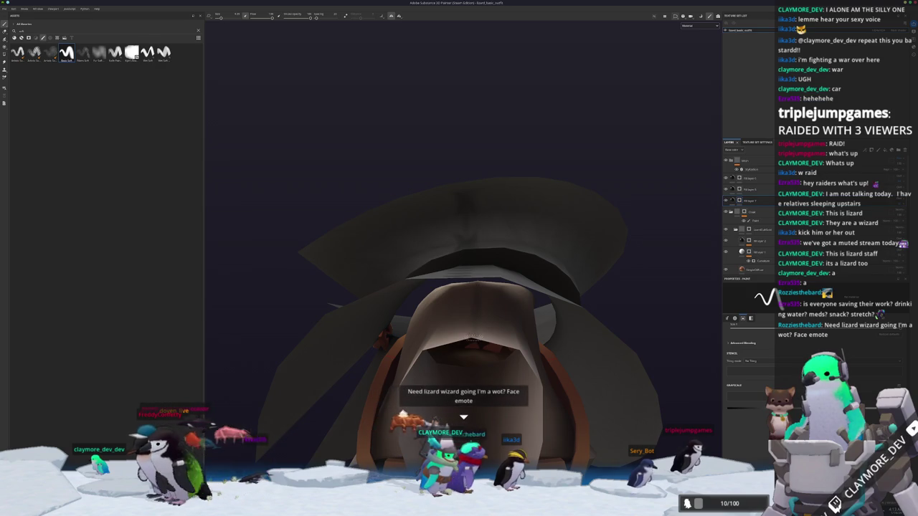
mouse_move(482, 285)
alt+mouse_down()
mouse_move(514, 363)
mouse_move(464, 326)
mouse_move(468, 375)
alt+mouse_up()
scroll(475, 324, up, 2)
scroll(462, 310, up, 2)
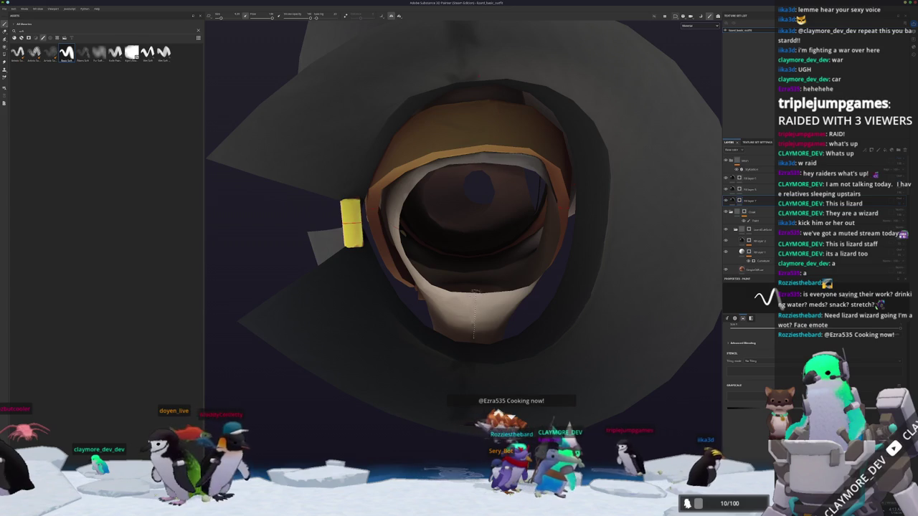
scroll(467, 287, down, 3)
scroll(467, 287, down, 2)
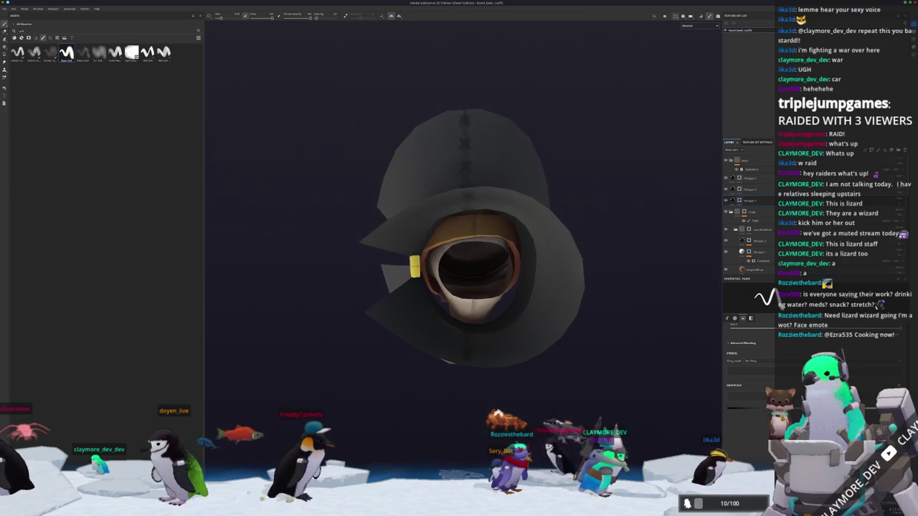
mouse_move(468, 287)
alt+mouse_down()
mouse_move(467, 330)
mouse_move(467, 319)
alt+mouse_up()
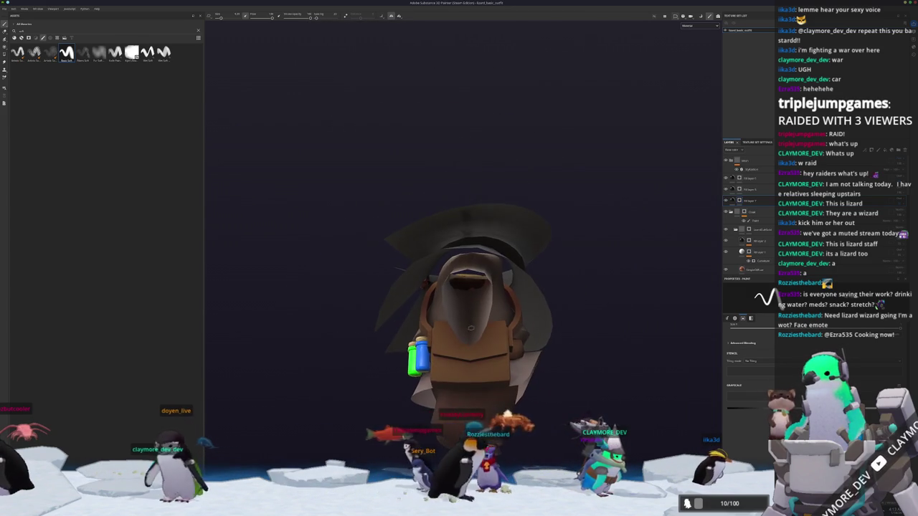
scroll(470, 328, up, 2)
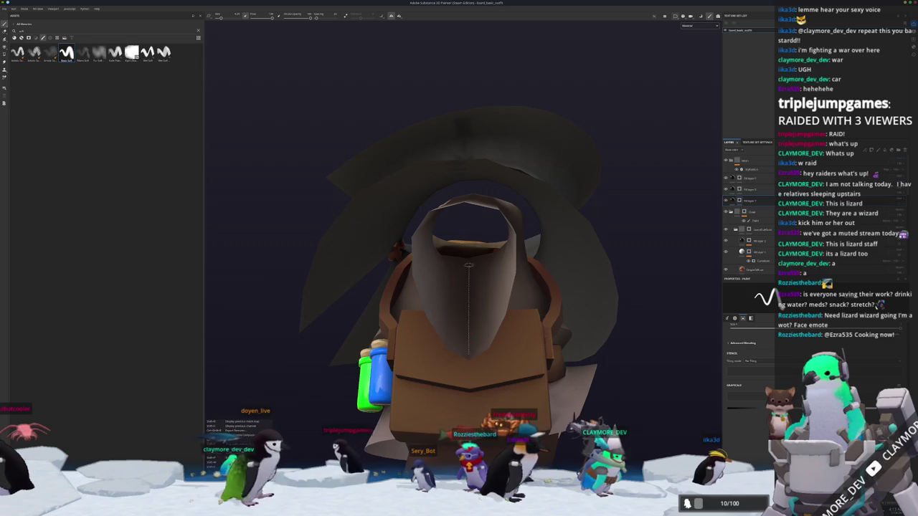
scroll(469, 264, down, 2)
mouse_move(470, 264)
alt+mouse_down()
mouse_move(389, 302)
mouse_move(467, 329)
mouse_move(480, 295)
mouse_move(475, 267)
mouse_move(469, 328)
mouse_move(472, 229)
alt+mouse_up()
scroll(468, 329, up, 3)
scroll(467, 332, up, 3)
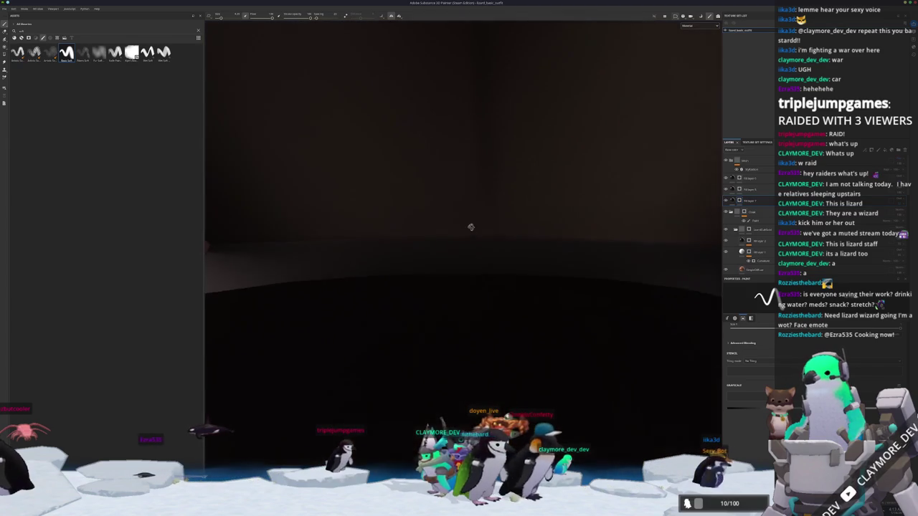
scroll(487, 256, up, 3)
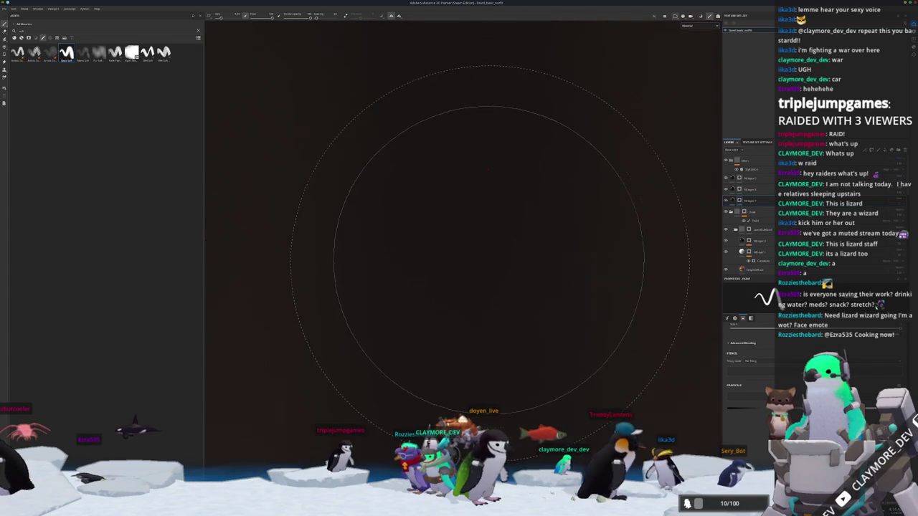
scroll(440, 276, up, 3)
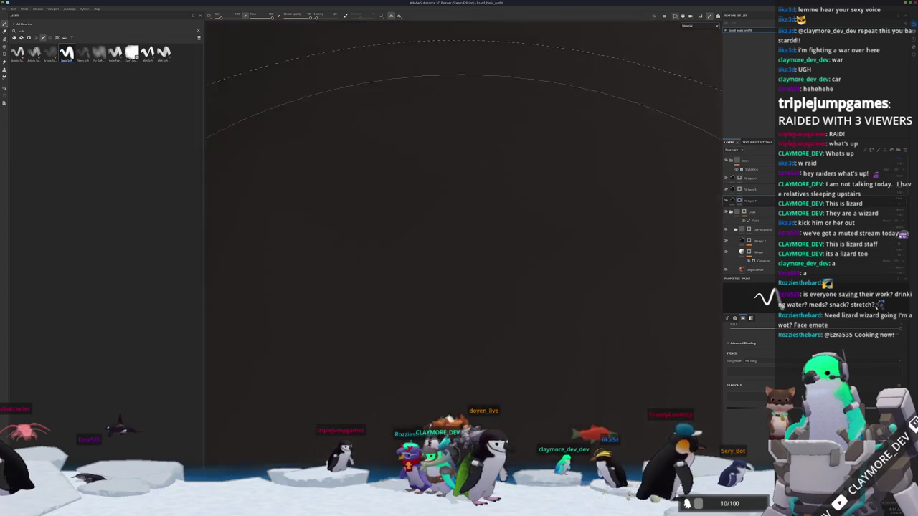
scroll(463, 321, down, 3)
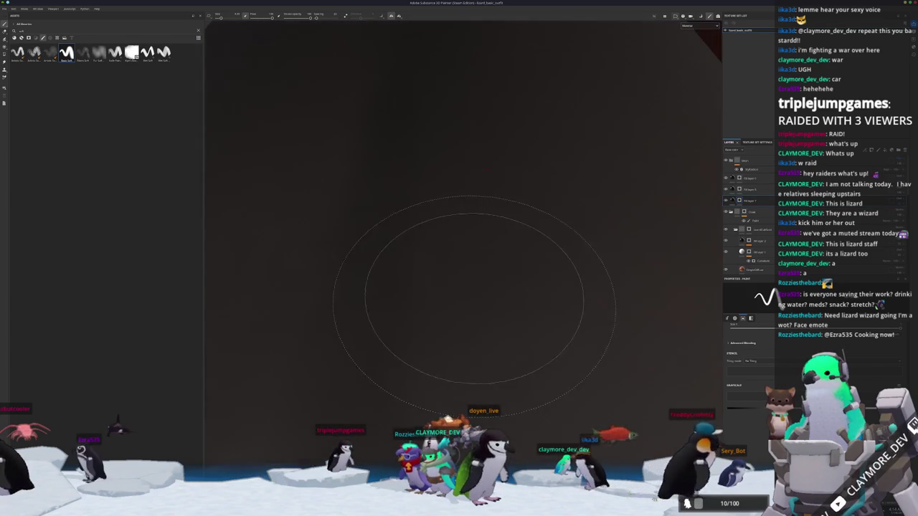
scroll(463, 321, down, 3)
scroll(464, 322, down, 2)
alt+drag(463, 322, 462, 312)
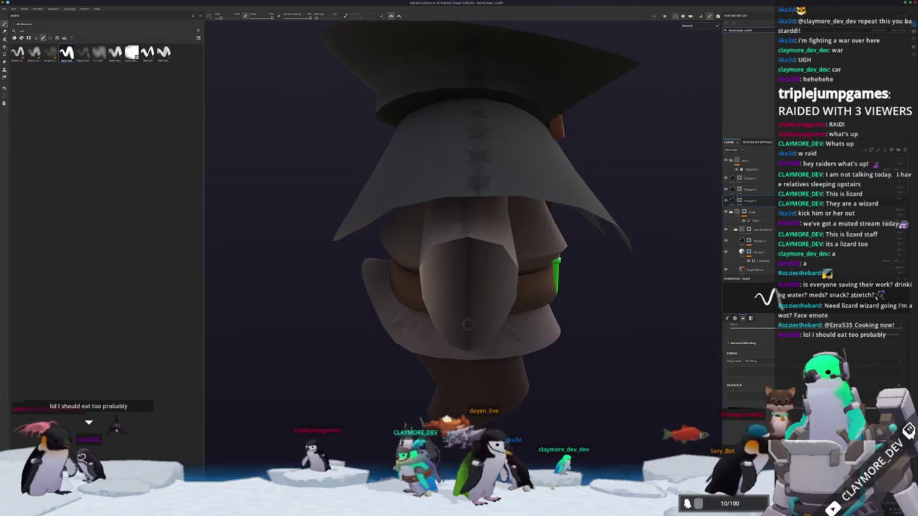
scroll(462, 312, up, 3)
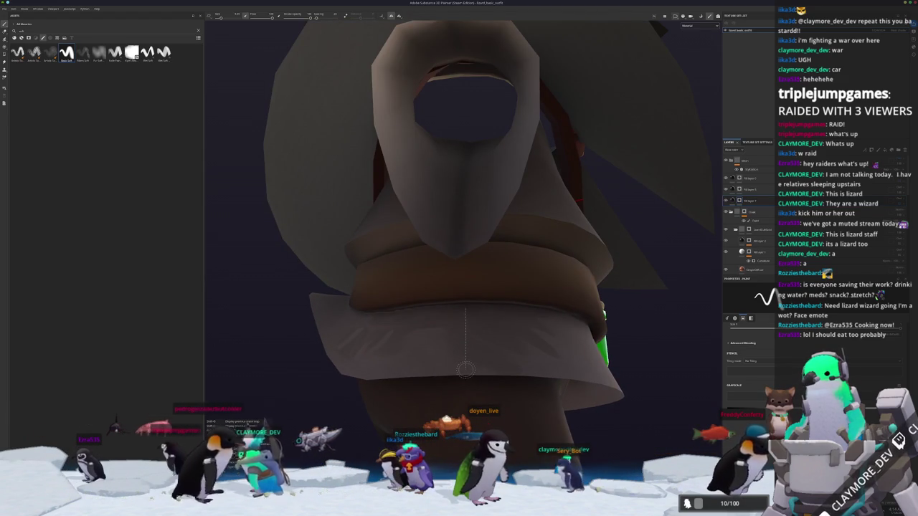
scroll(475, 358, down, 3)
mouse_move(476, 359)
alt+mouse_down()
mouse_move(461, 347)
mouse_move(617, 232)
alt+mouse_up()
scroll(461, 346, up, 2)
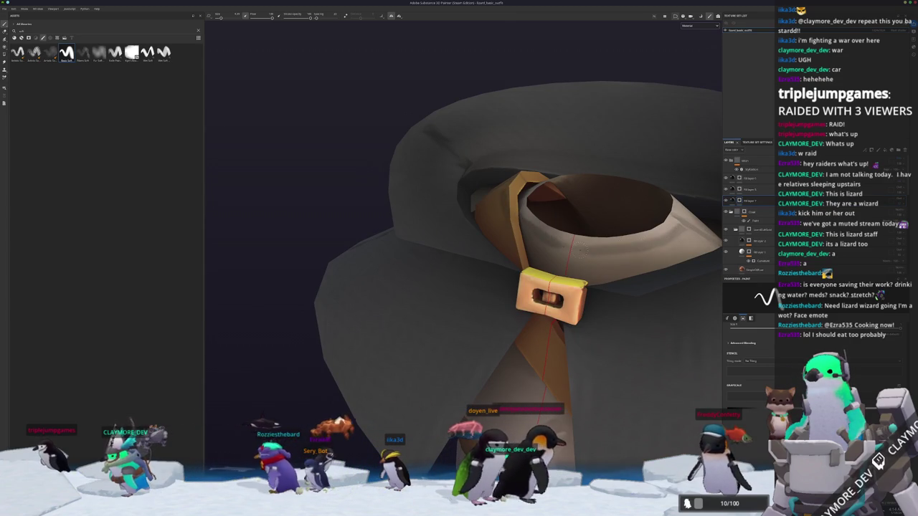
alt+drag(616, 232, 660, 236)
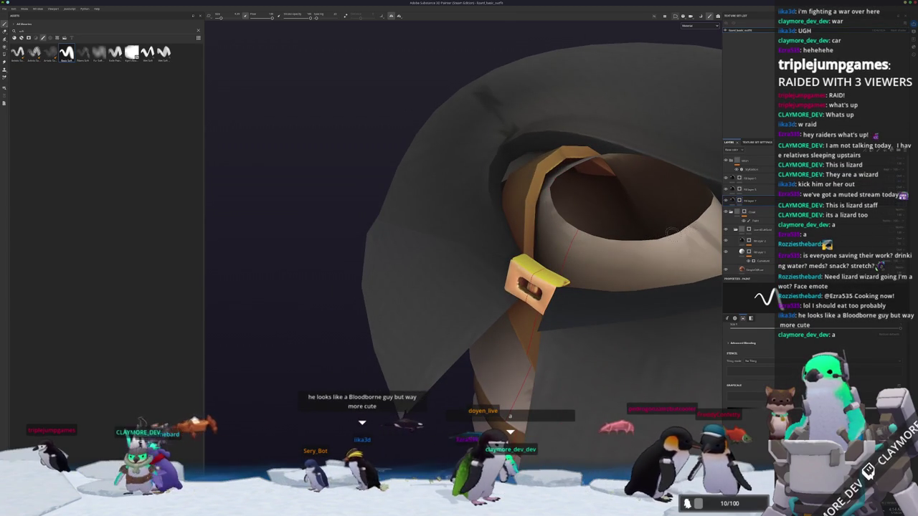
alt+drag(665, 232, 573, 279)
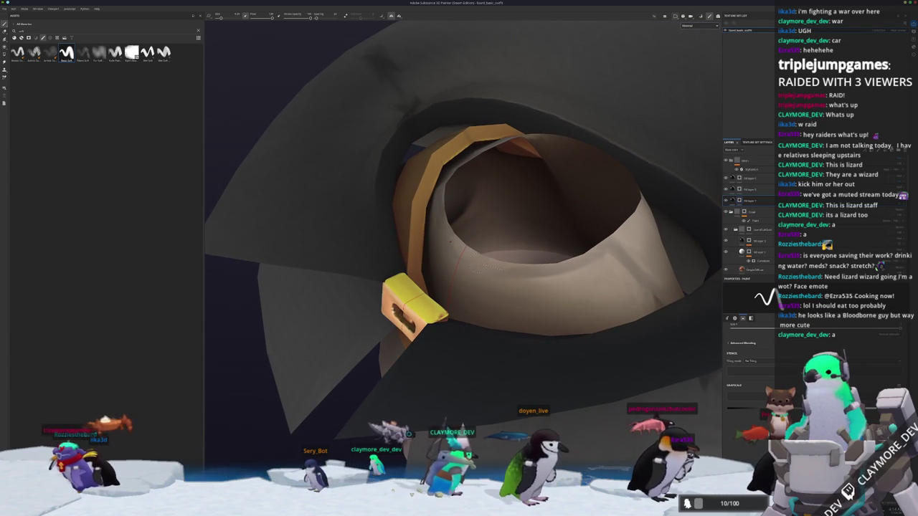
alt+drag(430, 273, 372, 275)
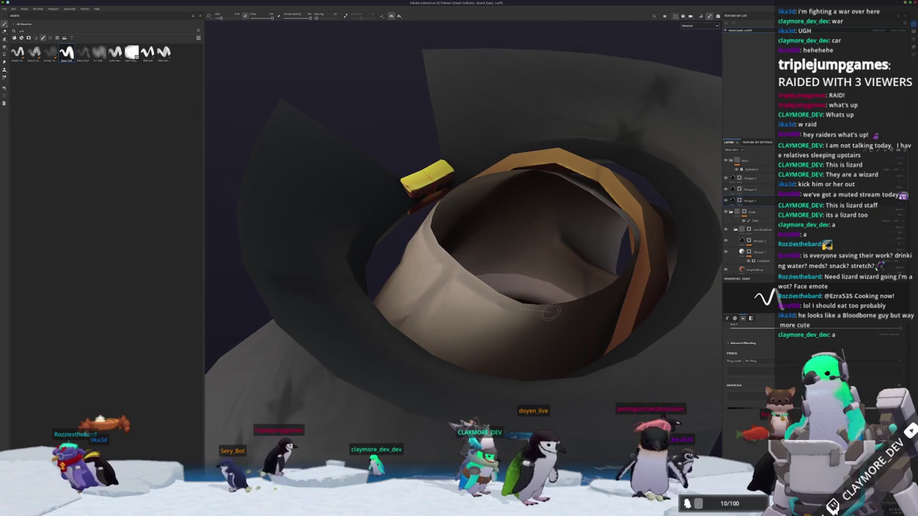
alt+drag(589, 302, 453, 290)
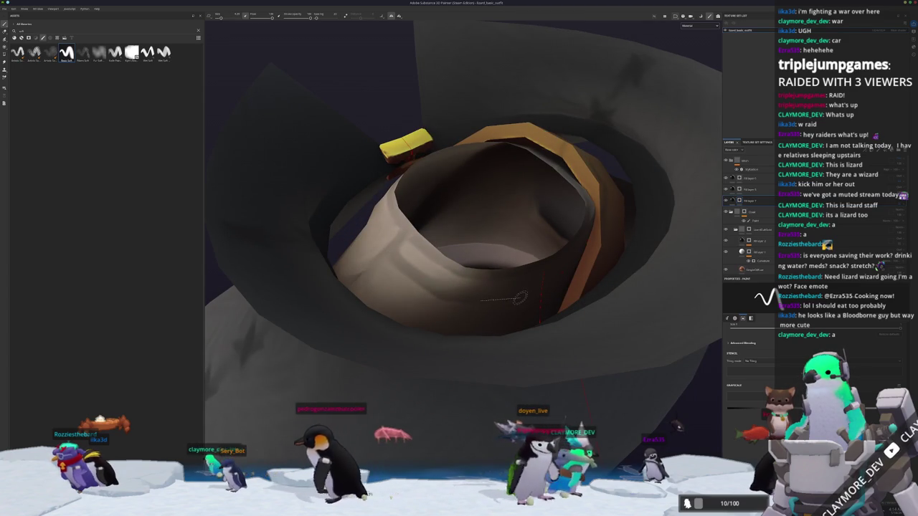
alt+drag(480, 302, 462, 266)
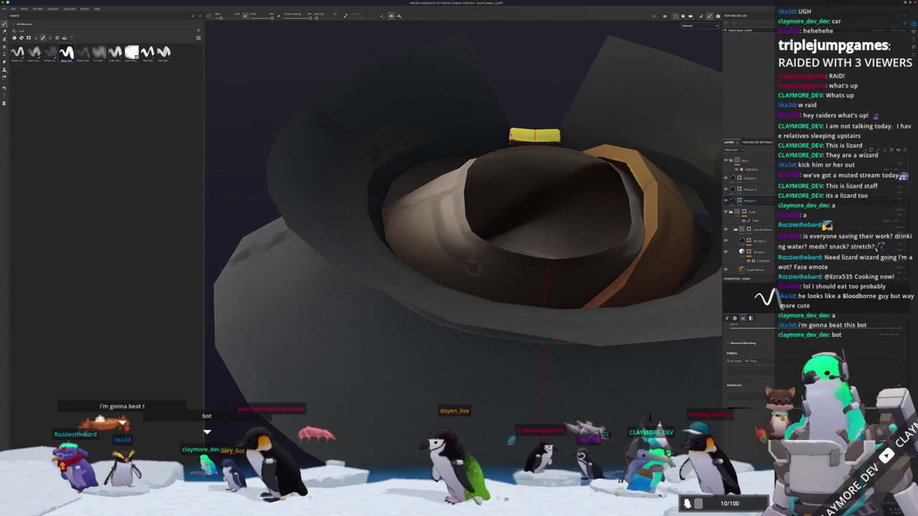
mouse_move(434, 239)
alt+mouse_down()
mouse_move(525, 289)
mouse_move(614, 277)
alt+mouse_up()
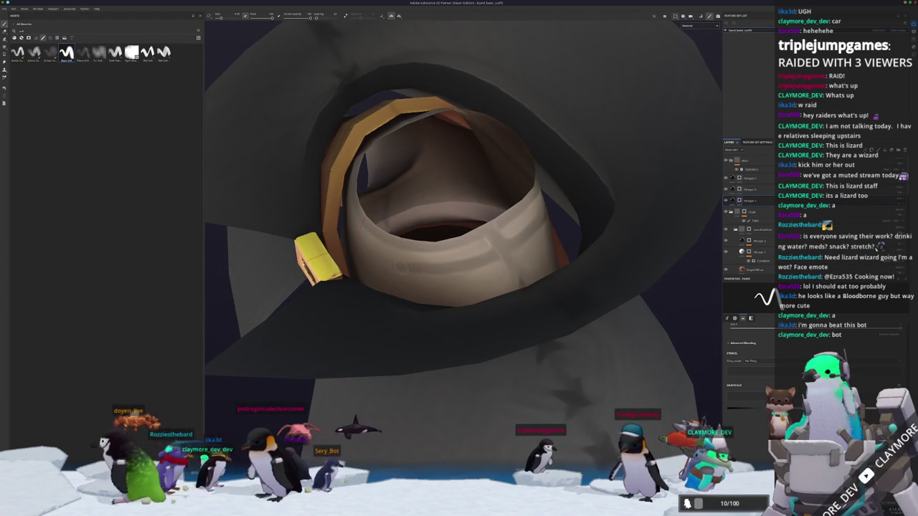
alt+drag(402, 267, 481, 241)
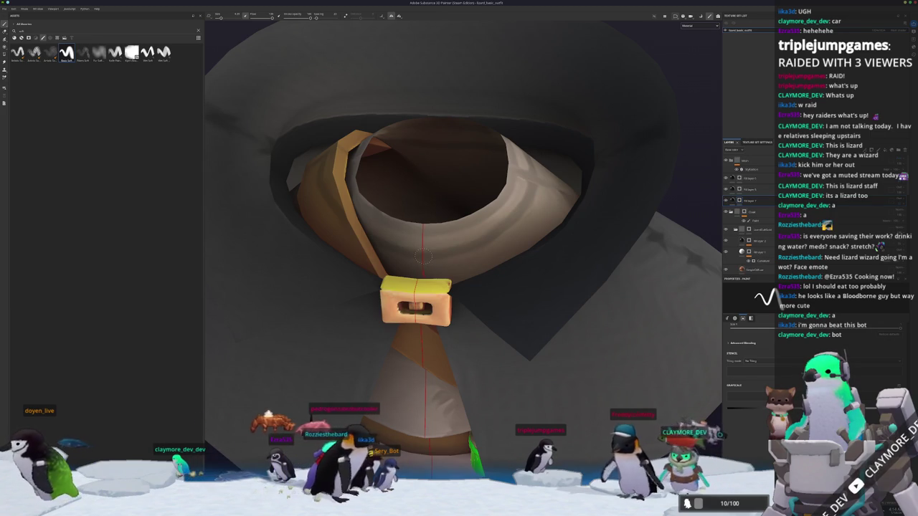
key(alt+Tab)
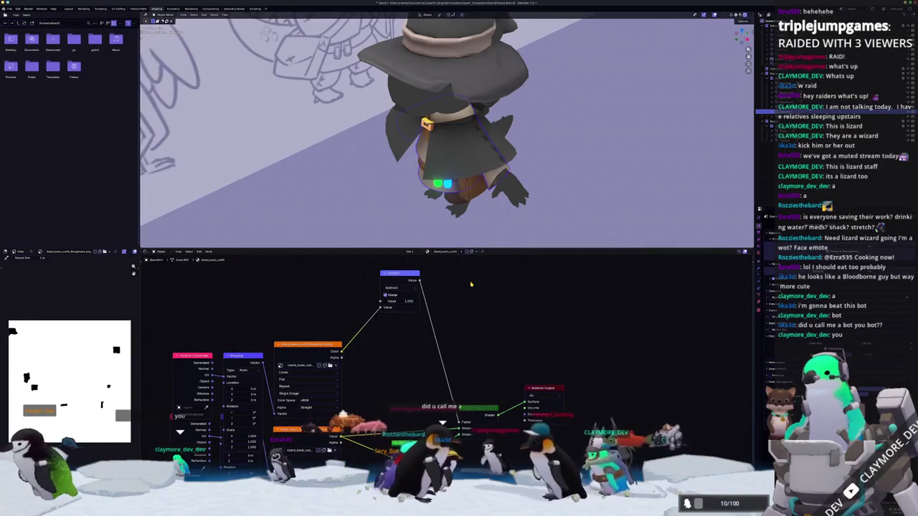
scroll(517, 207, down, 3)
key(alt+Tab)
scroll(515, 333, down, 2)
scroll(515, 332, down, 2)
scroll(514, 333, down, 2)
alt+drag(578, 359, 535, 357)
scroll(539, 358, up, 1)
scroll(538, 358, up, 2)
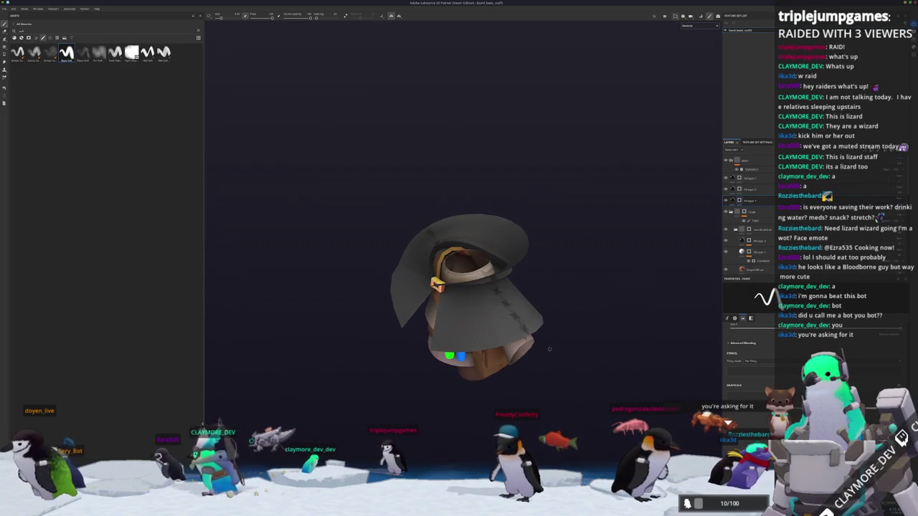
Rotate the character to a side view and select the Ambient Occlusion generator in the layer stack.
mouse_move(481, 385)
alt+mouse_down()
mouse_move(538, 367)
mouse_move(405, 397)
mouse_move(698, 340)
mouse_move(390, 256)
mouse_move(482, 411)
mouse_move(402, 344)
alt+mouse_up()
scroll(539, 367, up, 1)
scroll(539, 367, up, 2)
scroll(539, 367, up, 1)
scroll(388, 323, down, 3)
scroll(402, 345, down, 3)
alt+middle_drag(401, 344, 488, 401)
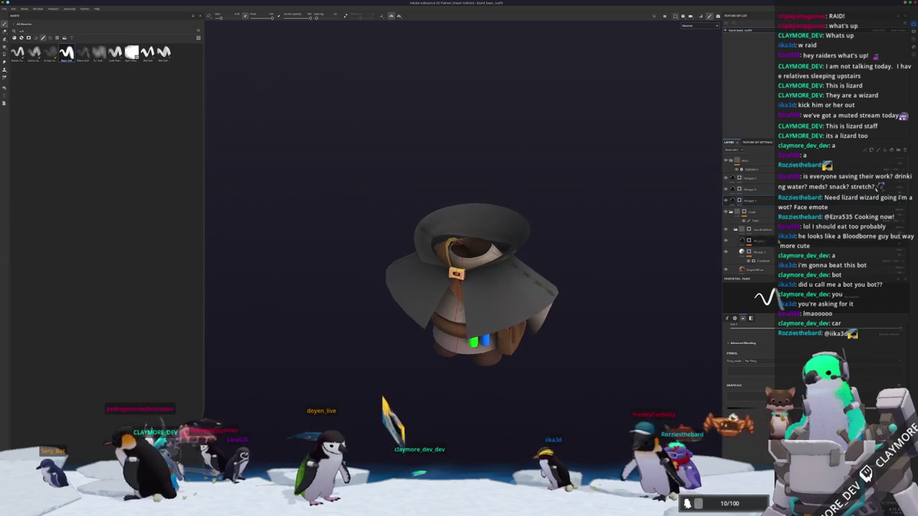
click(753, 229)
scroll(766, 248, down, 2)
click(764, 256)
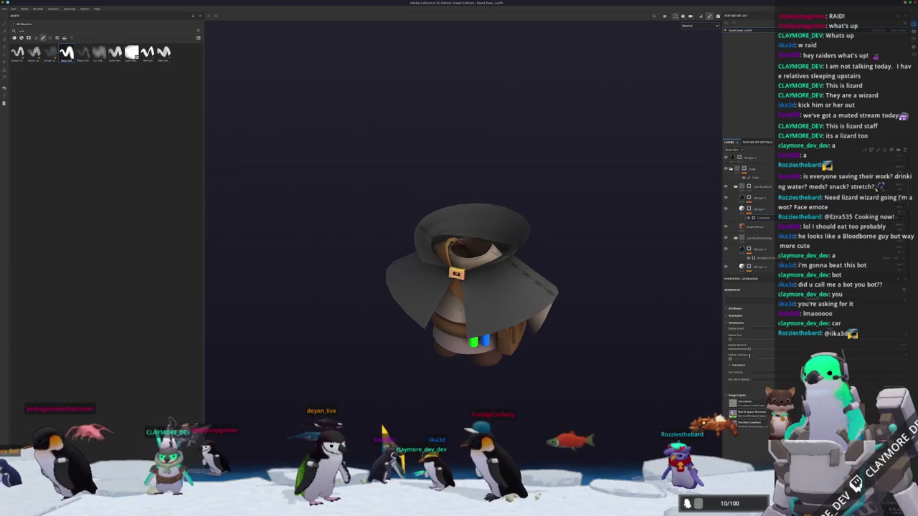
Raise the Ambient Occlusion Global Balance to darken the cloak shading, then inspect the hood.
alt+drag(645, 320, 660, 323)
scroll(668, 328, up, 2)
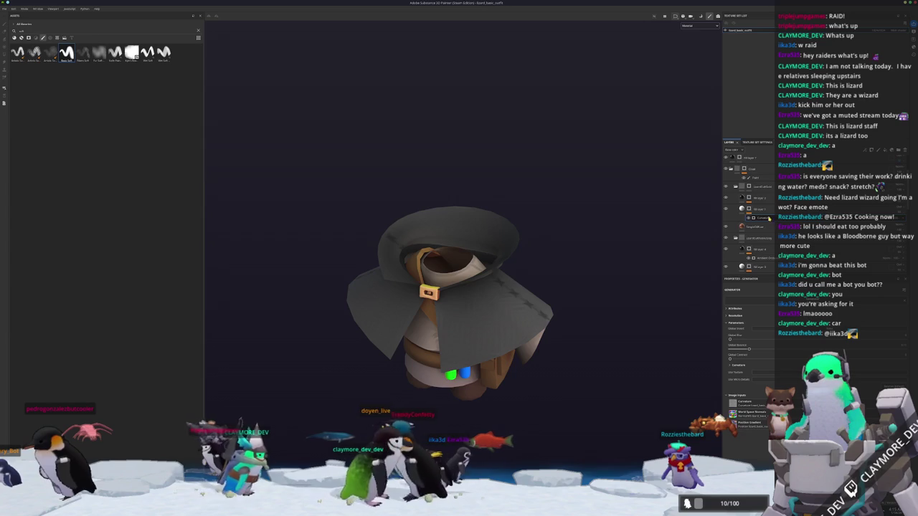
scroll(760, 223, down, 2)
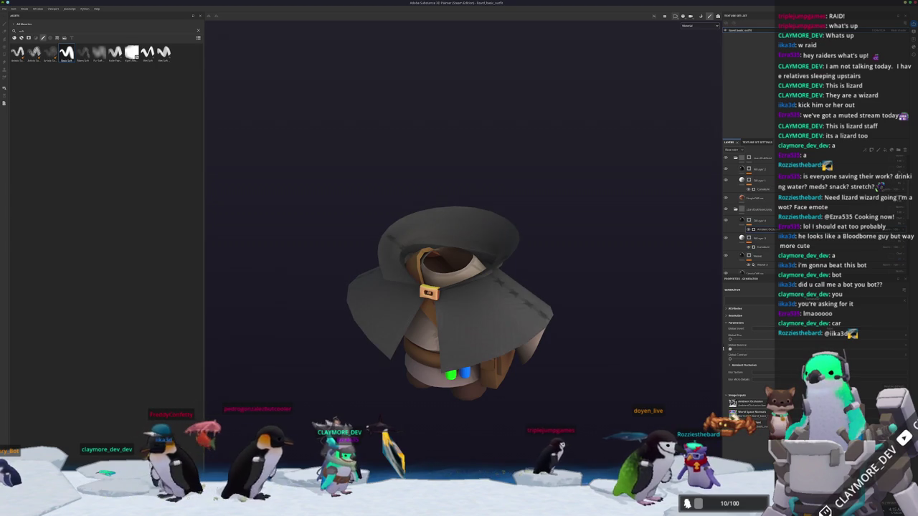
drag(731, 349, 736, 349)
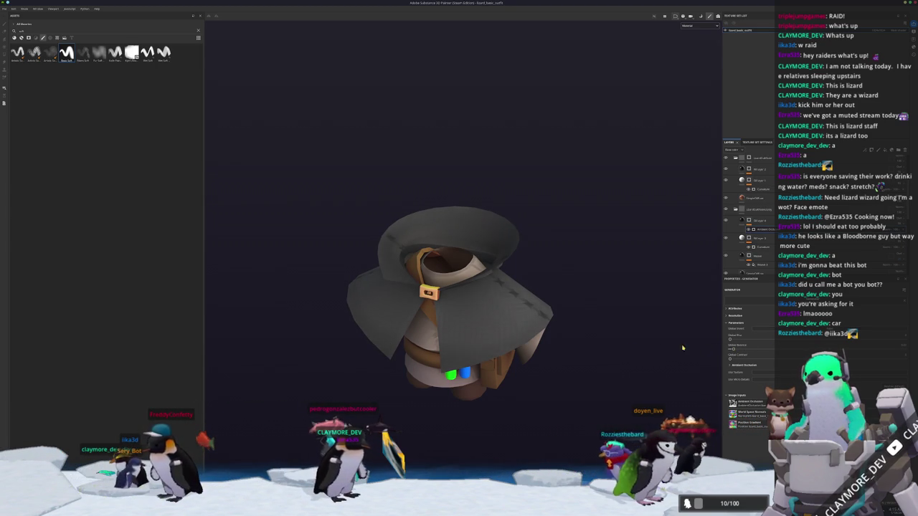
mouse_move(583, 334)
alt+mouse_down()
mouse_move(369, 319)
mouse_move(544, 316)
alt+mouse_up()
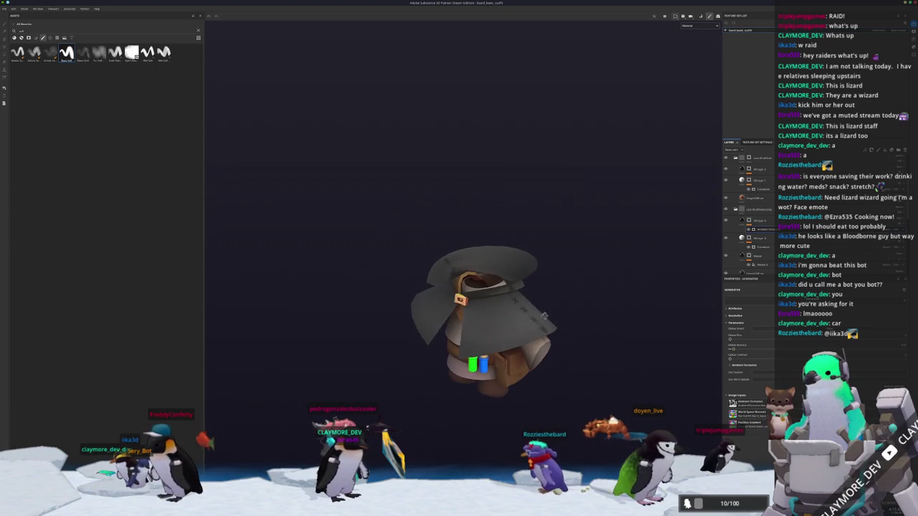
click(772, 228)
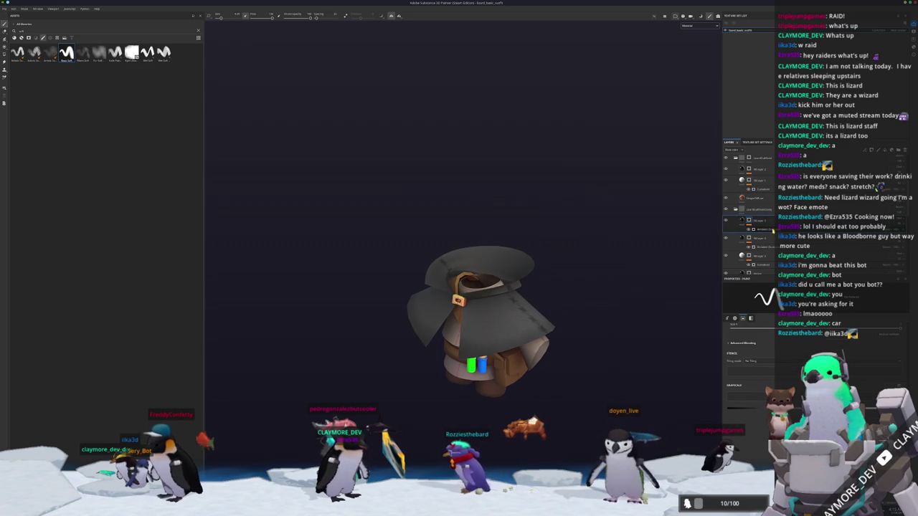
click(762, 229)
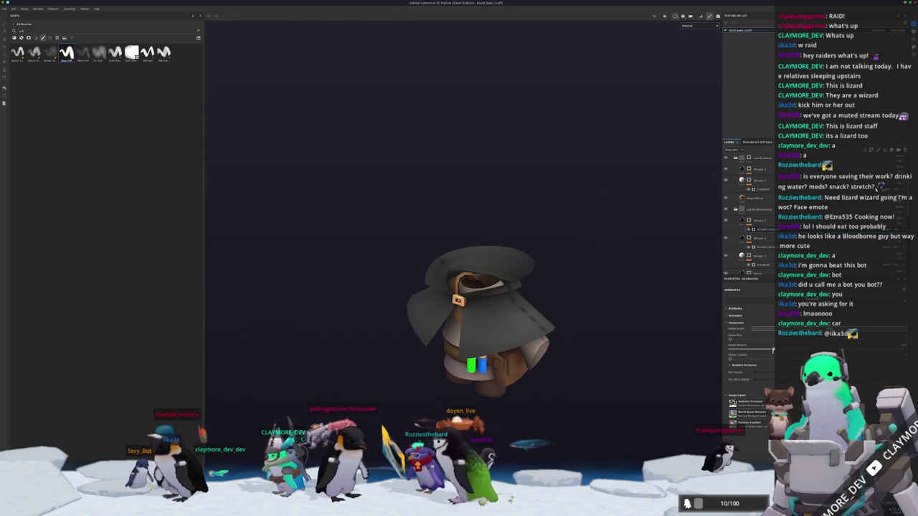
alt+drag(622, 316, 631, 338)
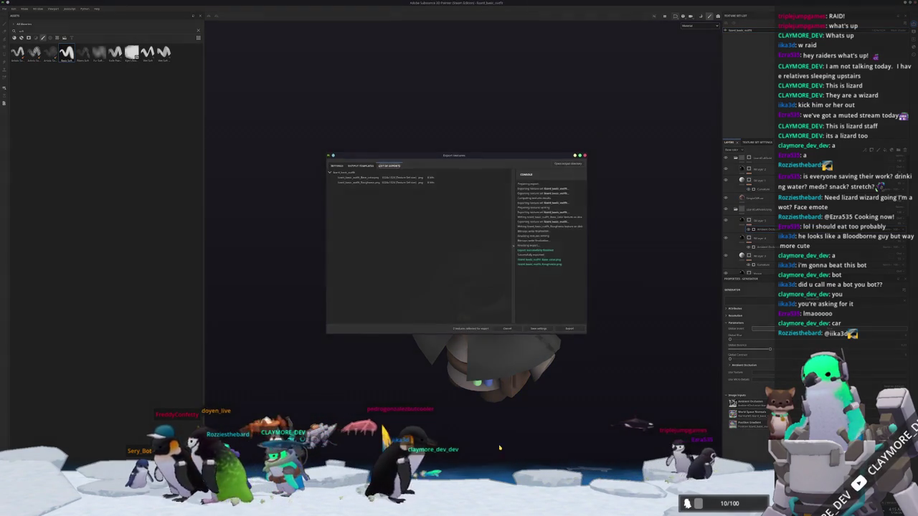
Check the wizard model's textures in Blender, then return to Substance Painter.
key(alt+Tab)
mouse_move(529, 144)
middle_down()
mouse_move(546, 150)
mouse_move(530, 172)
mouse_move(572, 201)
middle_up()
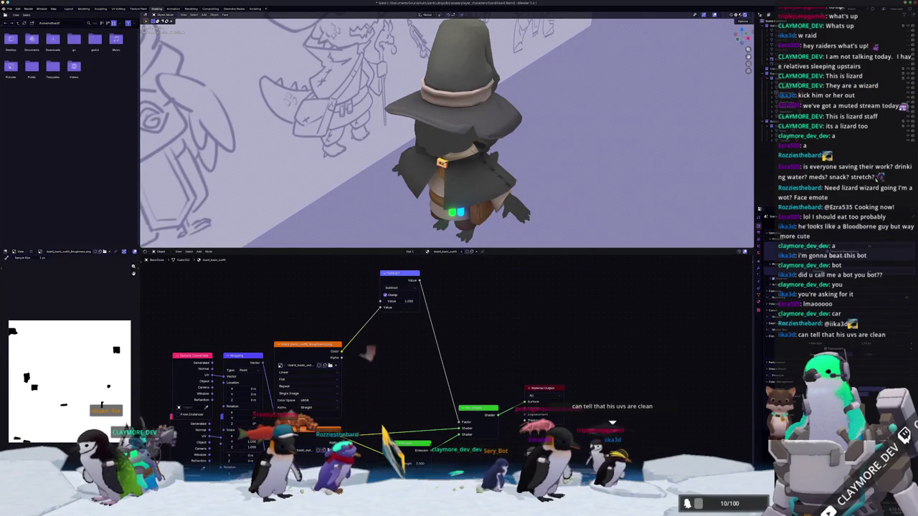
key(alt+Tab)
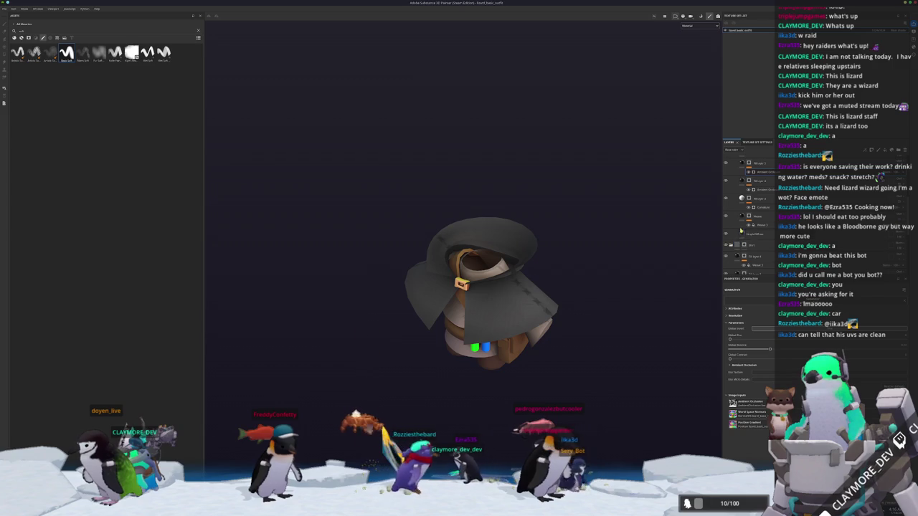
Select the fill layer and re-export the textures with Ctrl+Shift+E, then return to Blender.
click(750, 234)
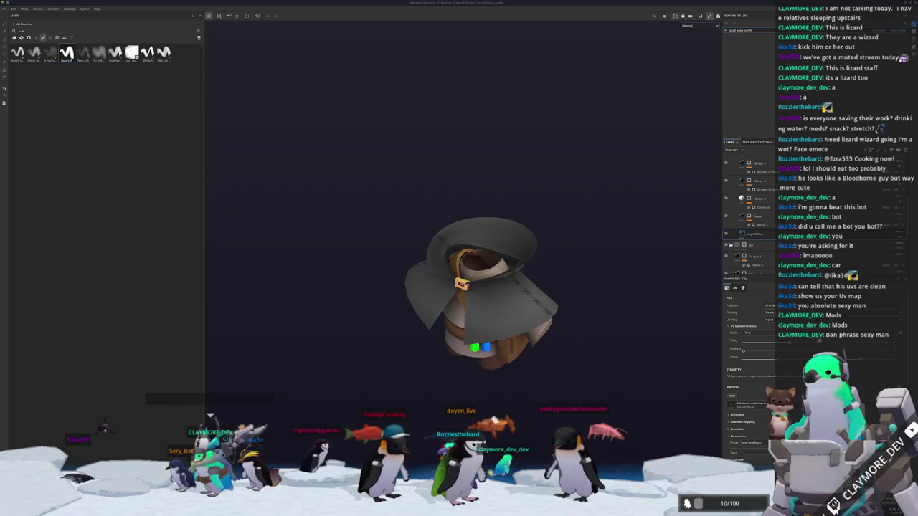
scroll(594, 335, down, 2)
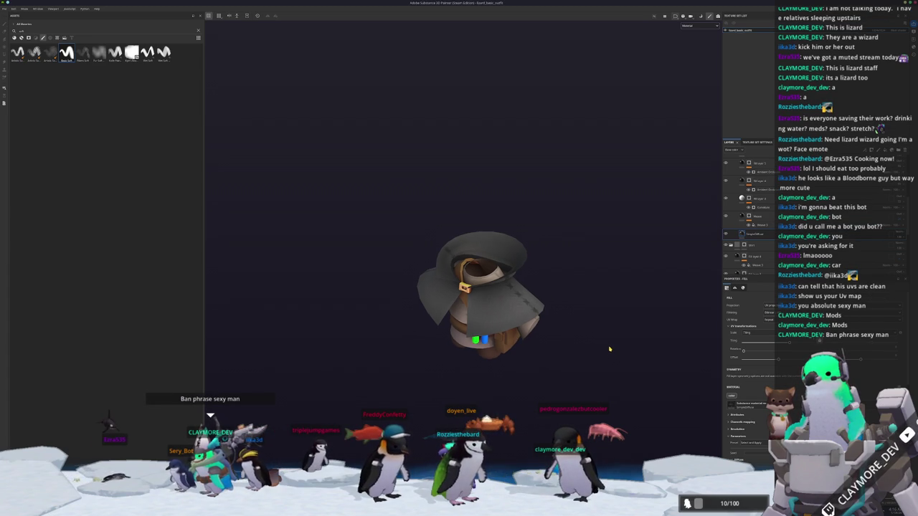
key(ctrl+shift+e)
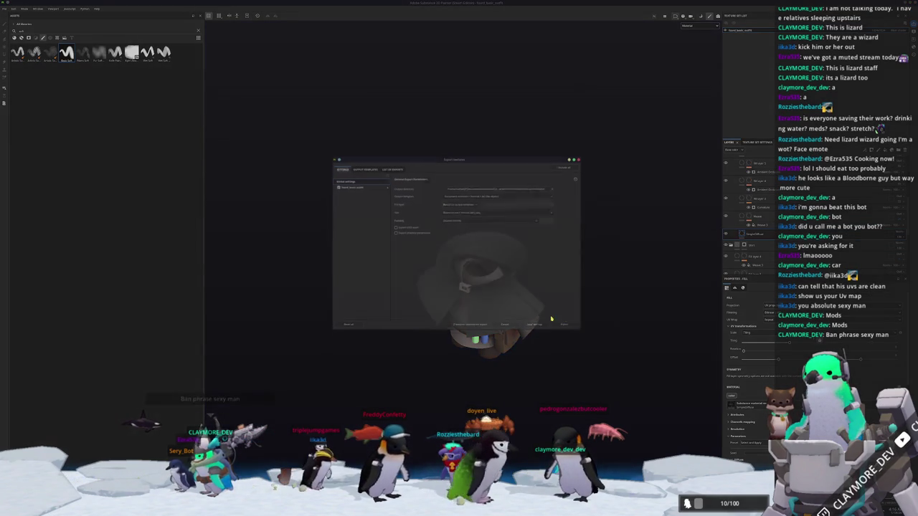
click(570, 330)
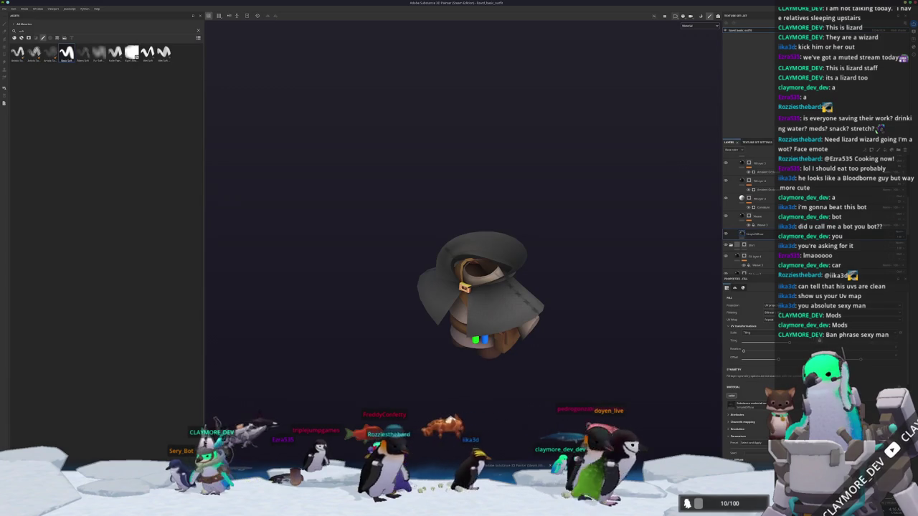
key(alt+Tab)
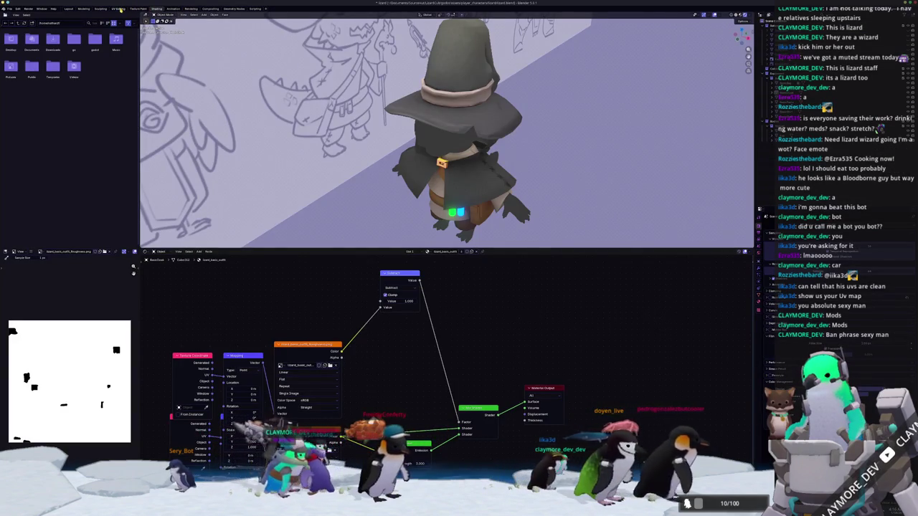
In the UV Editing workspace, display the cloak and collar UV islands.
click(119, 9)
key(a)
key(Tab)
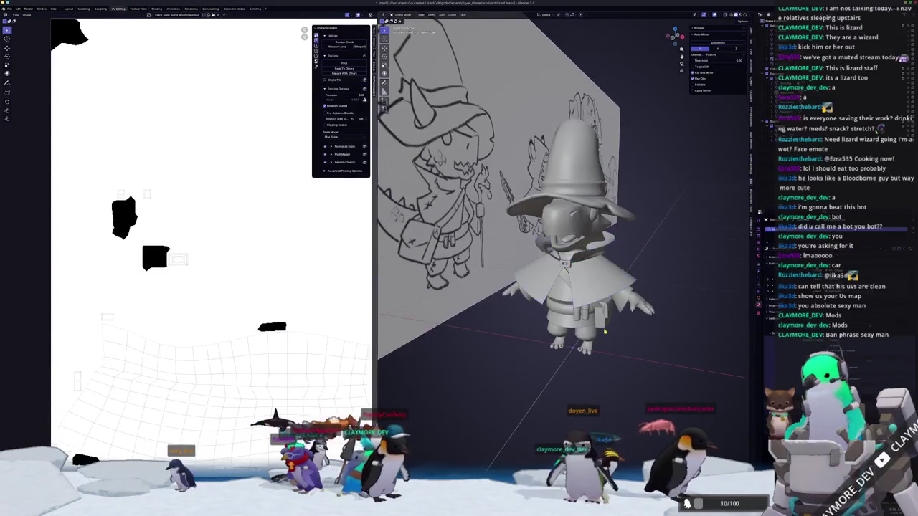
key(Tab)
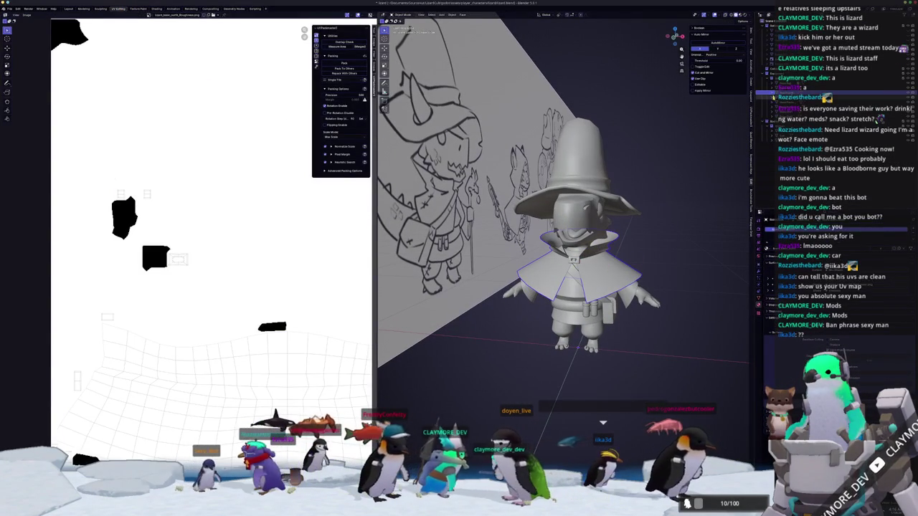
key(a)
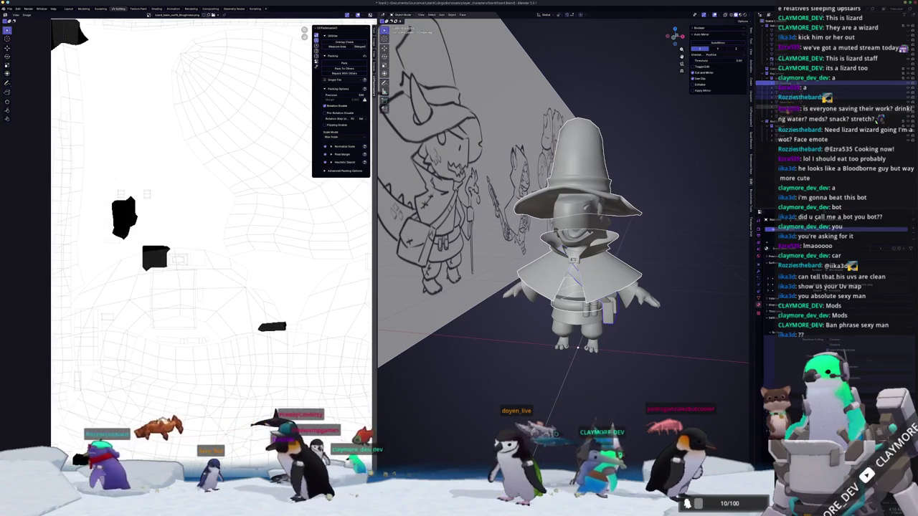
scroll(655, 203, down, 5)
Focus on the staff and inspect its full UV layout in Edit Mode.
key(KP_Decimal)
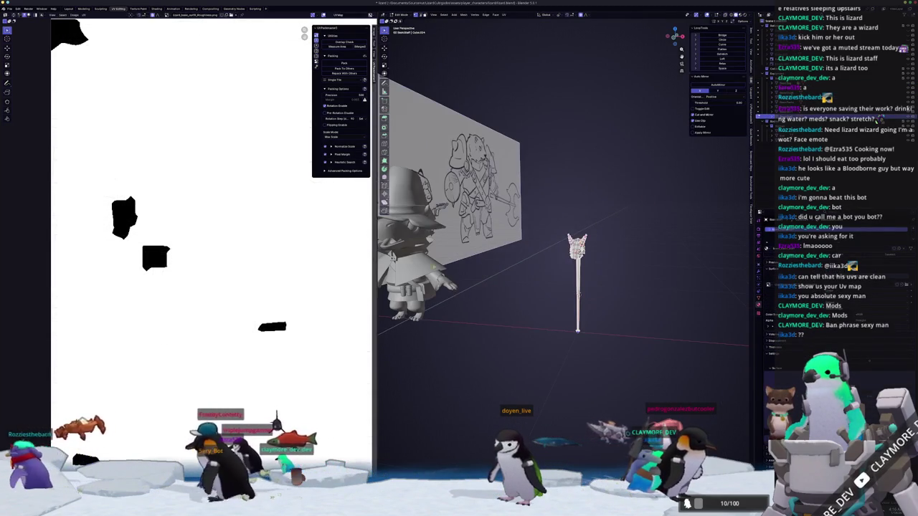
key(Tab)
scroll(264, 235, down, 5)
scroll(264, 236, up, 1)
middle_drag(265, 235, 212, 238)
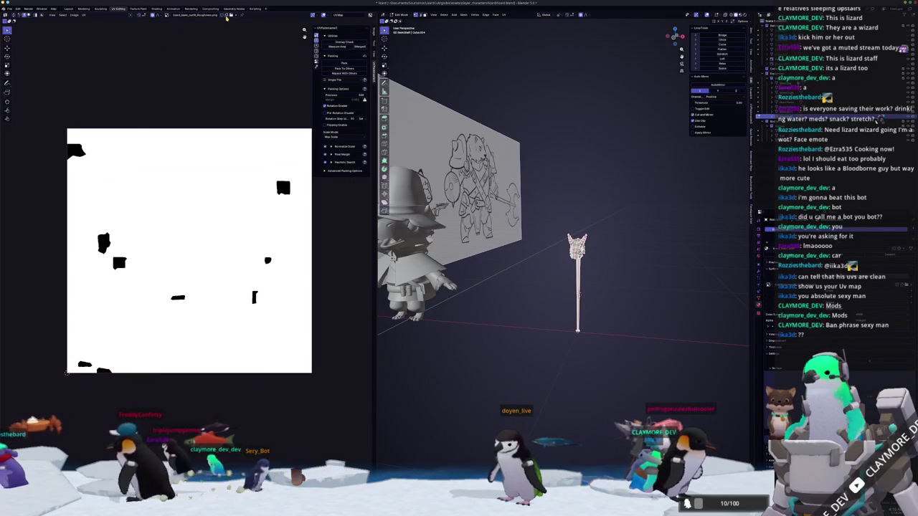
scroll(256, 220, up, 6)
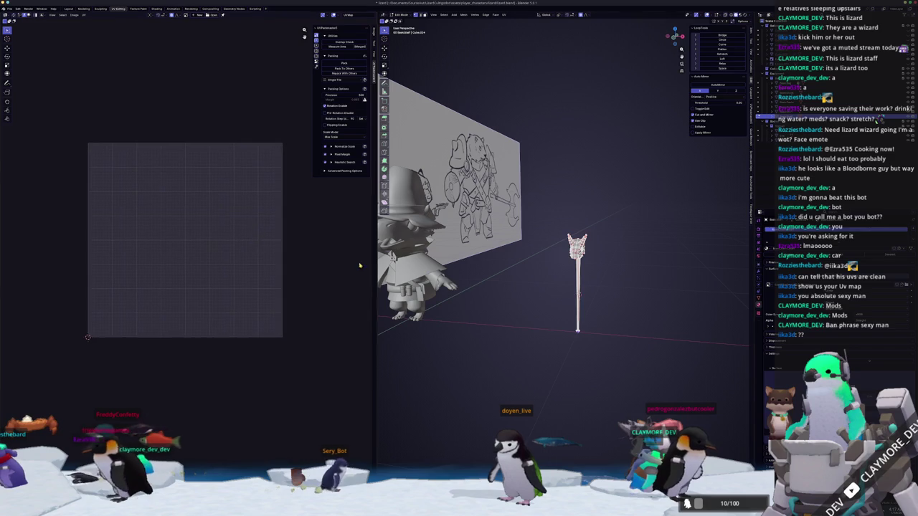
key(a)
scroll(286, 305, up, 1)
middle_drag(307, 305, 334, 351)
scroll(319, 327, down, 1)
scroll(334, 356, up, 1)
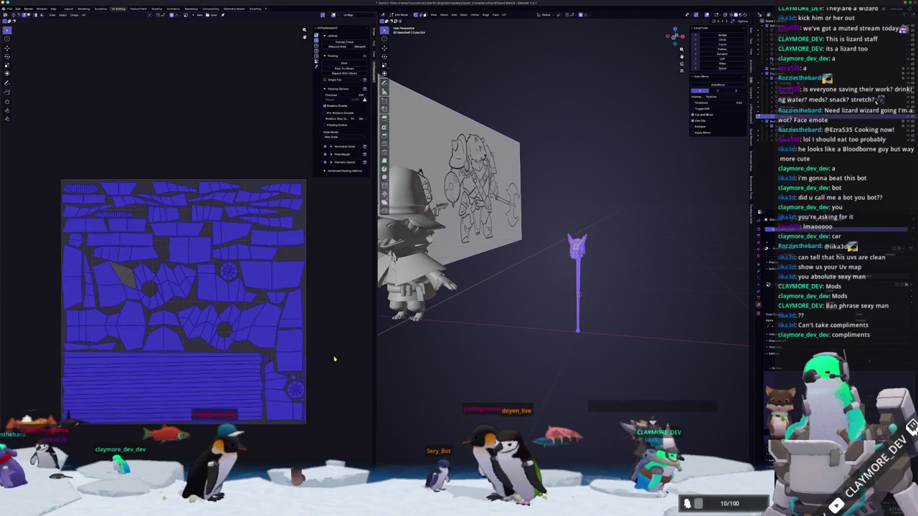
scroll(335, 355, up, 1)
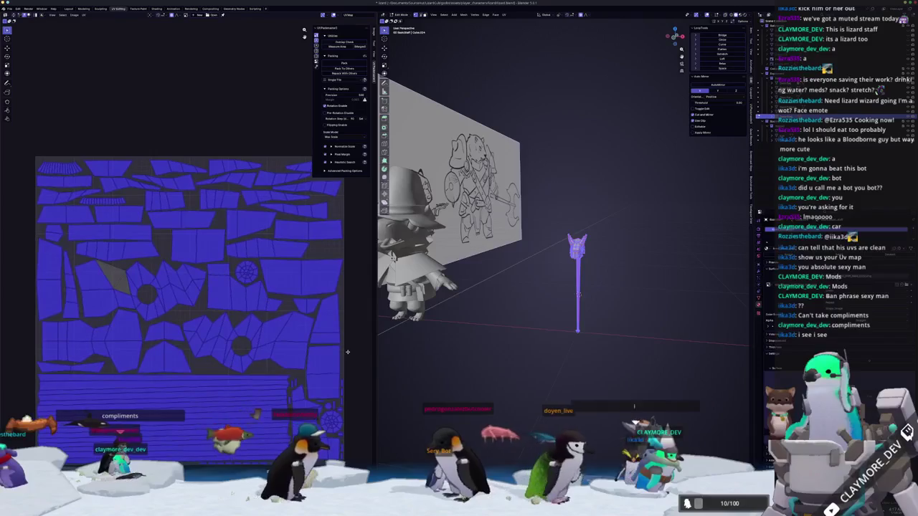
middle_drag(339, 357, 350, 350)
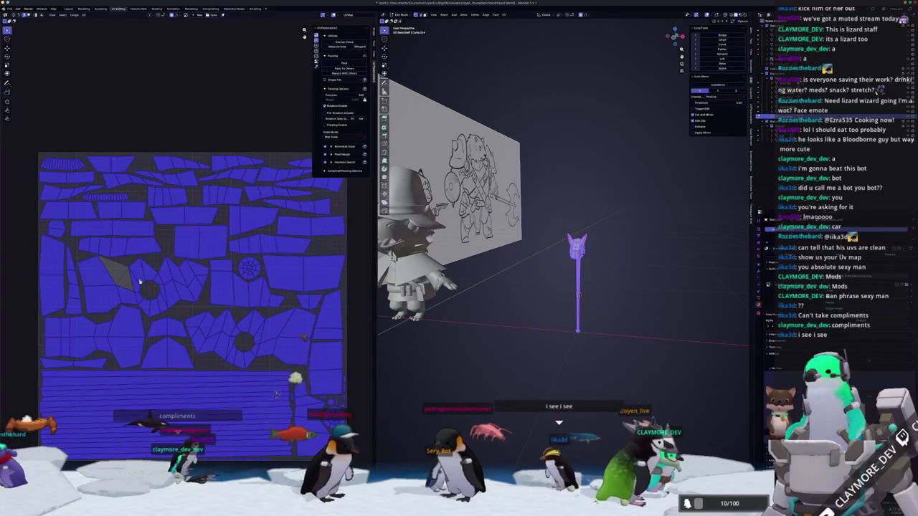
Look over the cape's UVs, then return to Object Mode.
key(ctrl+z)
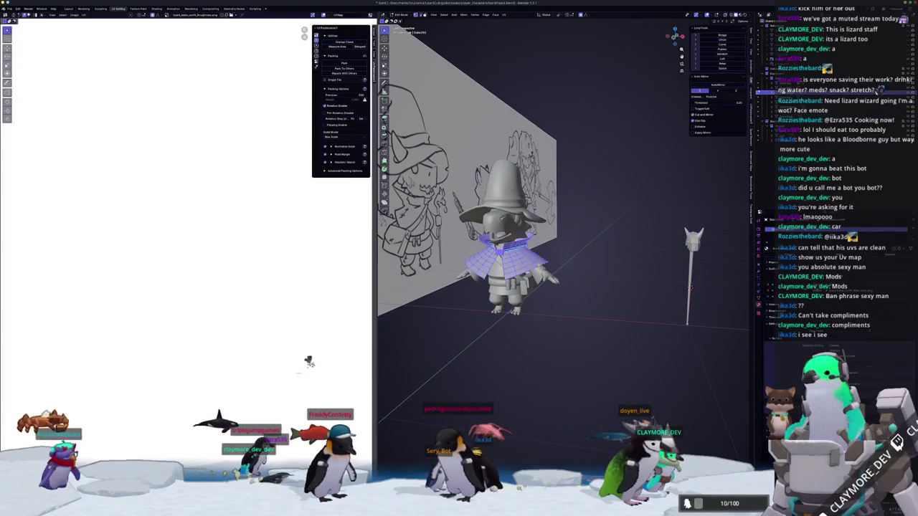
scroll(310, 364, down, 3)
scroll(309, 365, down, 2)
scroll(312, 364, up, 1)
scroll(313, 364, up, 1)
key(Tab)
scroll(277, 268, down, 6)
scroll(277, 268, up, 3)
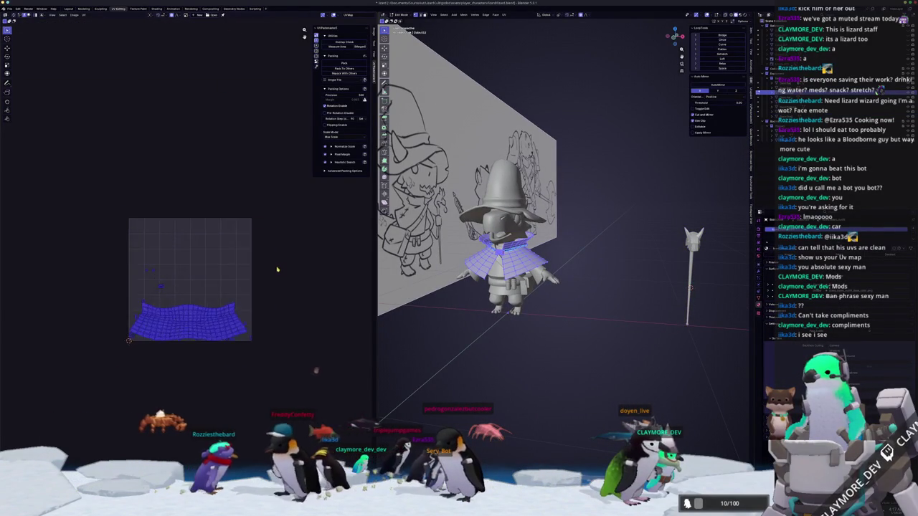
scroll(277, 269, up, 2)
Select the hat and inspect its UV layout in Edit Mode.
click(768, 115)
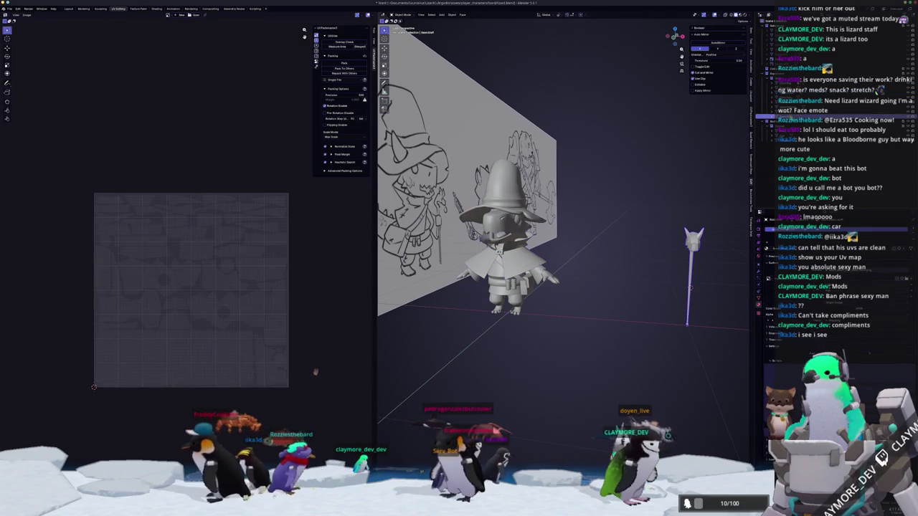
click(771, 110)
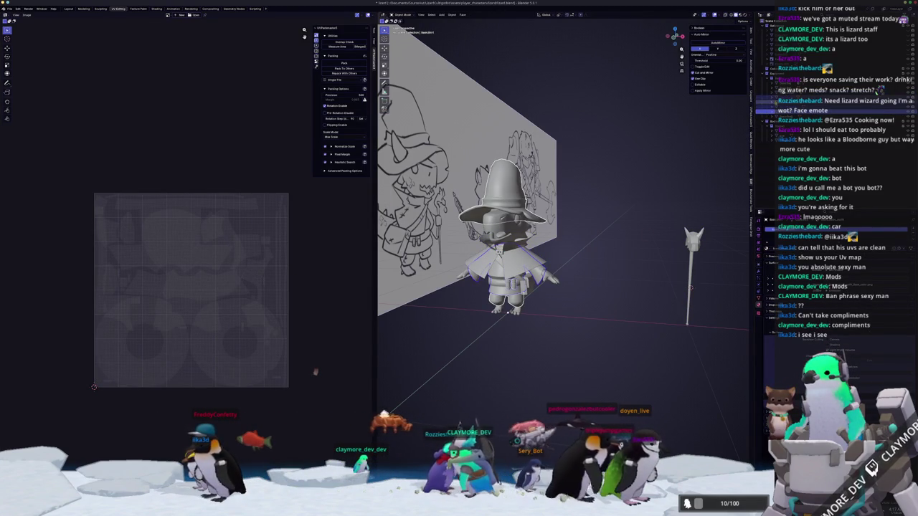
click(769, 105)
key(Tab)
scroll(279, 267, down, 1)
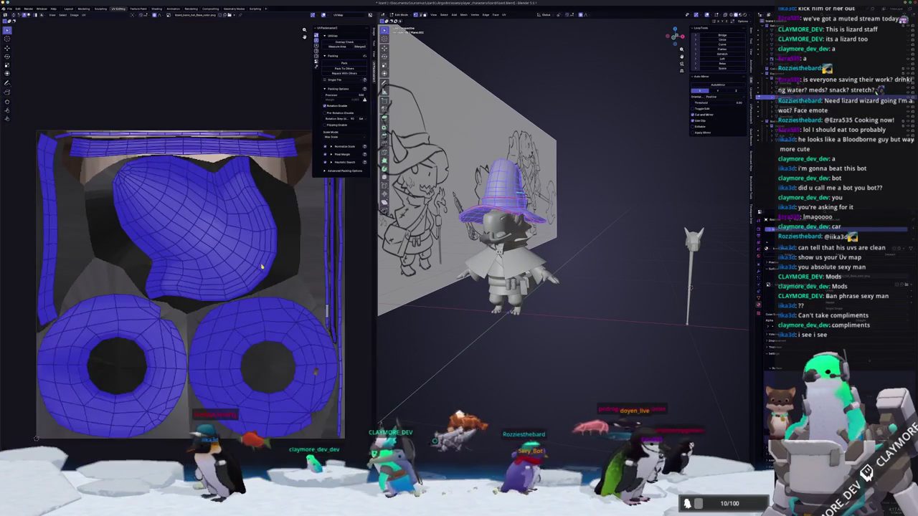
scroll(287, 251, up, 1)
scroll(299, 247, down, 1)
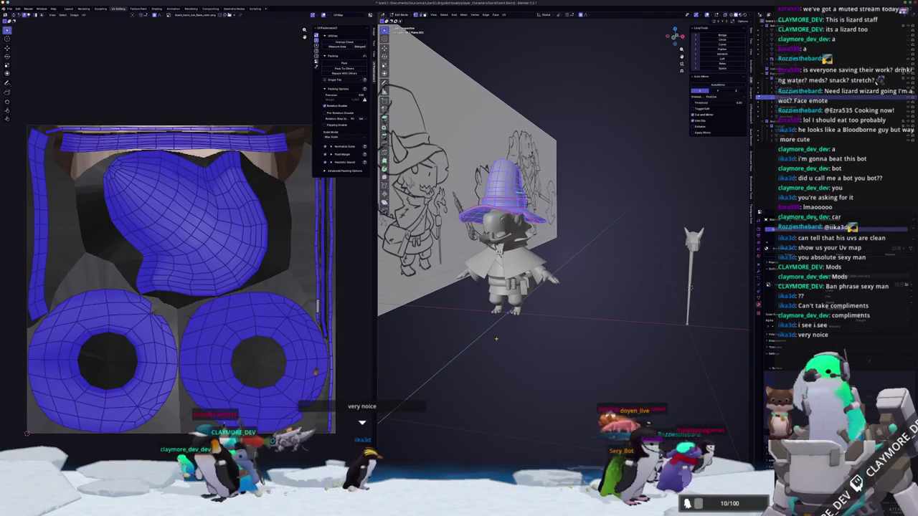
key(Tab)
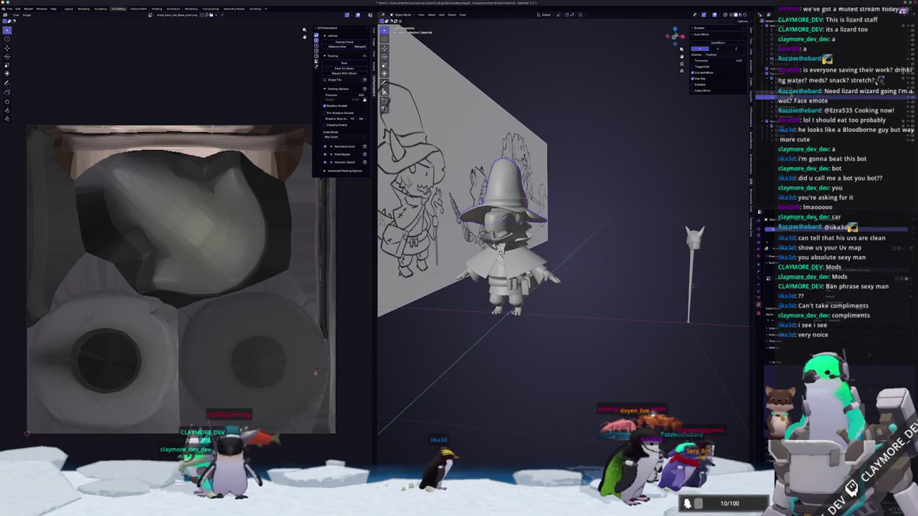
Show the body's UV islands, then select the head and hands to view their cube-cross UVs.
click(501, 252)
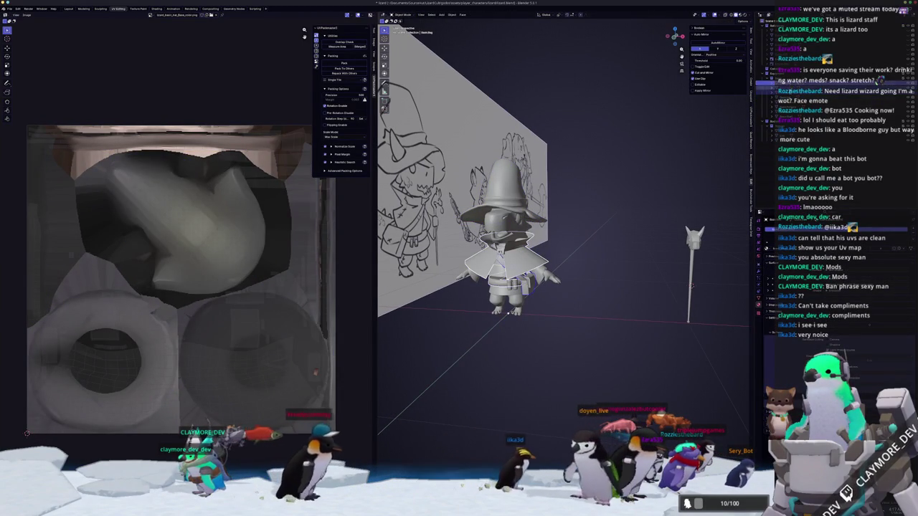
click(507, 313)
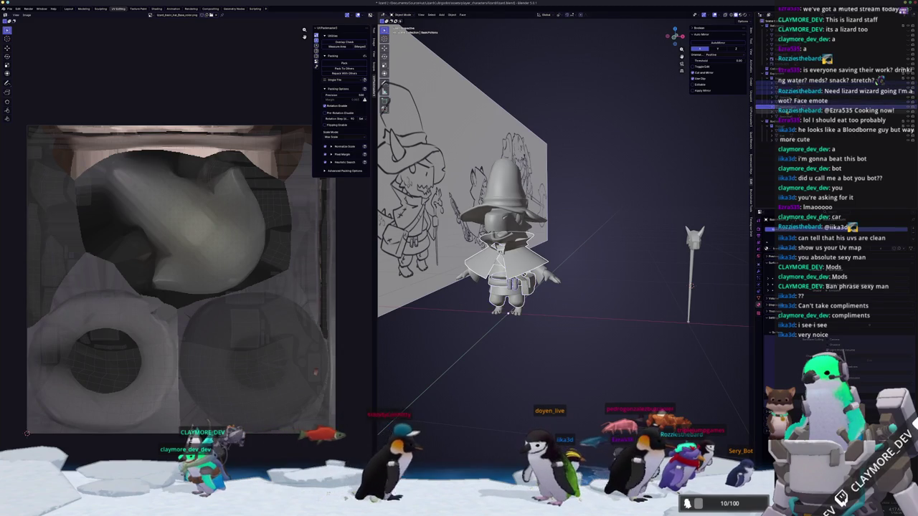
key(Tab)
key(Home)
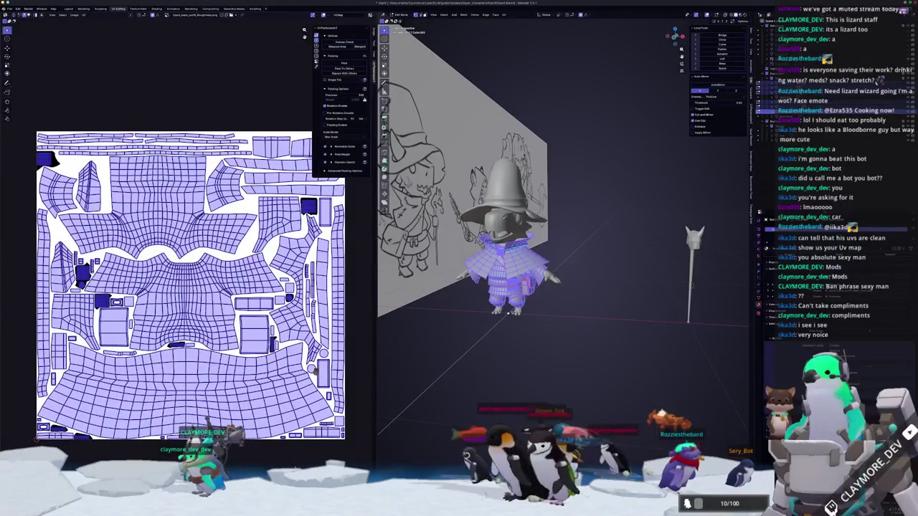
middle_drag(559, 215, 595, 219)
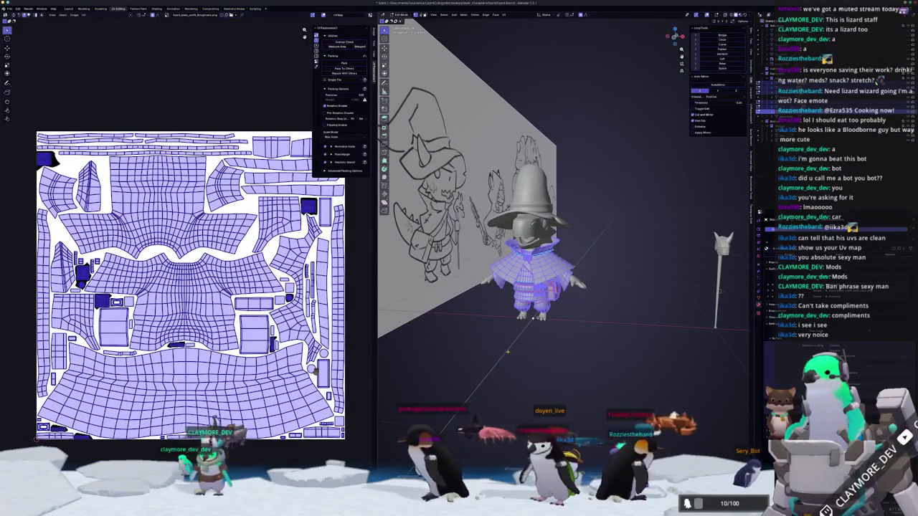
scroll(531, 236, up, 2)
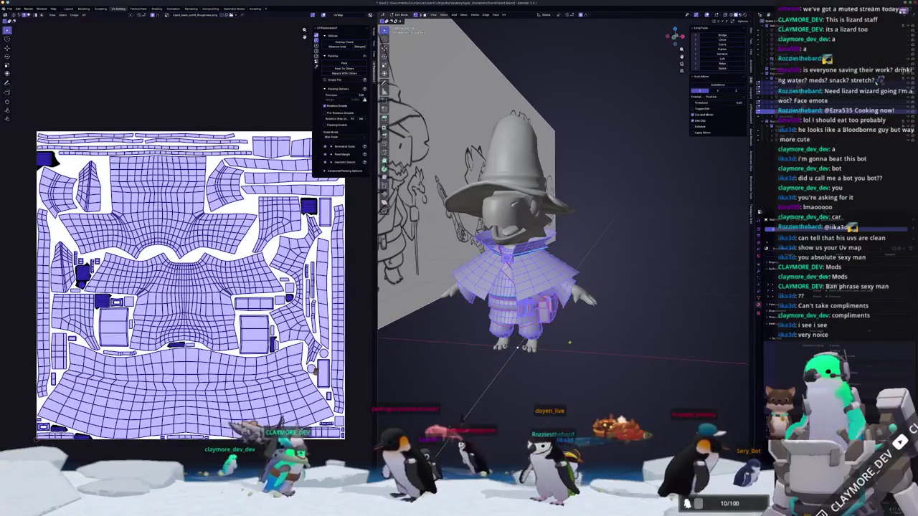
key(alt+a)
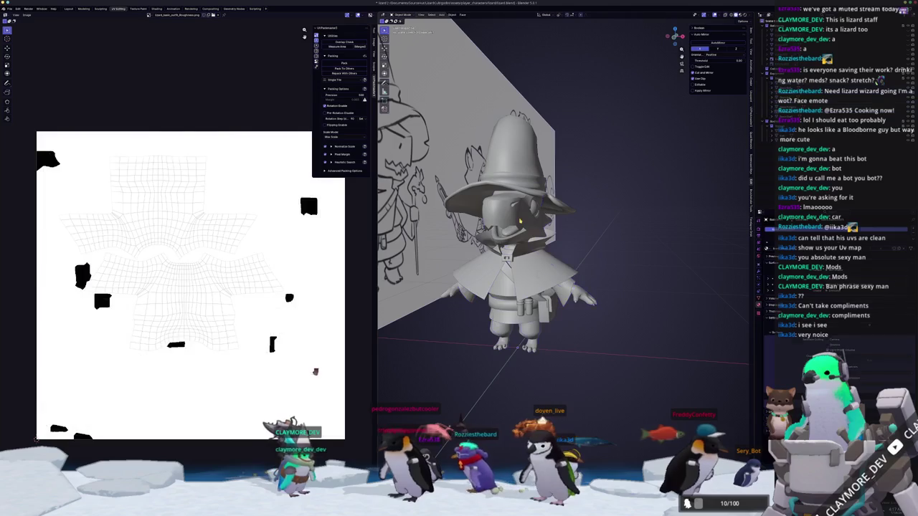
key(l)
key(Tab)
key(Tab)
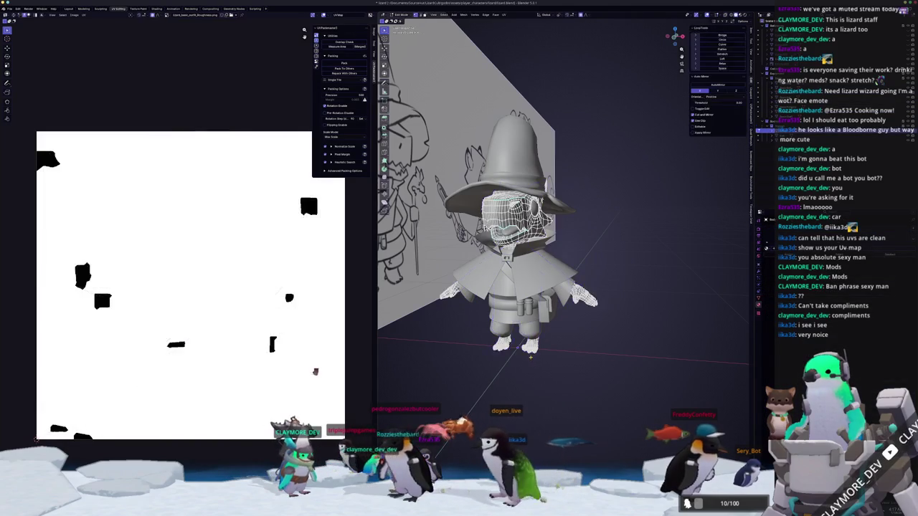
scroll(281, 355, up, 2)
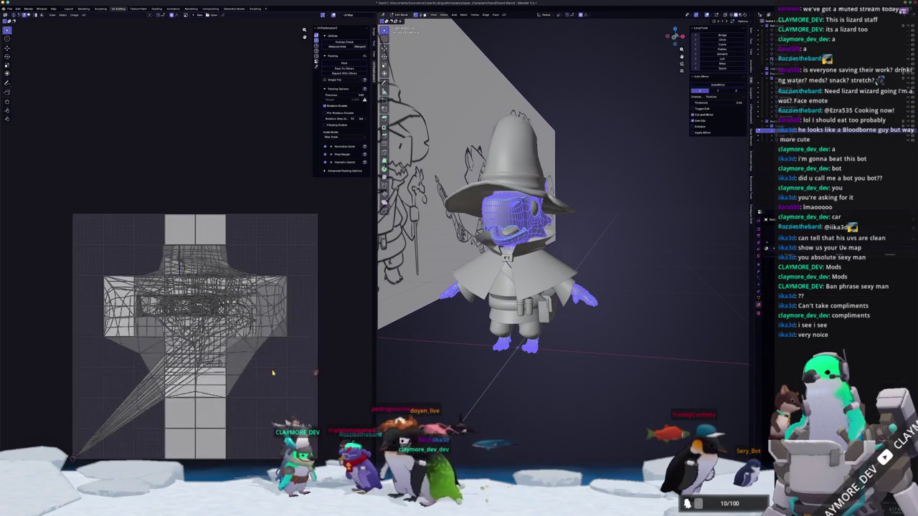
Select all UVs, start and release a grab without changes, then deselect everything.
key(a)
click(272, 350)
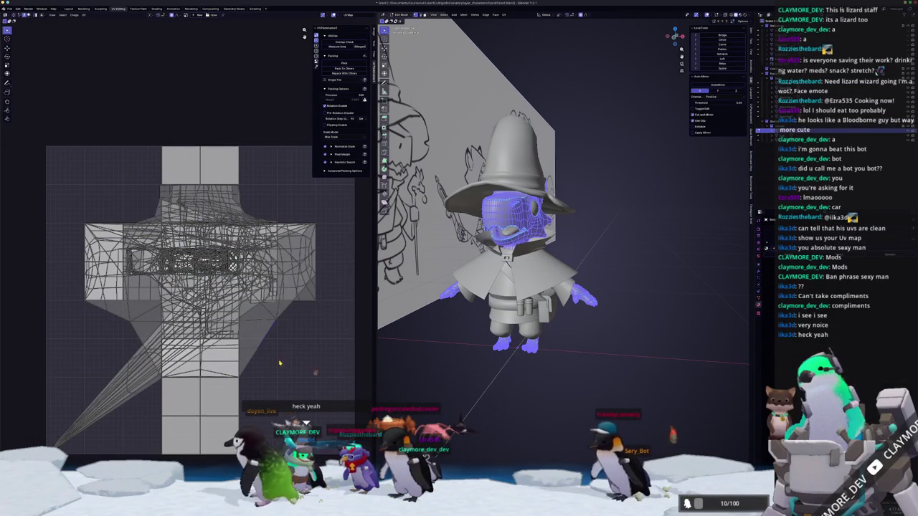
key(g)
click(273, 206)
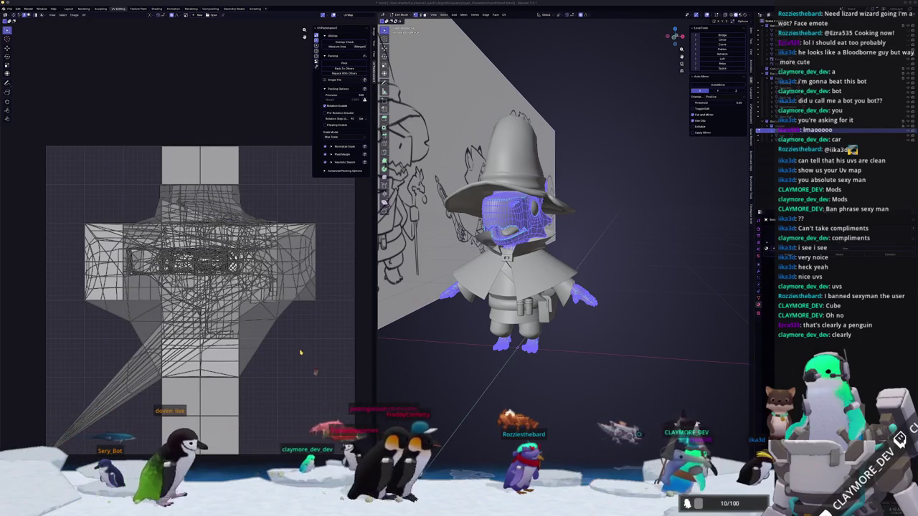
key(a)
key(alt+a)
key(a)
key(alt+a)
Return to Object Mode, orbit the character and switch to the Shading workspace.
middle_drag(446, 373, 453, 355)
key(Tab)
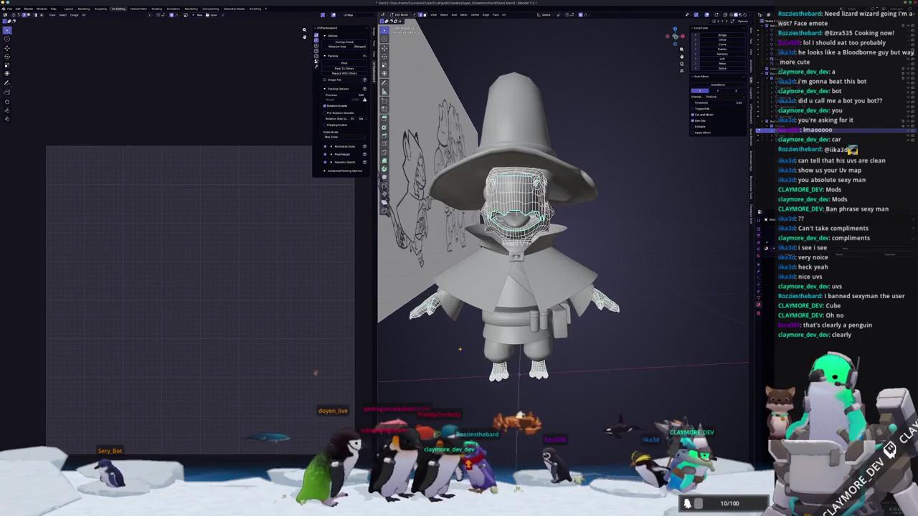
click(527, 223)
middle_drag(527, 222, 559, 414)
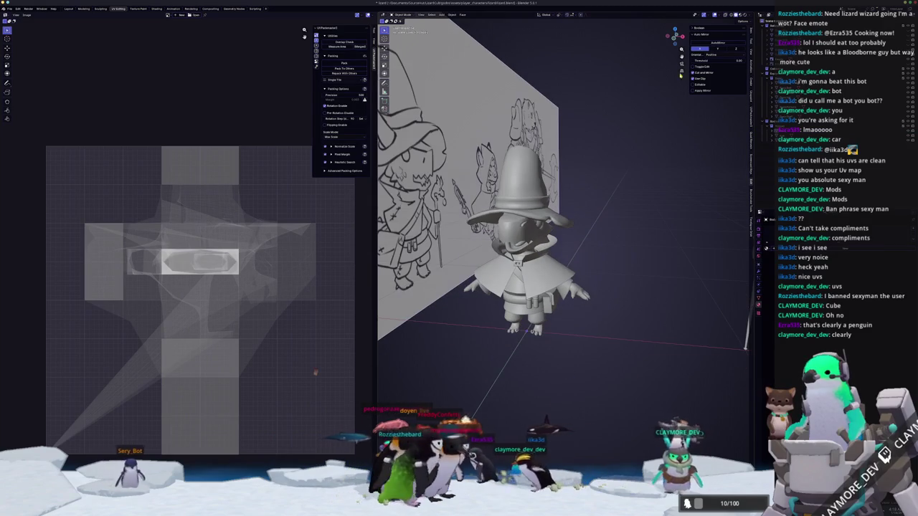
click(158, 9)
Select the character and preview its base colour and roughness maps from the material nodes.
middle_drag(545, 165, 571, 148)
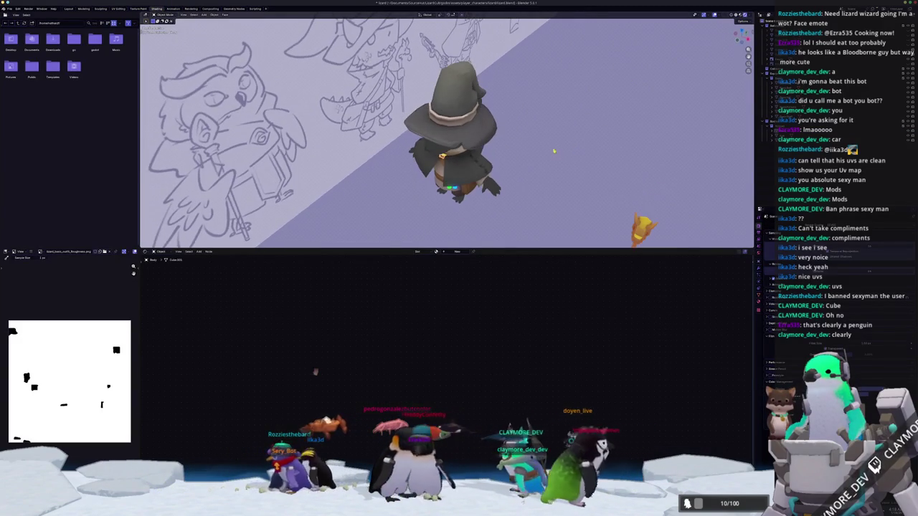
click(474, 167)
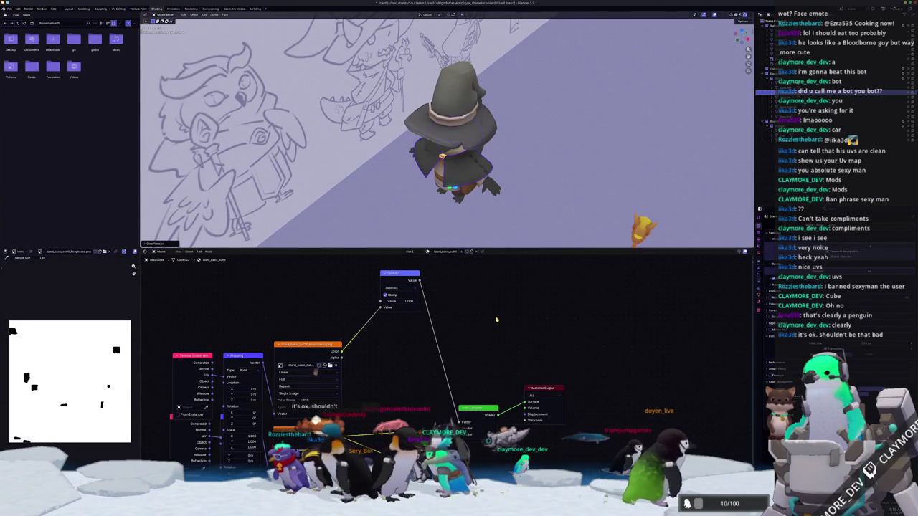
middle_drag(502, 209, 481, 310)
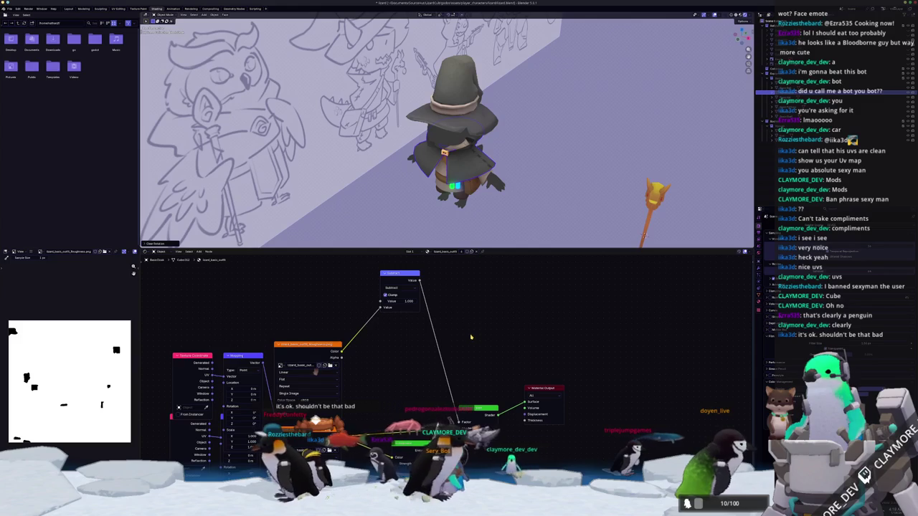
middle_drag(452, 363, 519, 350)
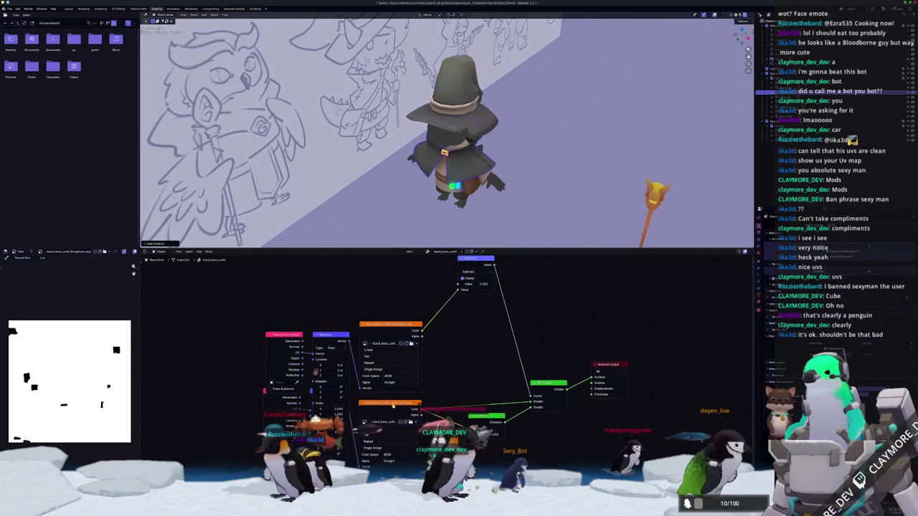
click(395, 406)
click(387, 325)
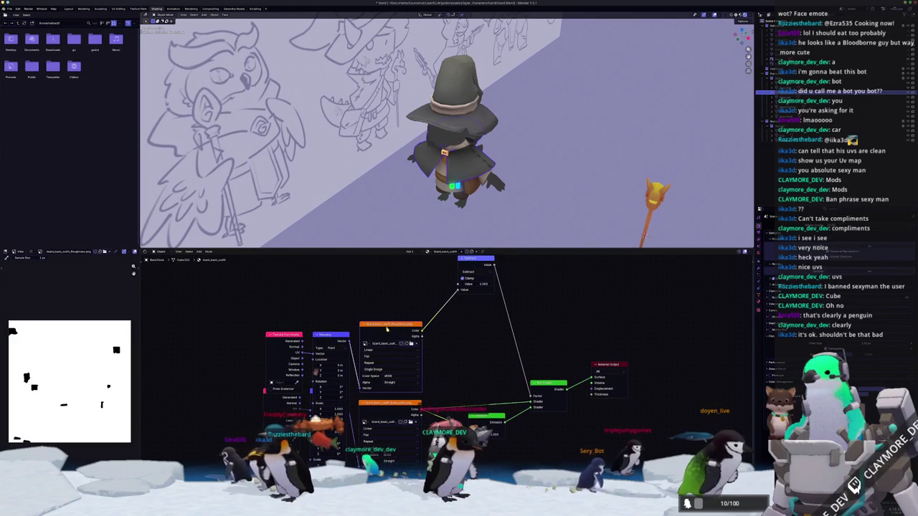
middle_drag(483, 243, 466, 243)
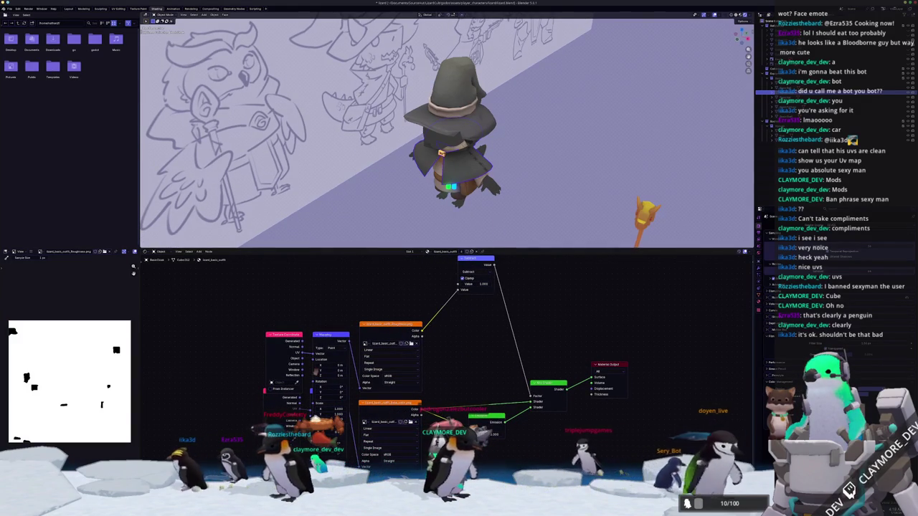
key(alt+Tab)
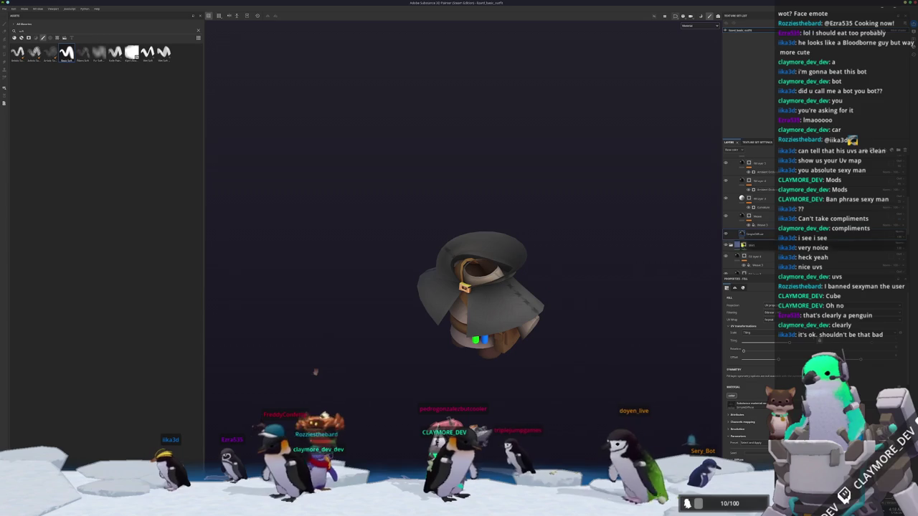
Export the outfit textures with the current settings and return to Blender.
scroll(746, 337, down, 2)
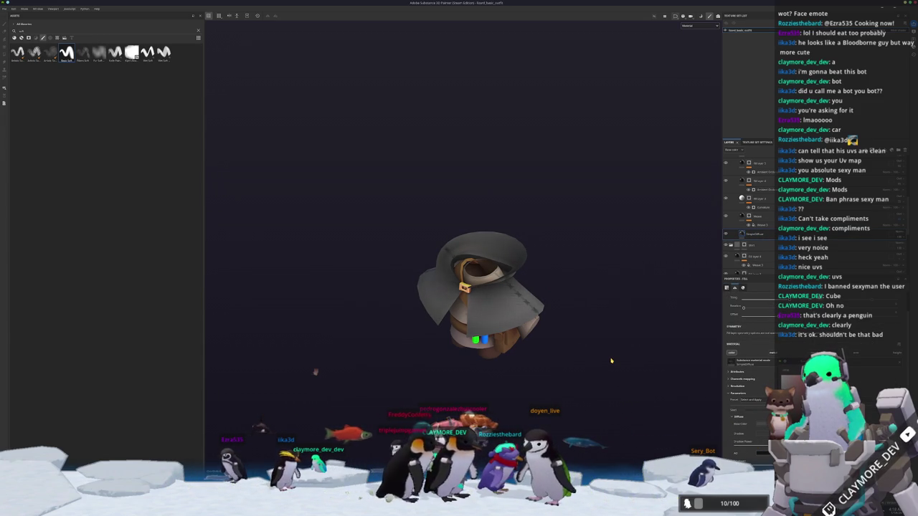
key(ctrl+shift+e)
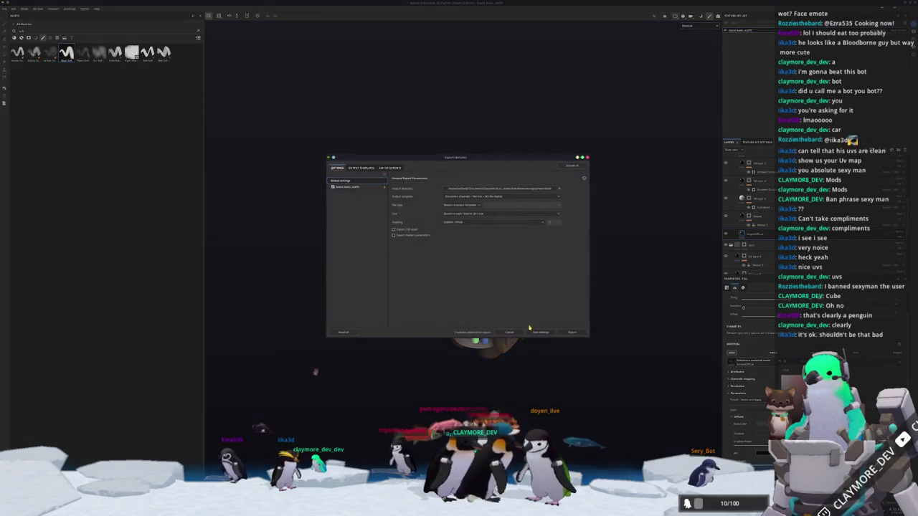
click(572, 333)
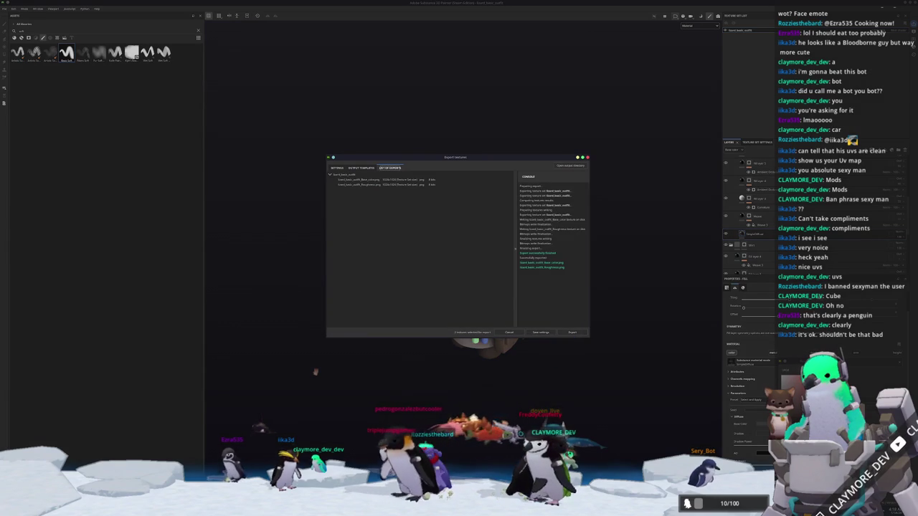
key(alt+Tab)
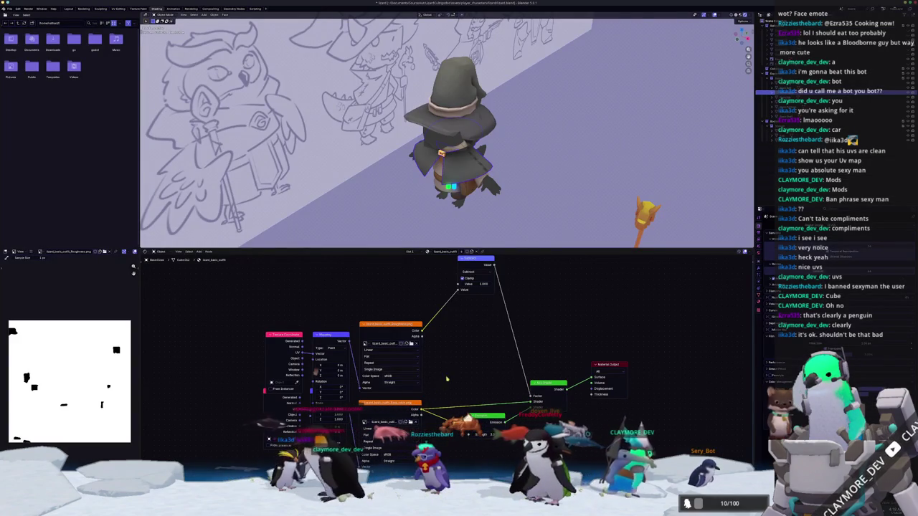
scroll(531, 191, up, 2)
Move the staff along the X axis to stand beside the character.
middle_drag(535, 194, 537, 199)
click(495, 143)
mouse_move(495, 143)
middle_down()
mouse_move(543, 199)
mouse_move(498, 211)
mouse_move(496, 198)
mouse_move(445, 230)
mouse_move(558, 209)
mouse_move(541, 237)
middle_up()
scroll(543, 199, down, 4)
scroll(538, 243, up, 3)
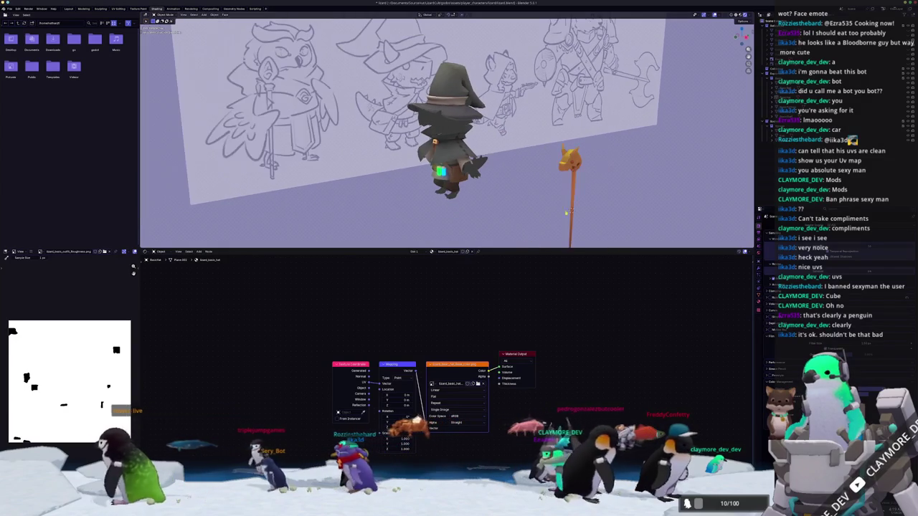
click(610, 179)
middle_drag(610, 179, 618, 184)
key(g)
key(x)
click(617, 184)
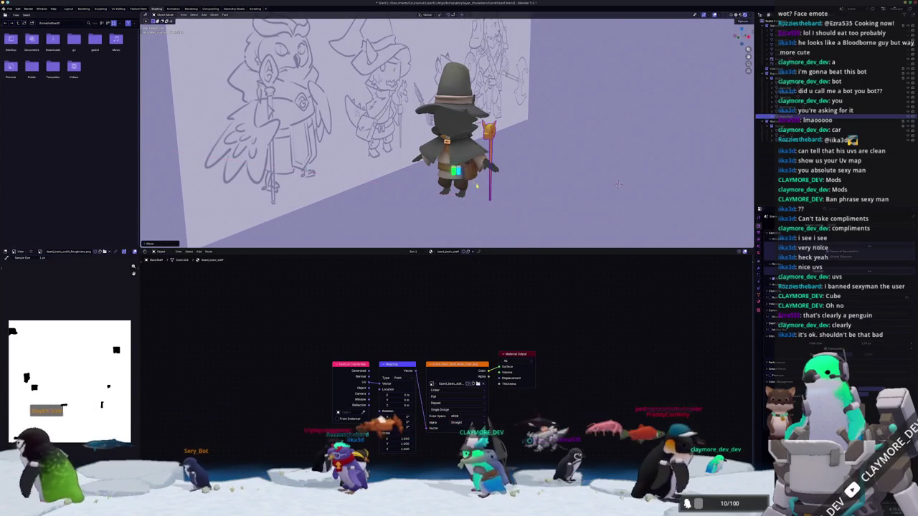
Select the satchel on the character's body and enter Edit Mode on it.
mouse_move(547, 201)
middle_down()
mouse_move(513, 204)
mouse_move(529, 200)
middle_up()
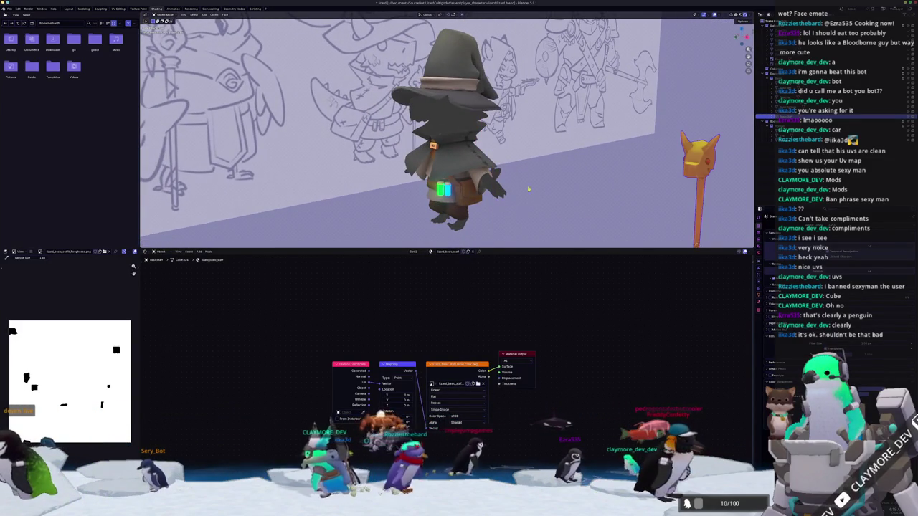
click(495, 192)
mouse_move(507, 203)
middle_down()
mouse_move(538, 180)
mouse_move(517, 192)
mouse_move(492, 185)
mouse_move(495, 143)
mouse_move(530, 191)
mouse_move(495, 176)
middle_up()
scroll(541, 186, up, 2)
scroll(502, 192, up, 2)
click(491, 192)
key(Tab)
key(Tab)
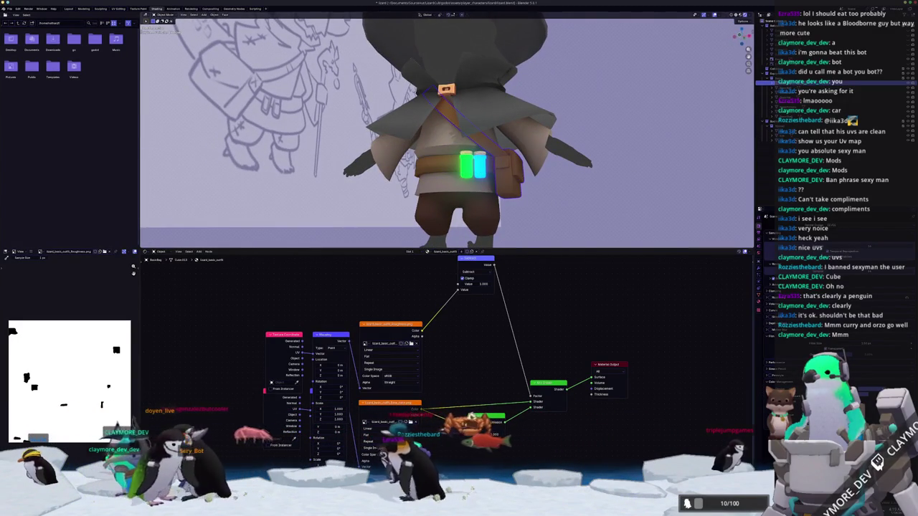
Close the finished export, pick the paint layer and zoom onto the belt and potions.
key(alt+Tab)
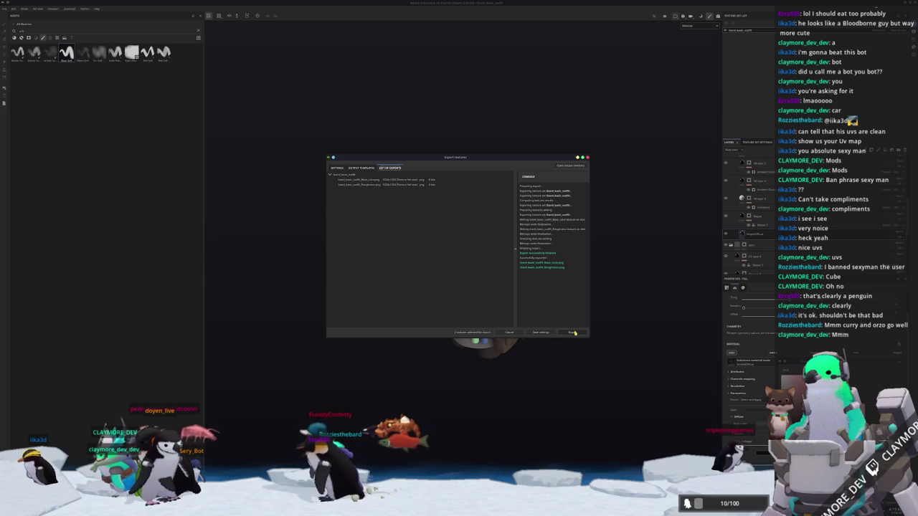
click(540, 333)
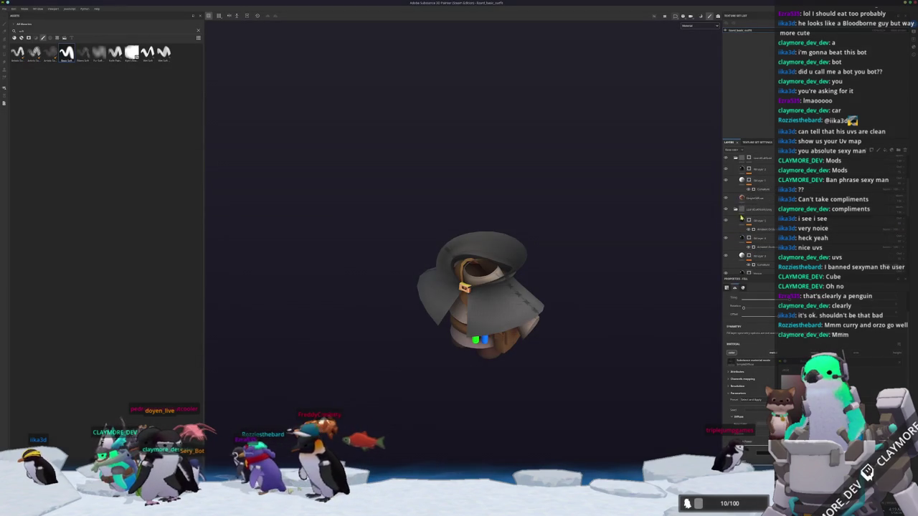
scroll(733, 195, up, 1)
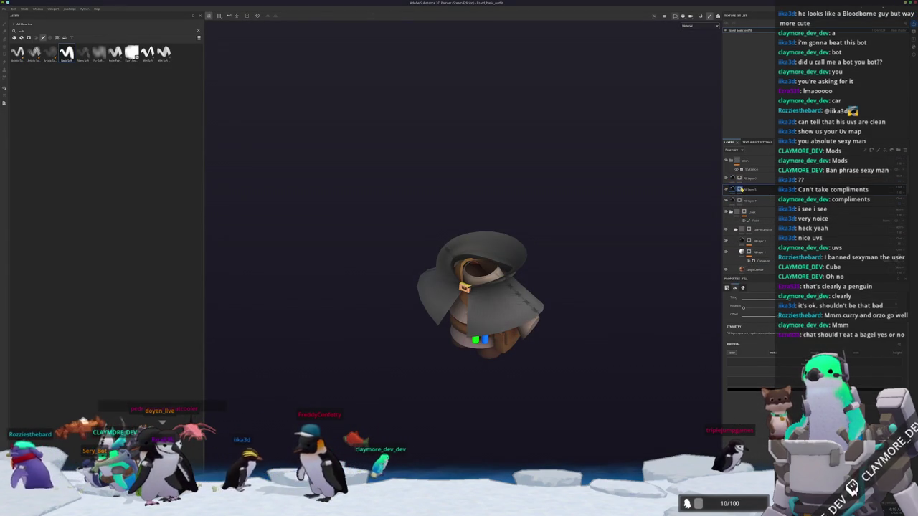
click(746, 189)
mouse_move(502, 301)
alt+mouse_down()
mouse_move(535, 374)
mouse_move(494, 302)
alt+mouse_up()
scroll(487, 245, up, 5)
scroll(487, 245, up, 2)
scroll(487, 244, up, 2)
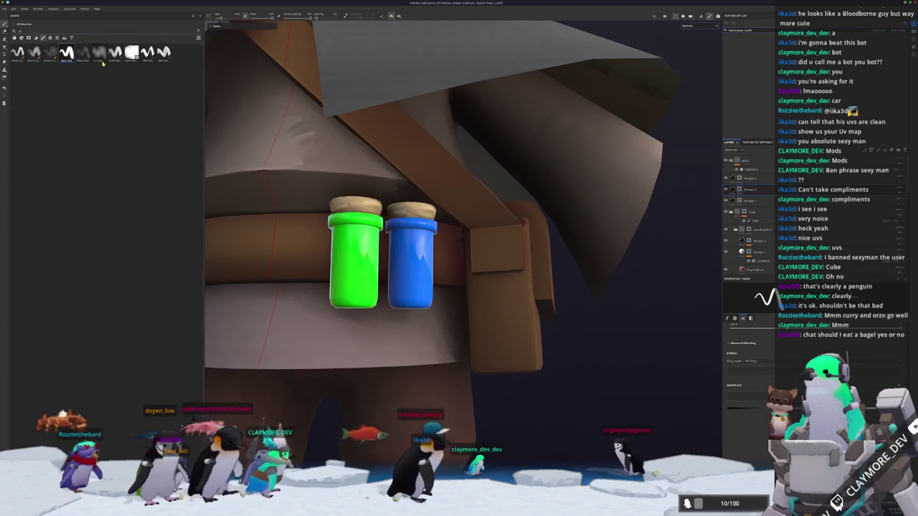
Search the asset library for 'stitch' and apply a stitch painting brush.
key(BackSpace)
key(BackSpace)
key(BackSpace)
text(stitch)
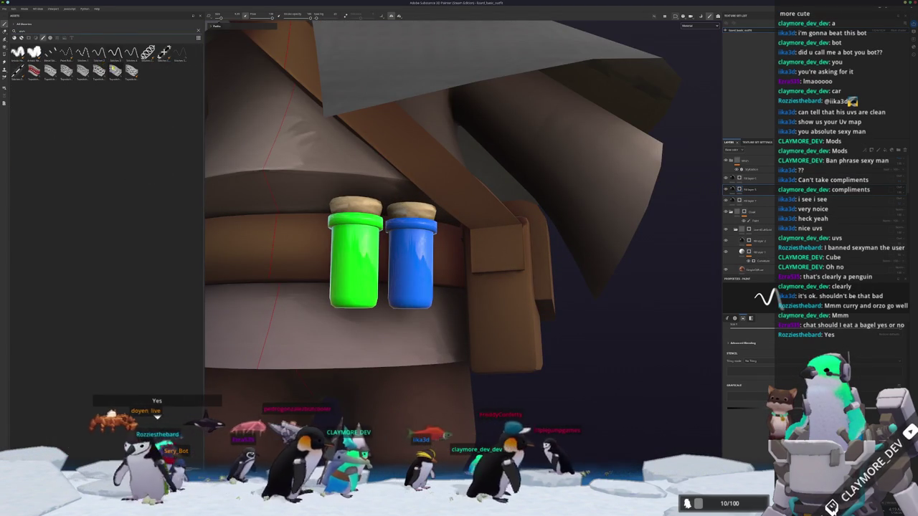
click(164, 52)
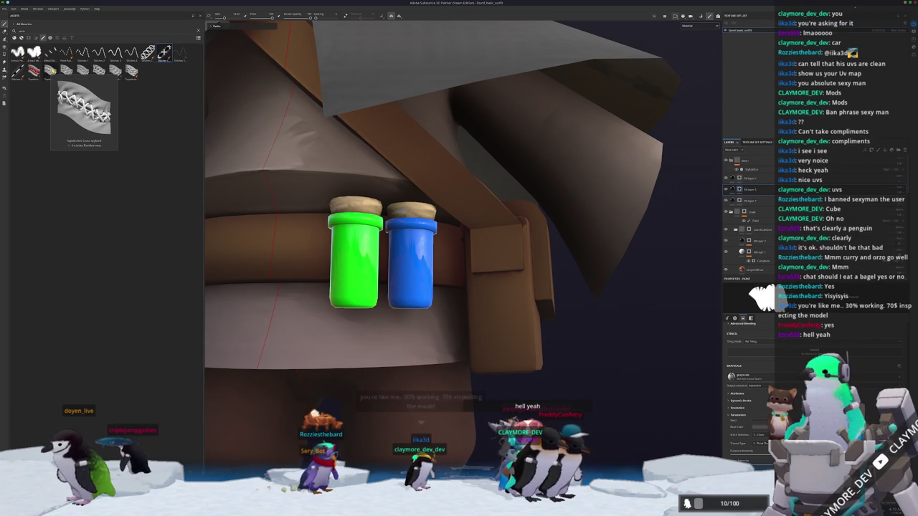
click(164, 52)
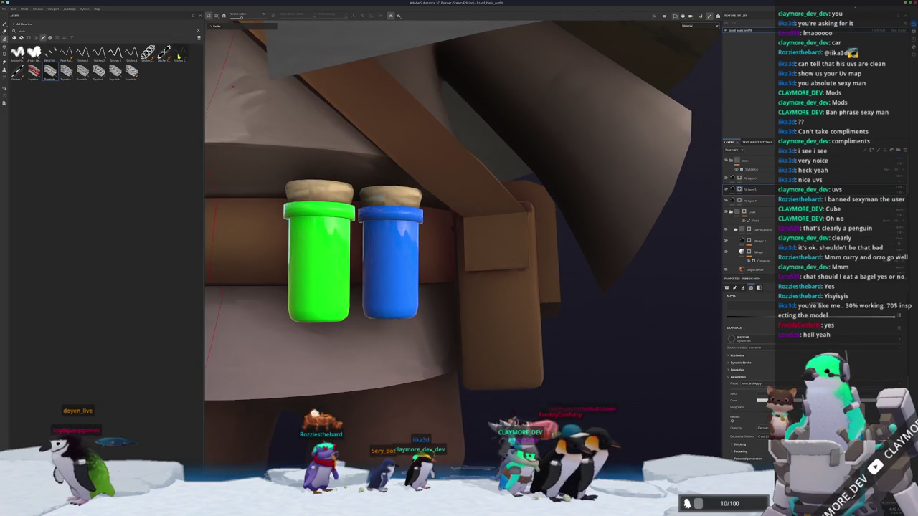
click(164, 52)
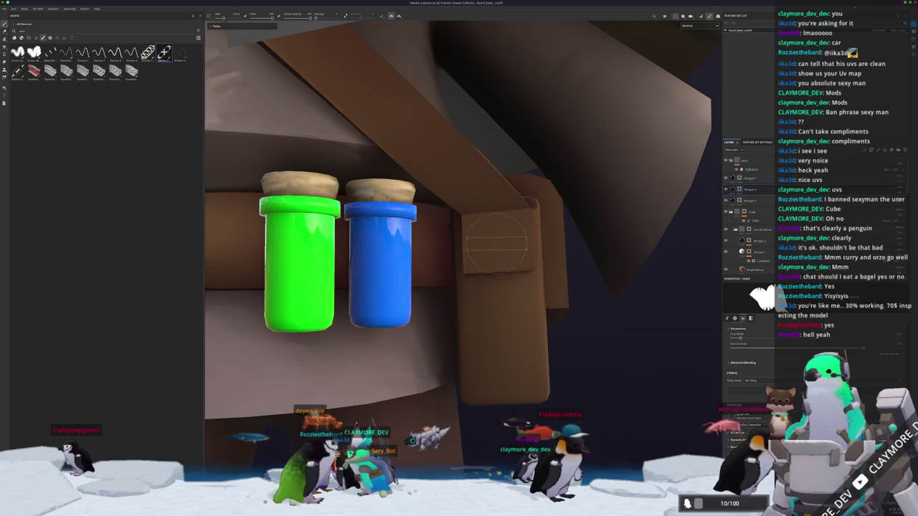
alt+drag(505, 266, 707, 213)
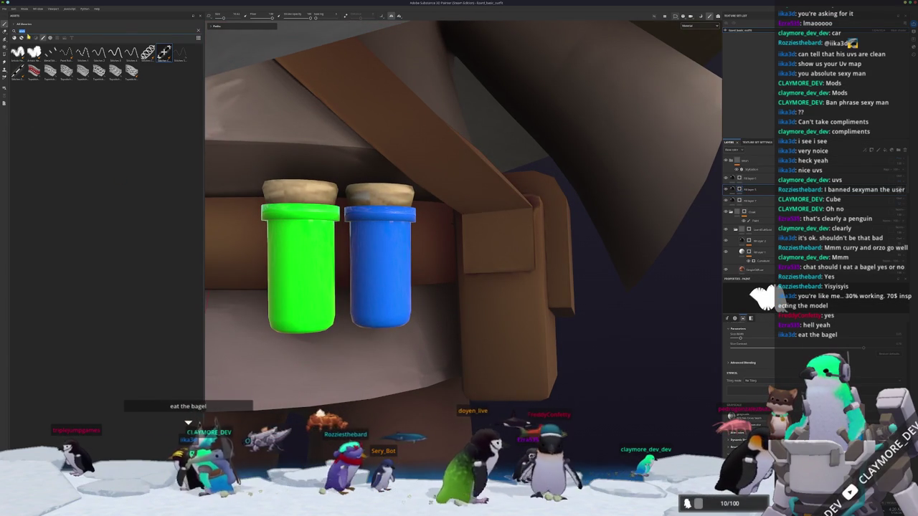
Search the asset library for 'soft' brushes and browse the results.
key(BackSpace)
text(soft)
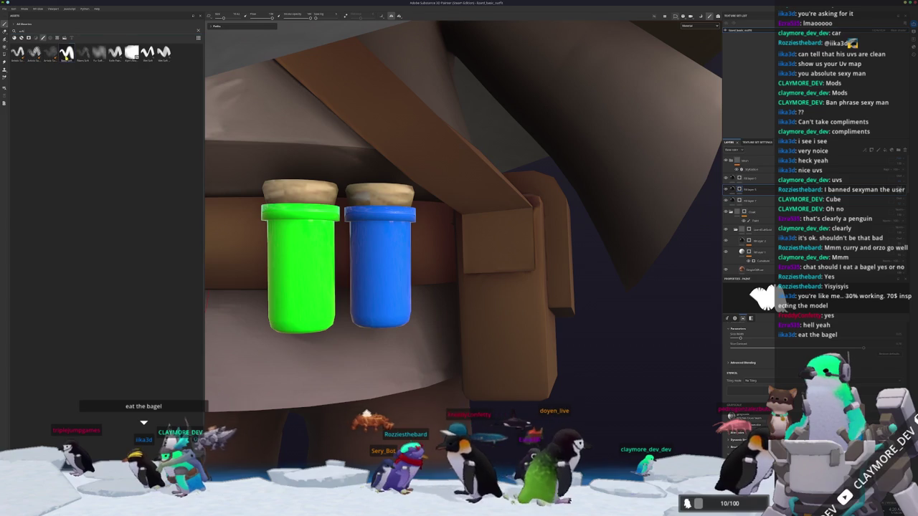
scroll(749, 359, down, 2)
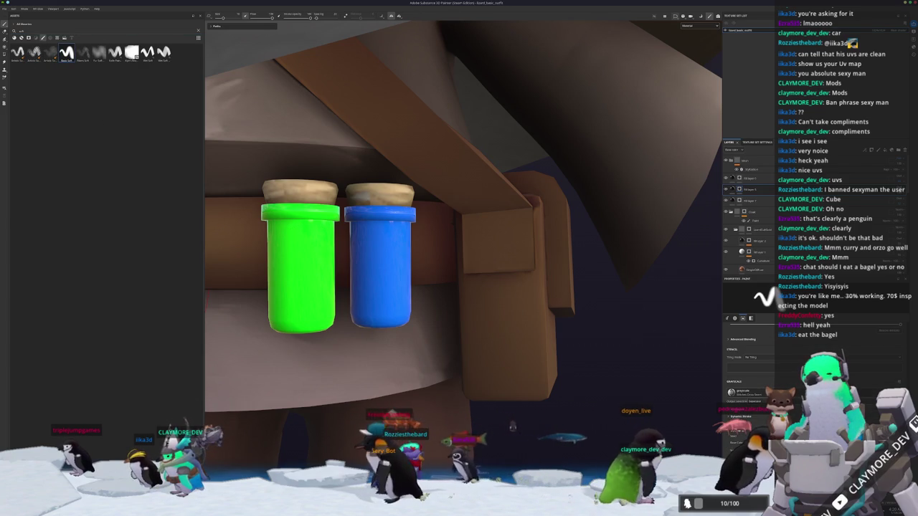
scroll(750, 358, down, 2)
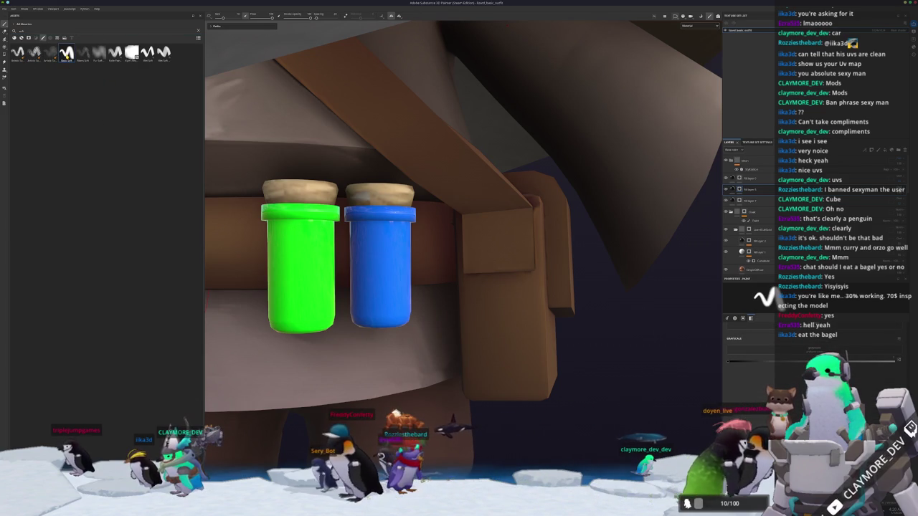
scroll(502, 232, up, 2)
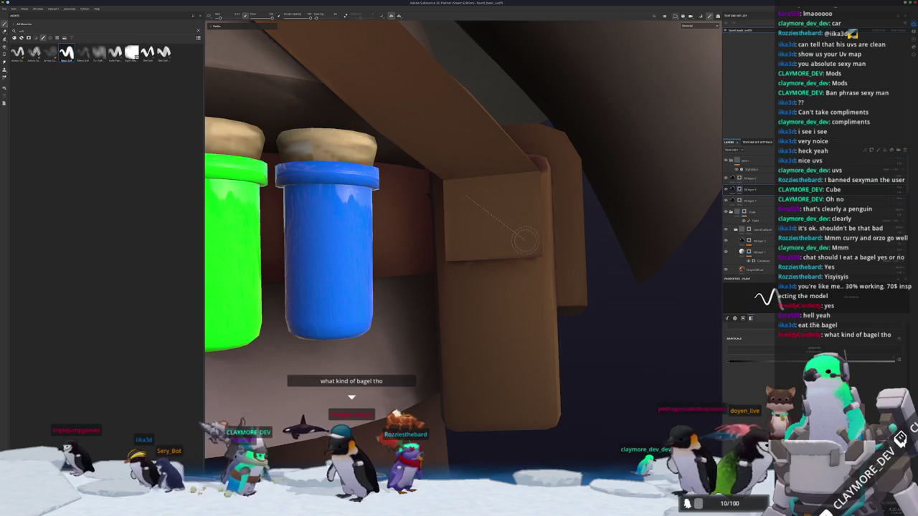
Paint two straight dark lines across the brown box face beside the jars.
mouse_move(524, 241)
alt+mouse_down()
mouse_move(535, 242)
mouse_move(473, 235)
alt+mouse_up()
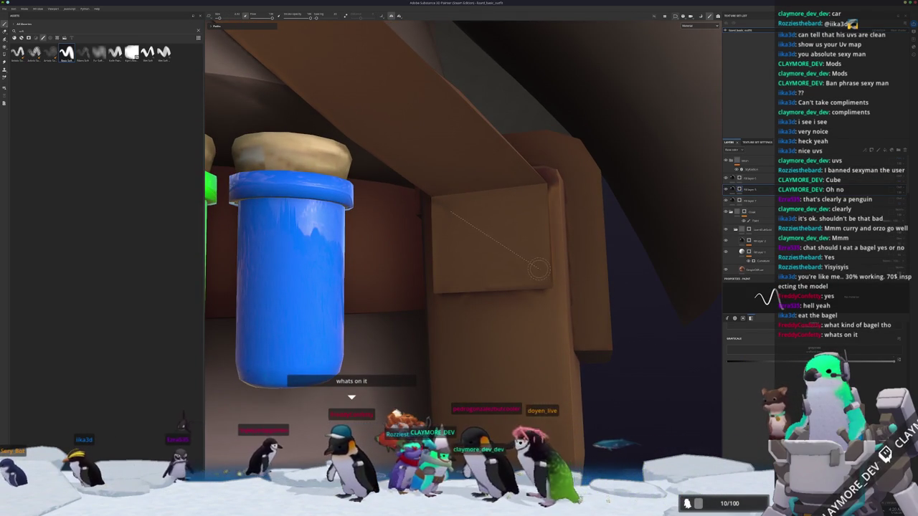
shift+click(534, 268)
alt+drag(665, 331, 664, 331)
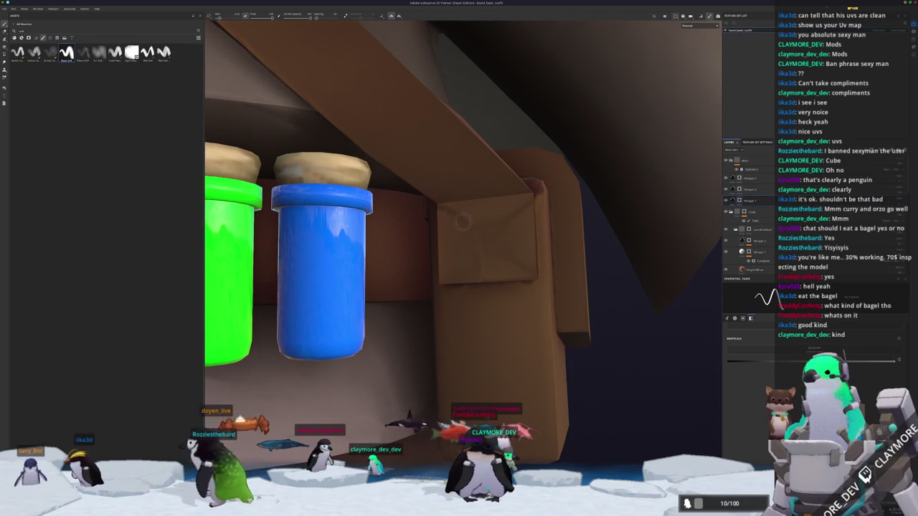
scroll(459, 229, down, 3)
scroll(466, 272, down, 4)
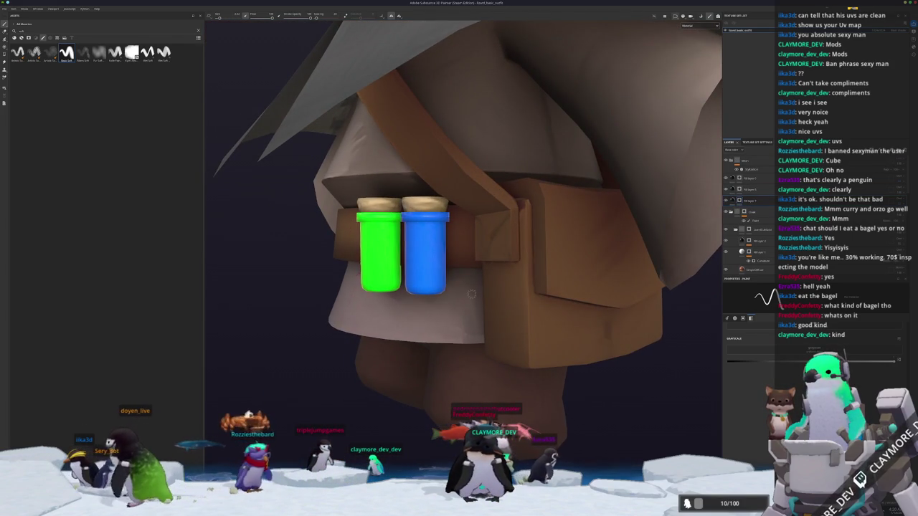
mouse_move(471, 295)
alt+mouse_down()
mouse_move(520, 268)
mouse_move(545, 237)
alt+mouse_up()
scroll(520, 268, up, 3)
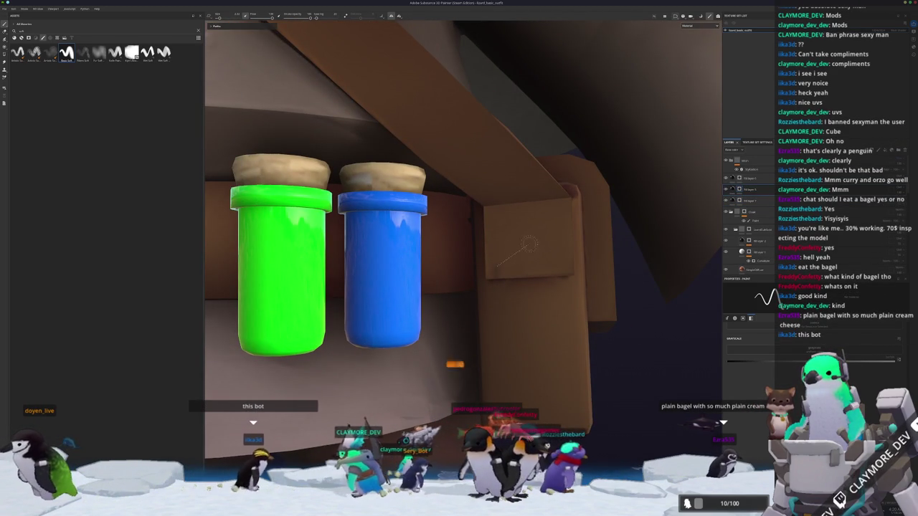
shift+click(559, 213)
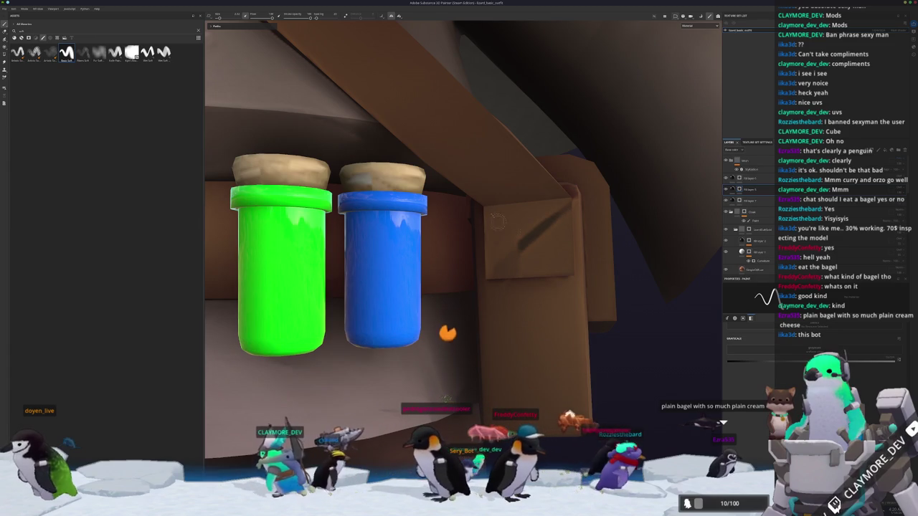
Orbit out to see the hat and pouch, then open the filter layer's settings.
scroll(574, 273, down, 3)
mouse_move(574, 272)
alt+mouse_down()
mouse_move(473, 283)
mouse_move(571, 275)
mouse_move(545, 279)
alt+mouse_up()
scroll(571, 275, up, 3)
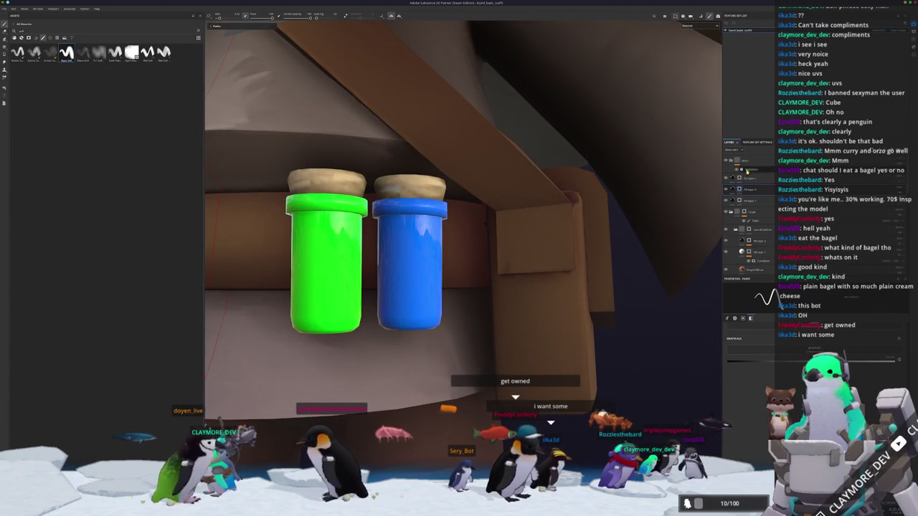
click(746, 201)
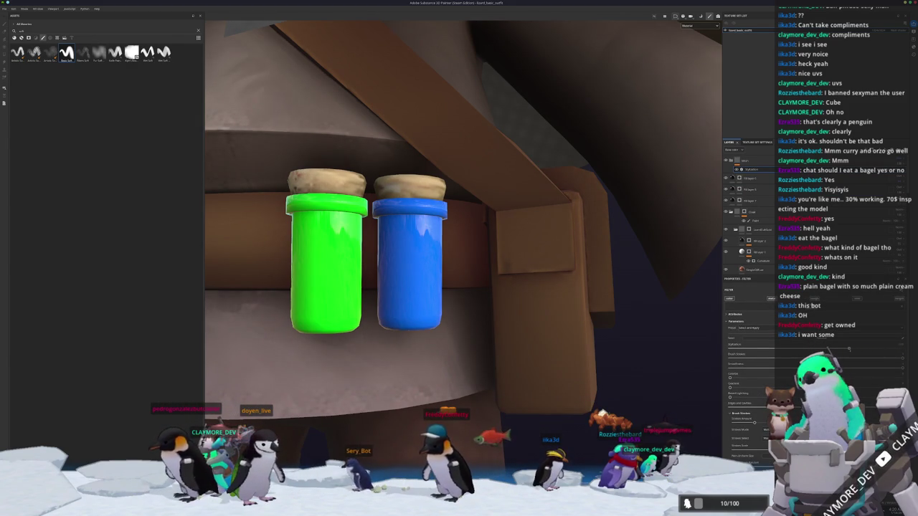
Select the paint layer and zoom in on the bottles and wooden box.
click(743, 201)
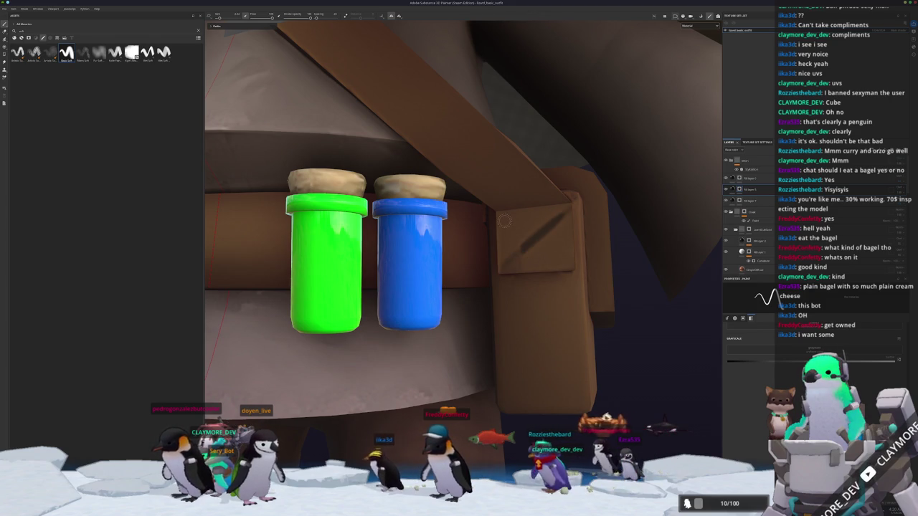
scroll(573, 266, down, 5)
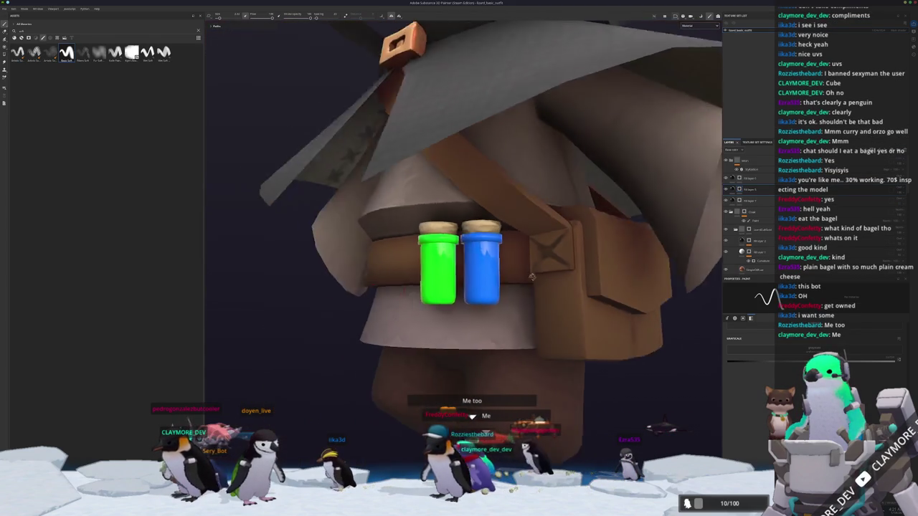
scroll(563, 264, up, 2)
scroll(558, 263, up, 3)
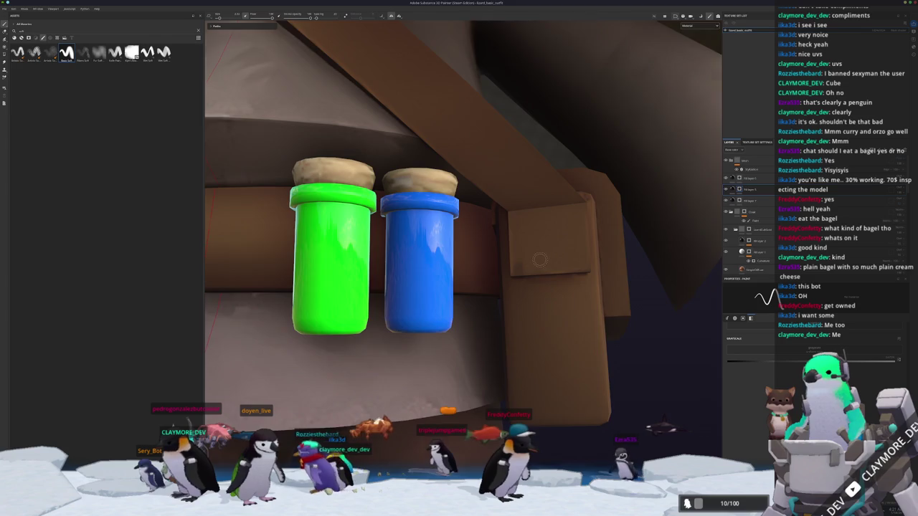
scroll(539, 259, up, 2)
scroll(539, 259, up, 1)
scroll(539, 260, up, 1)
scroll(540, 260, up, 1)
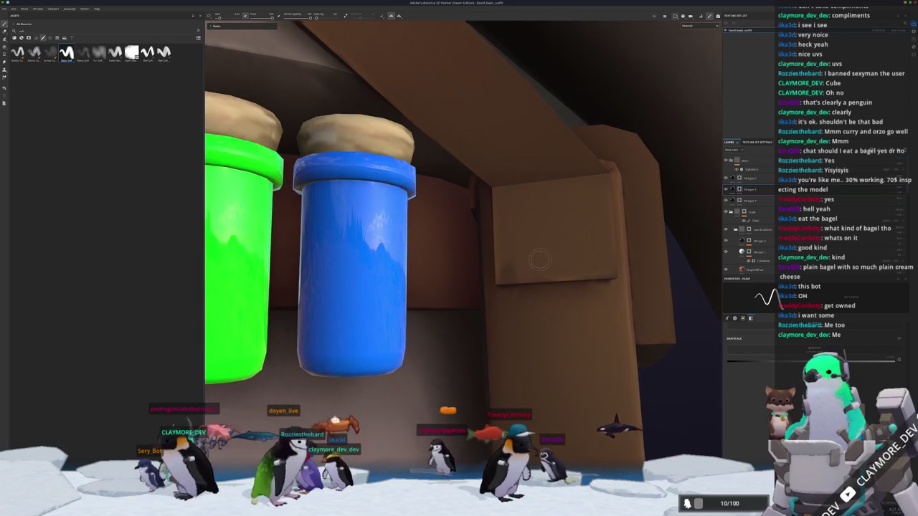
scroll(540, 260, down, 3)
scroll(534, 260, up, 1)
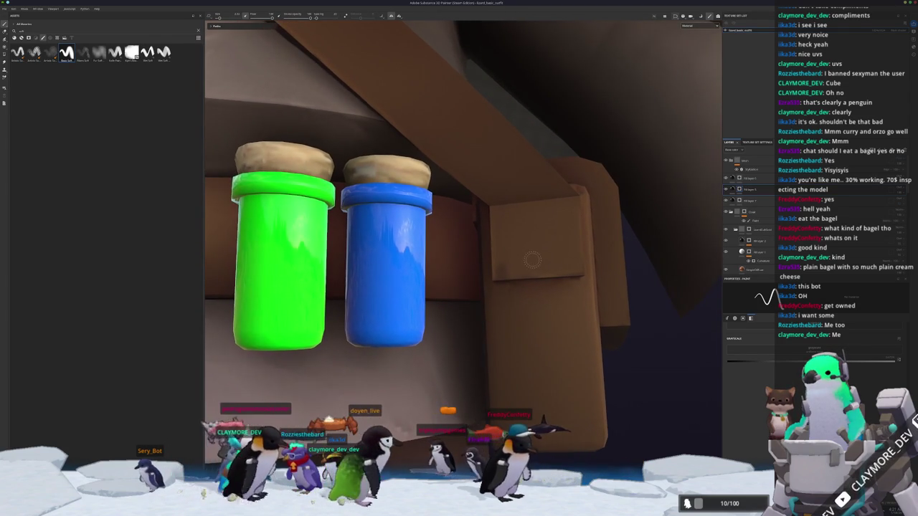
scroll(535, 261, up, 1)
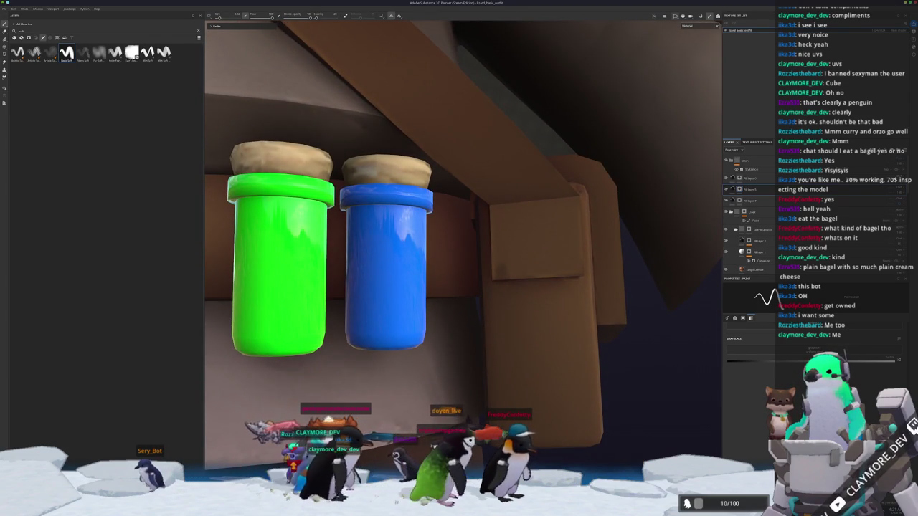
alt+drag(539, 266, 524, 276)
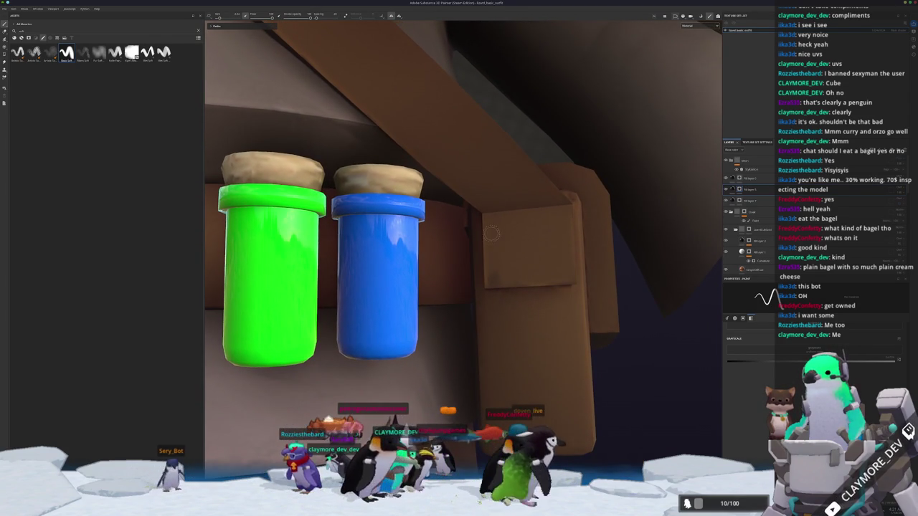
Brush a dark diagonal stroke on the wooden box, then switch to Blender.
drag(526, 245, 552, 264)
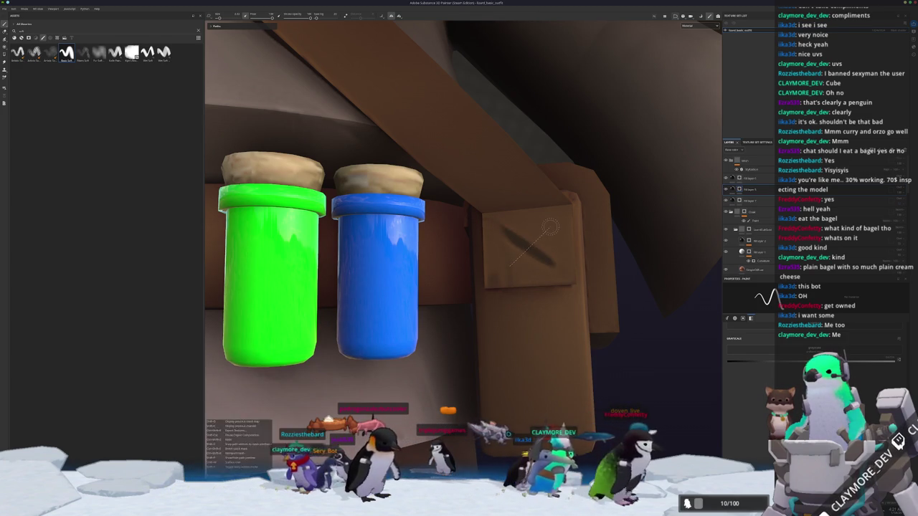
scroll(530, 248, down, 3)
mouse_move(529, 248)
alt+mouse_down()
mouse_move(383, 291)
mouse_move(528, 276)
mouse_move(488, 301)
mouse_move(520, 300)
mouse_move(472, 307)
mouse_move(477, 284)
mouse_move(463, 289)
alt+mouse_up()
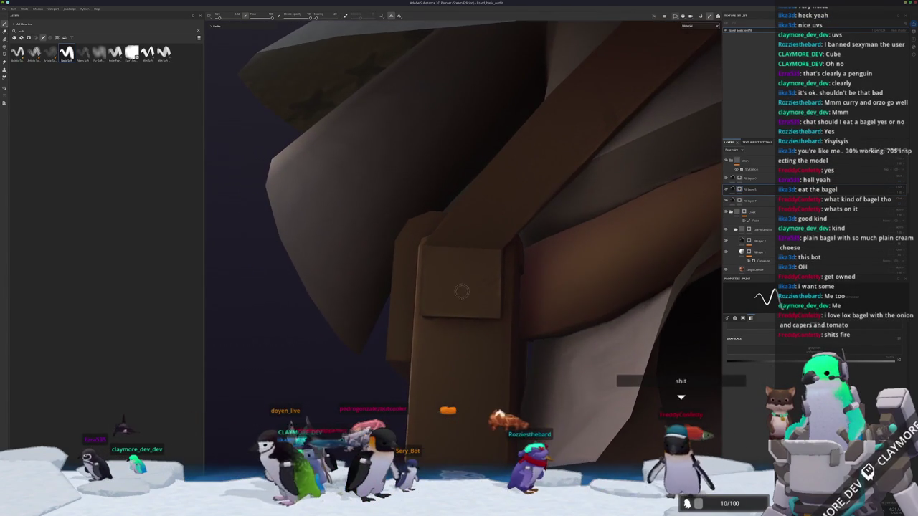
key(alt+Tab)
key(alt+Tab)
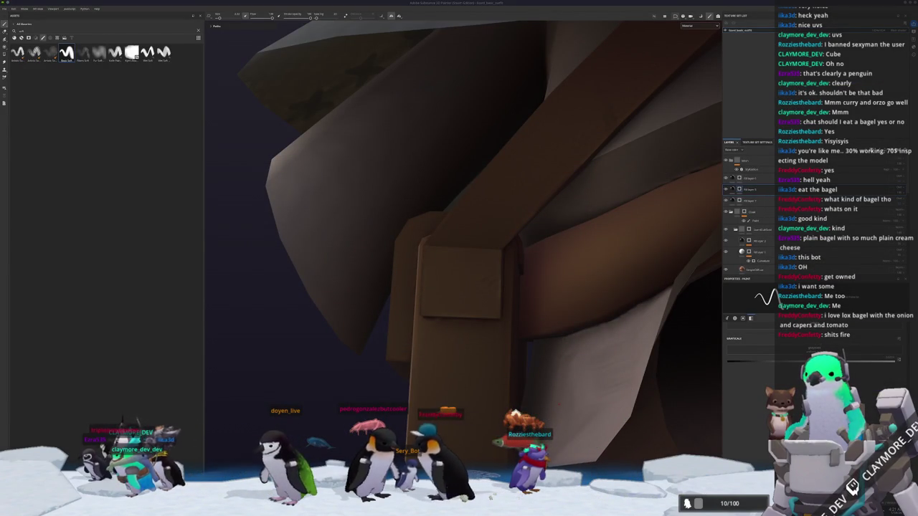
key(alt+Tab)
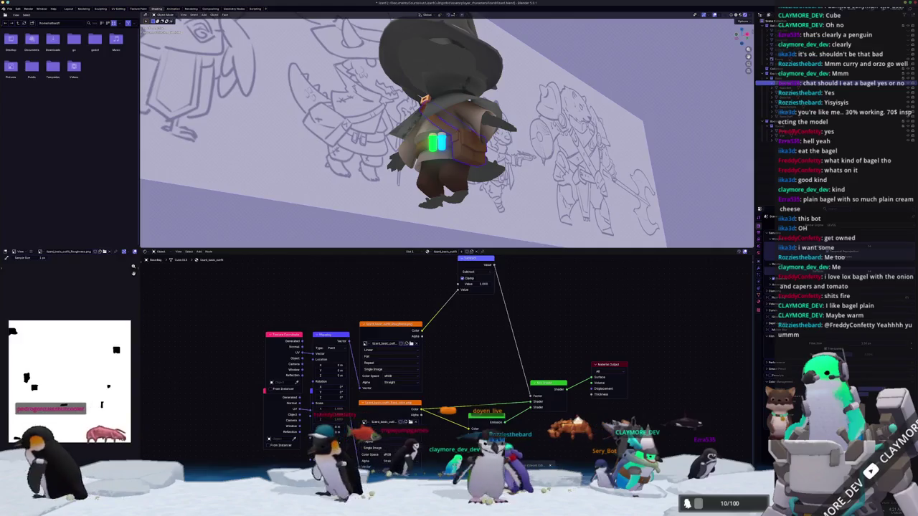
Return to Substance 3D Painter and orbit around to the character's back.
key(alt+Tab)
key(f)
mouse_move(471, 393)
alt+mouse_down()
mouse_move(482, 324)
mouse_move(599, 263)
mouse_move(574, 273)
alt+mouse_up()
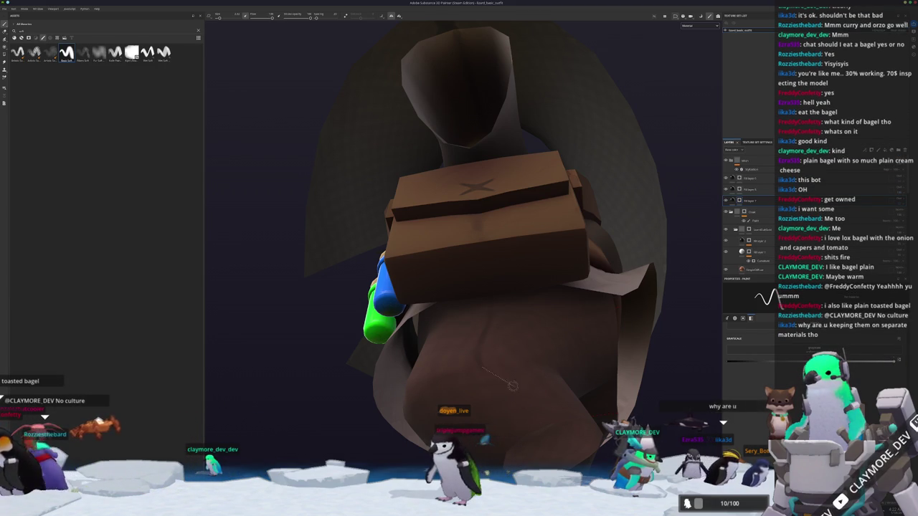
mouse_move(553, 421)
alt+mouse_down()
mouse_move(293, 391)
mouse_move(564, 193)
alt+mouse_up()
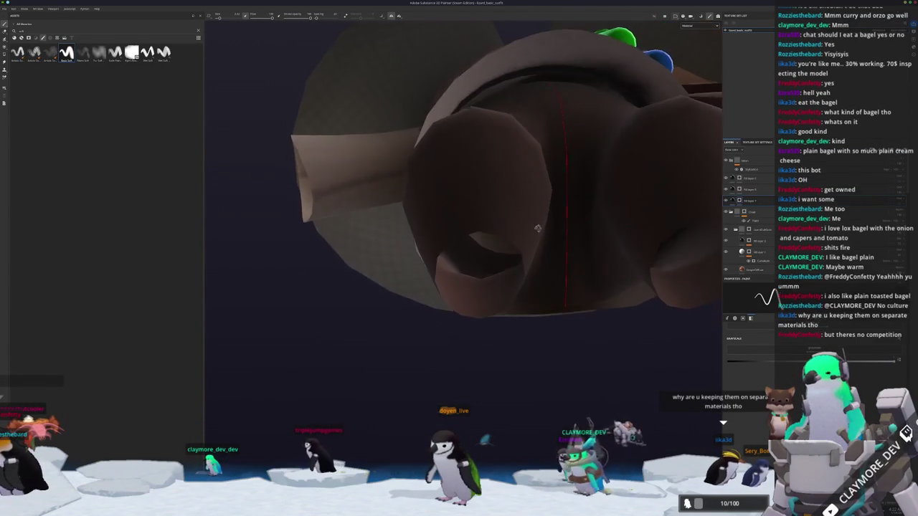
mouse_move(588, 194)
alt+mouse_down()
mouse_move(637, 224)
mouse_move(588, 258)
mouse_move(535, 215)
alt+mouse_up()
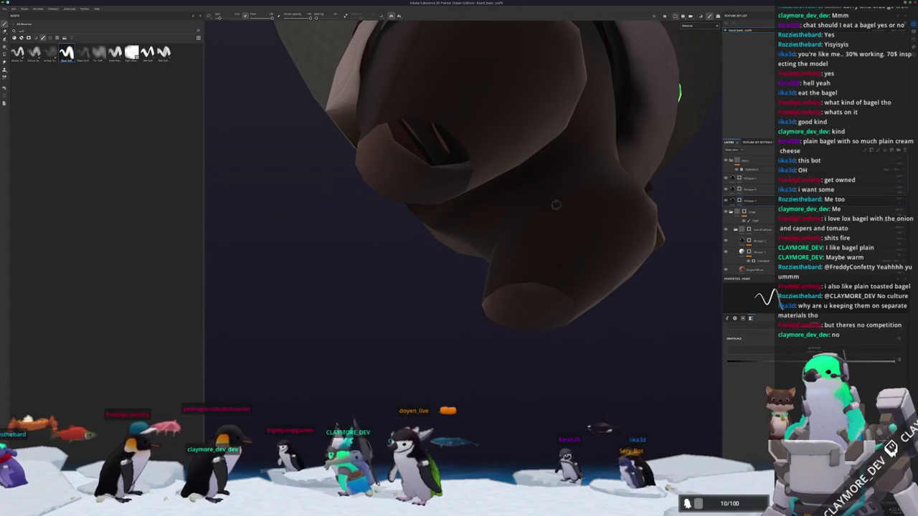
mouse_move(524, 281)
alt+mouse_down()
mouse_move(573, 256)
mouse_move(579, 287)
mouse_move(428, 289)
mouse_move(473, 277)
mouse_move(420, 294)
mouse_move(493, 263)
mouse_move(563, 260)
alt+mouse_up()
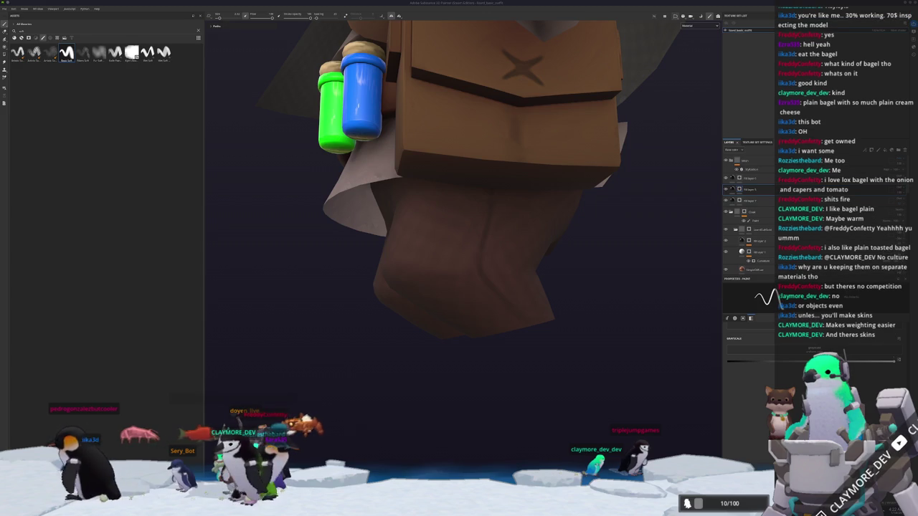
Add a mask to the paint layer while inspecting the bag, bottles and legs.
alt+drag(585, 302, 567, 307)
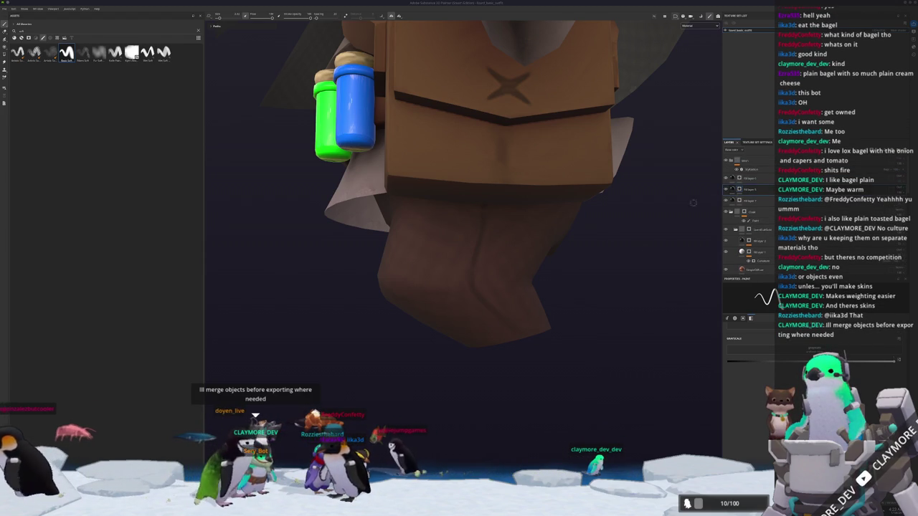
alt+drag(502, 273, 516, 331)
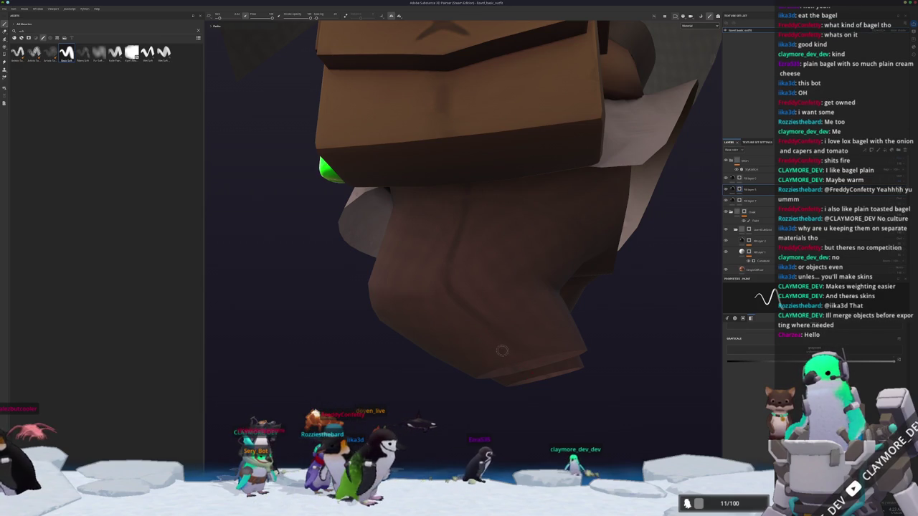
alt+drag(502, 349, 511, 345)
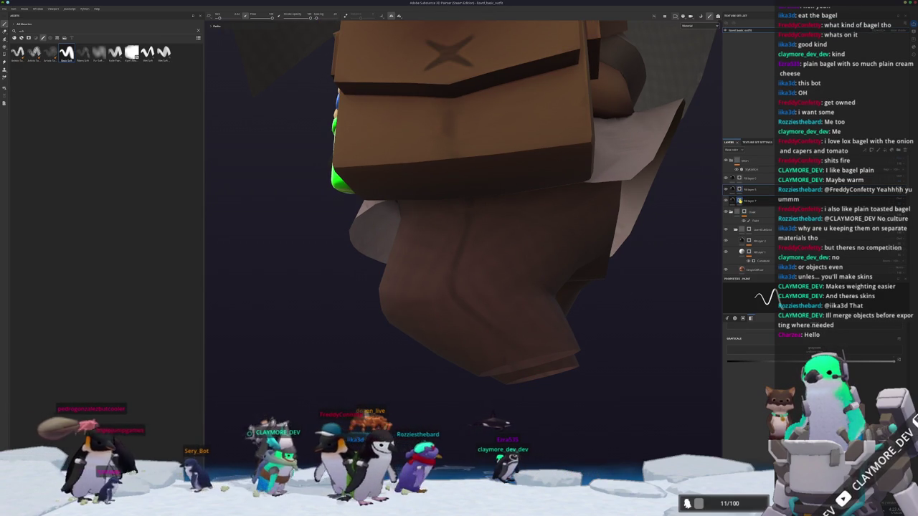
click(740, 178)
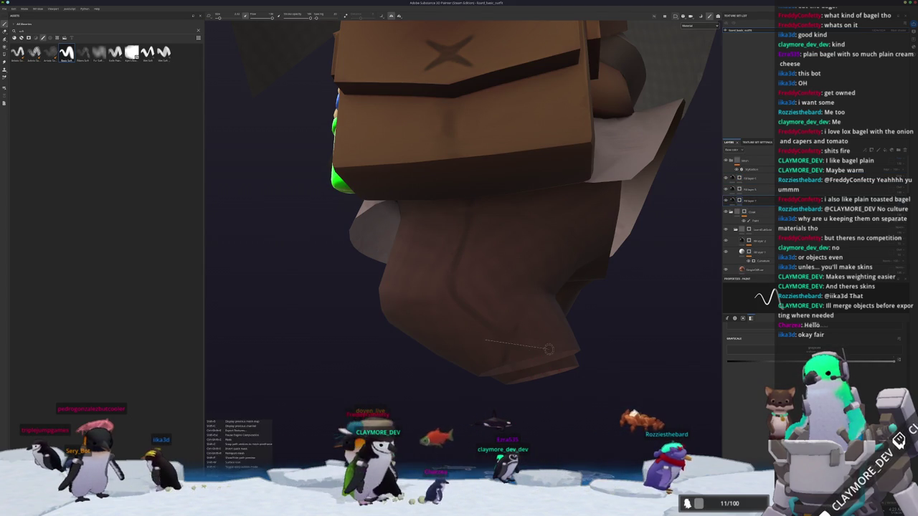
alt+middle_drag(465, 308, 494, 340)
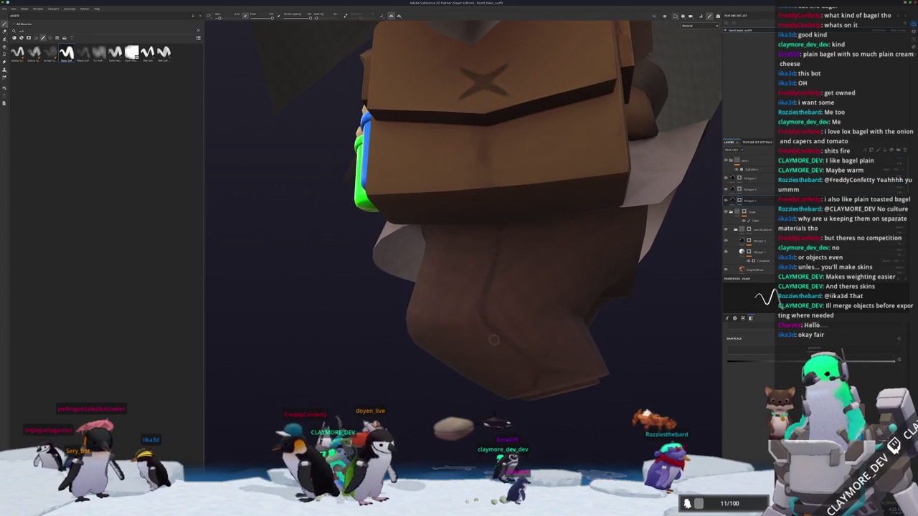
key(shift)
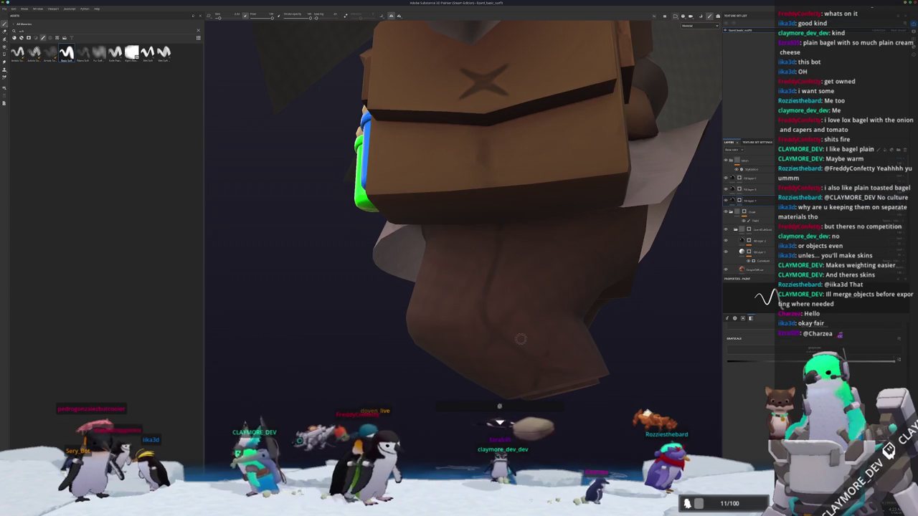
alt+drag(468, 325, 478, 320)
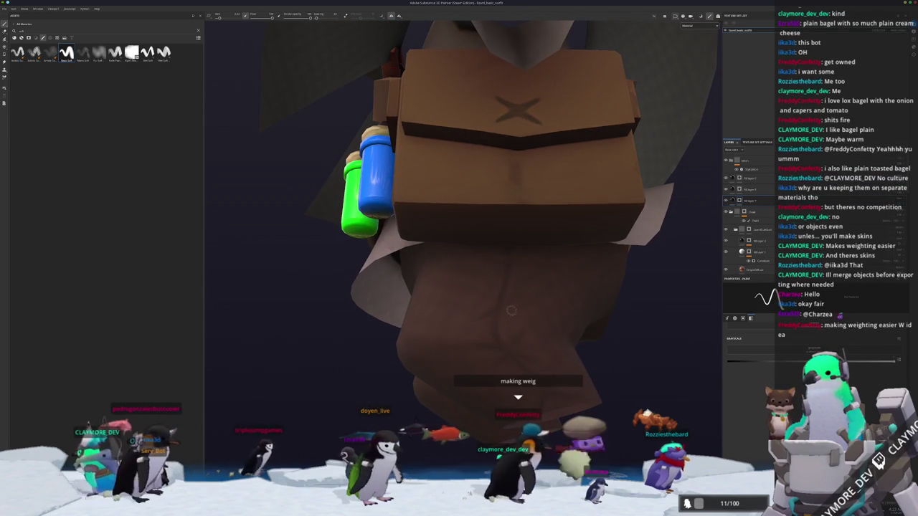
mouse_move(482, 289)
alt+mouse_down()
mouse_move(514, 281)
mouse_move(442, 282)
mouse_move(418, 311)
alt+mouse_up()
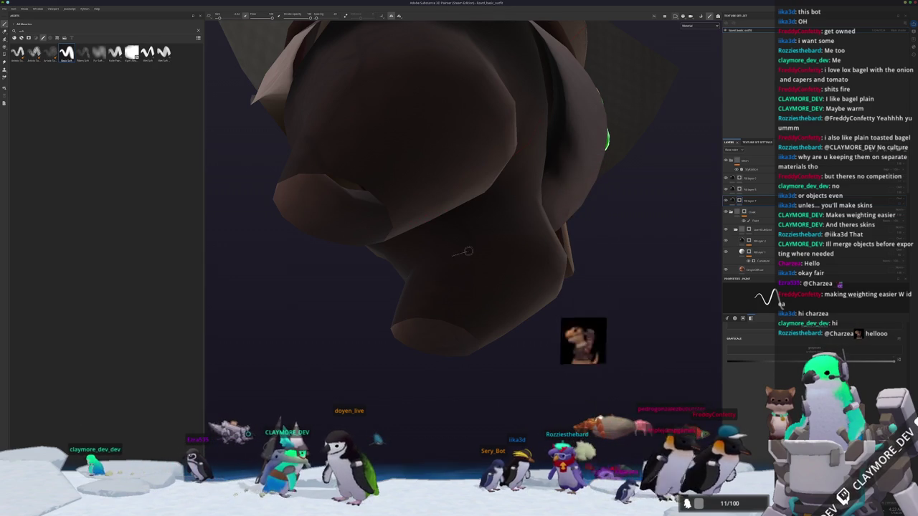
mouse_move(451, 240)
alt+mouse_down()
mouse_move(445, 191)
mouse_move(402, 220)
alt+mouse_up()
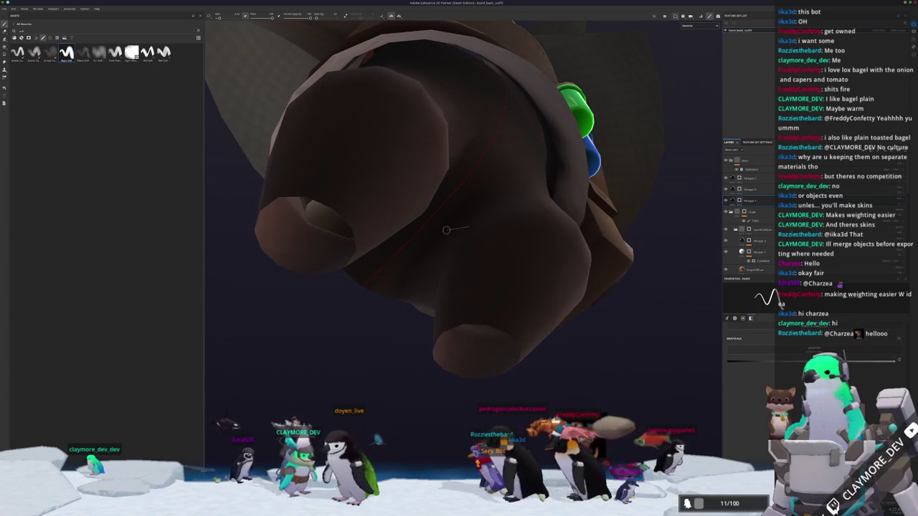
mouse_move(457, 222)
alt+mouse_down()
mouse_move(398, 286)
mouse_move(416, 307)
alt+mouse_up()
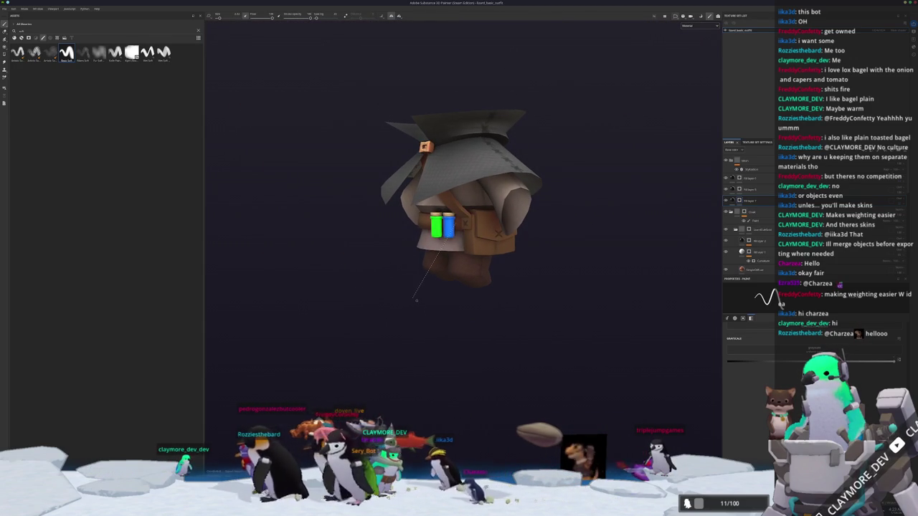
Export the character's textures via Export Textures, then switch to Blender.
key(ctrl+shift+e)
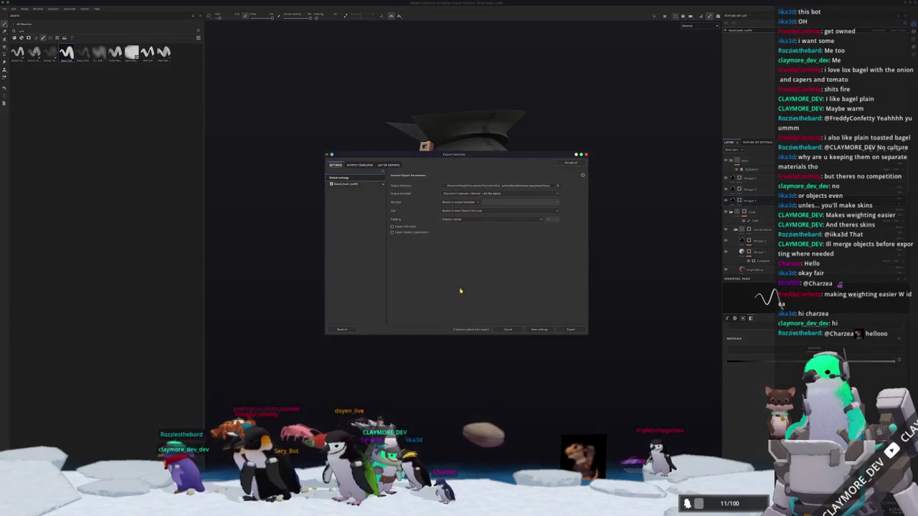
click(569, 330)
click(568, 330)
key(alt+Tab)
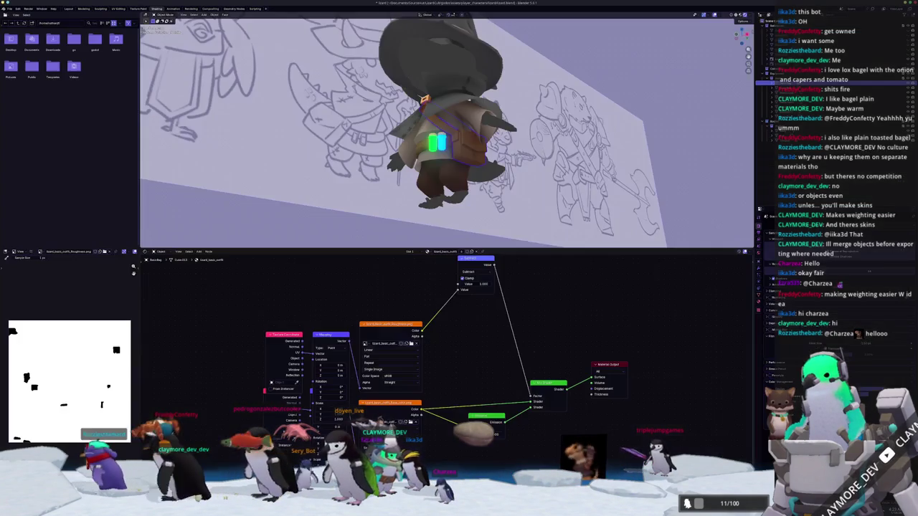
Orbit above the wizard to check the updated textures, then select the wizard model.
middle_drag(465, 221, 459, 244)
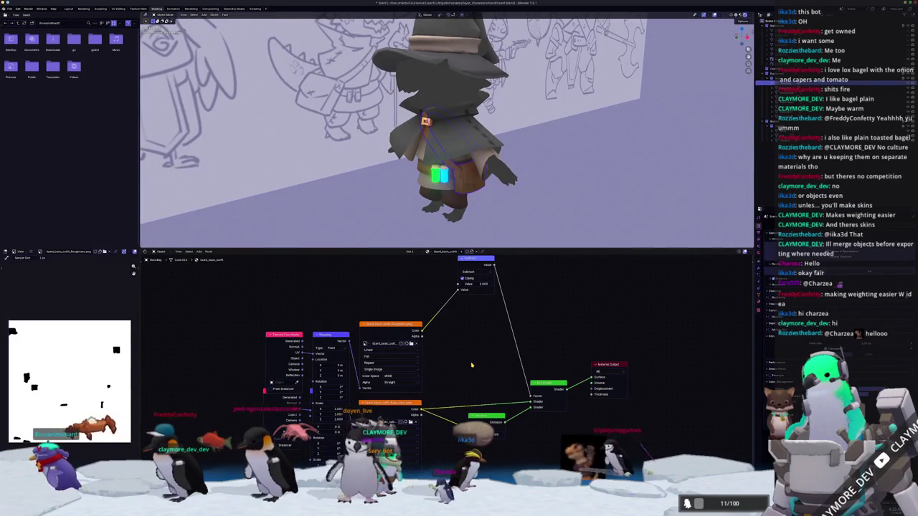
middle_drag(548, 217, 556, 213)
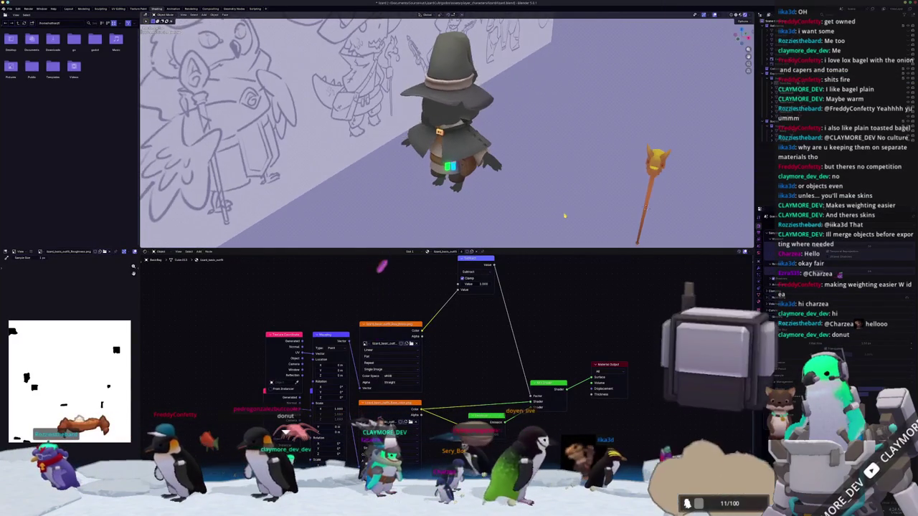
scroll(552, 213, up, 2)
mouse_move(550, 213)
middle_down()
mouse_move(541, 223)
mouse_move(538, 179)
mouse_move(525, 218)
middle_up()
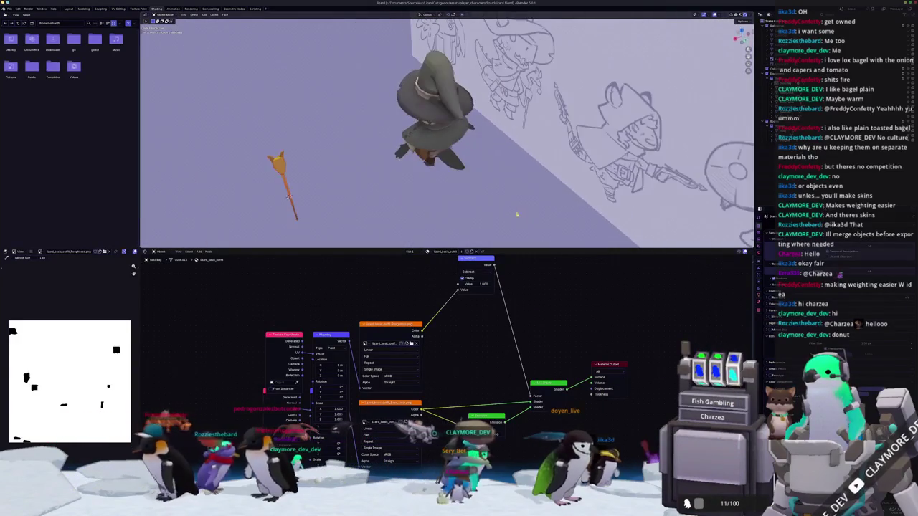
mouse_move(441, 203)
middle_down()
mouse_move(449, 221)
mouse_move(617, 152)
mouse_move(477, 194)
mouse_move(475, 204)
middle_up()
click(427, 177)
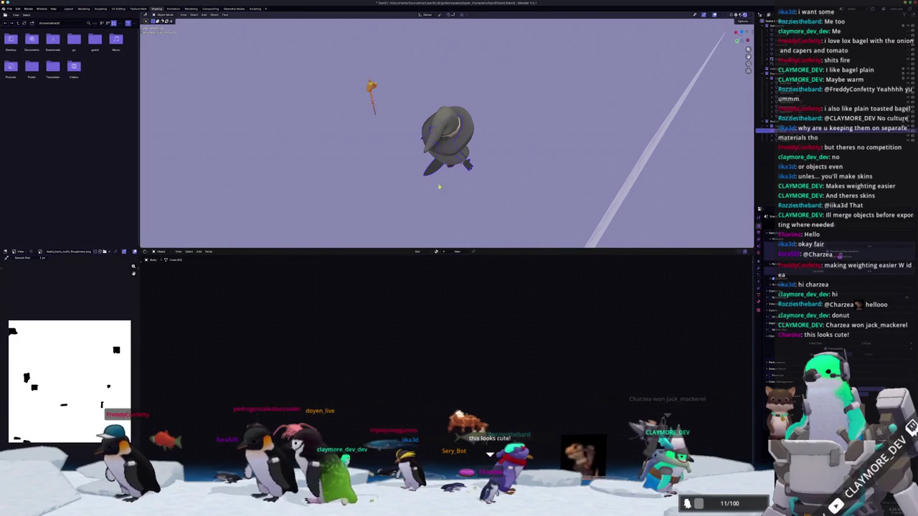
Set viewport to Solid shading with Texture object colour, viewing the whole wizard from the front.
click(746, 15)
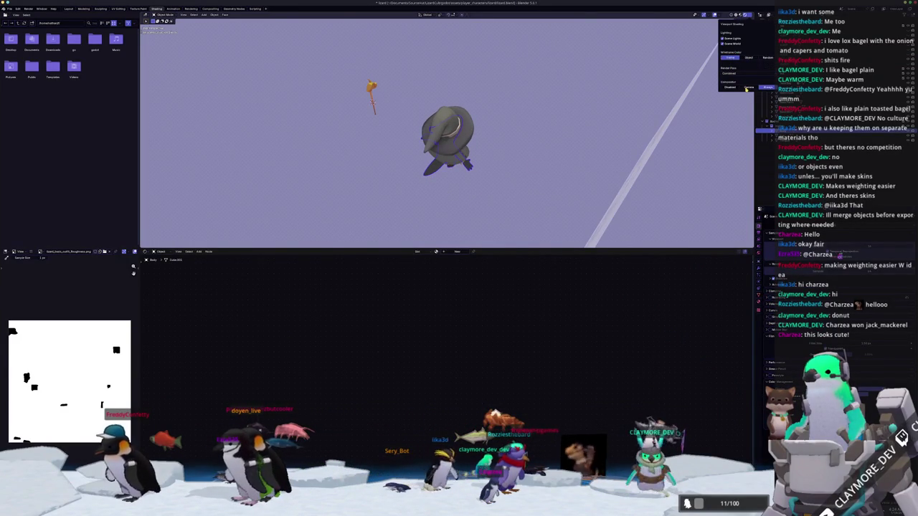
click(737, 15)
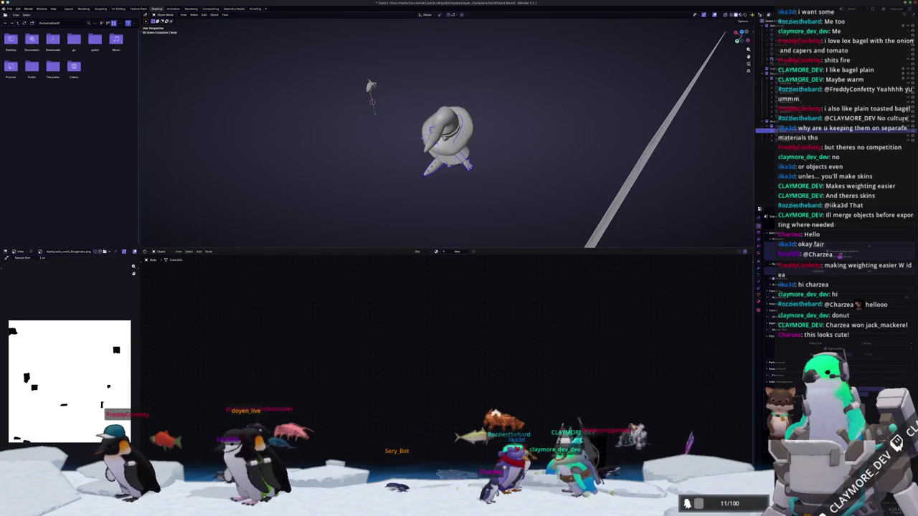
click(748, 15)
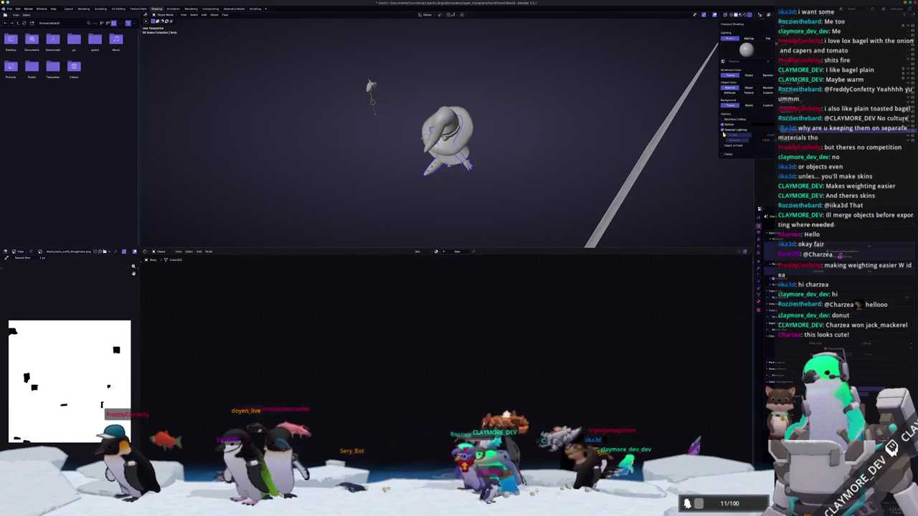
click(748, 93)
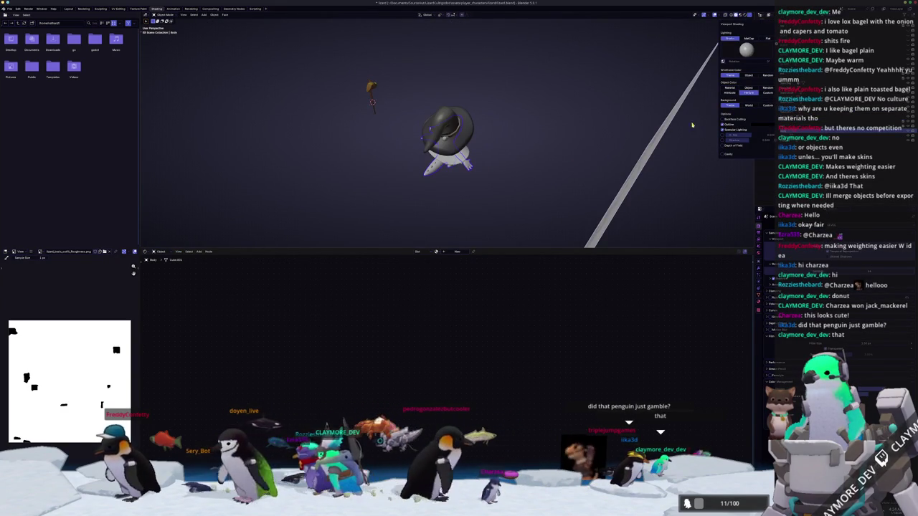
click(729, 89)
click(746, 93)
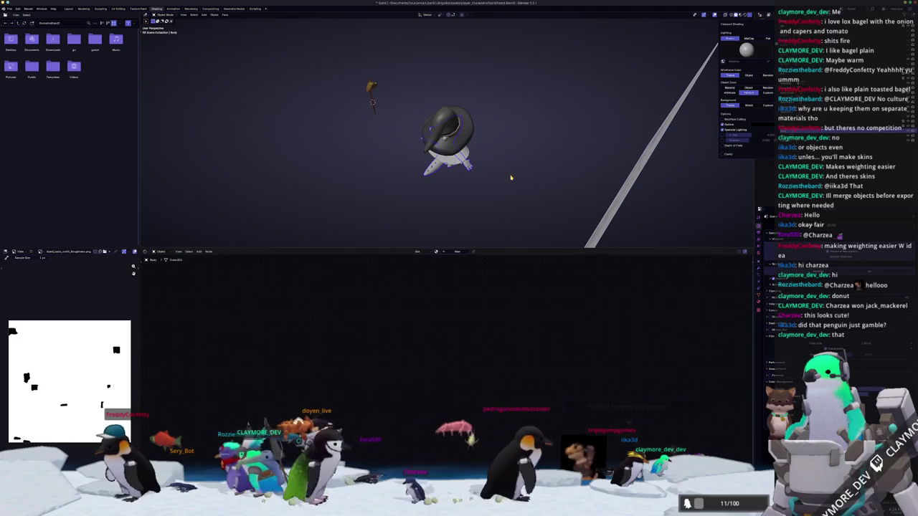
drag(507, 211, 331, 73)
key(KP_1)
click(749, 22)
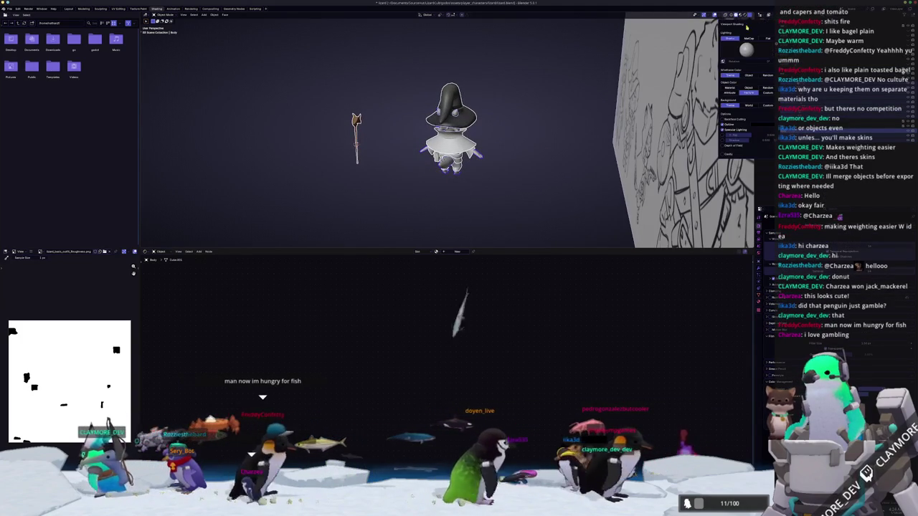
click(730, 88)
click(749, 94)
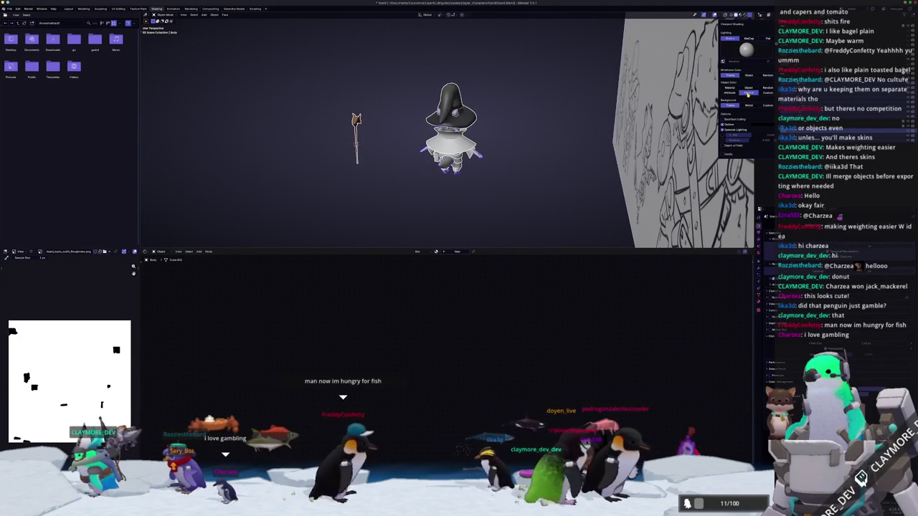
Select the cloak and display its base colour texture image in the Image Editor.
click(474, 152)
scroll(518, 177, up, 3)
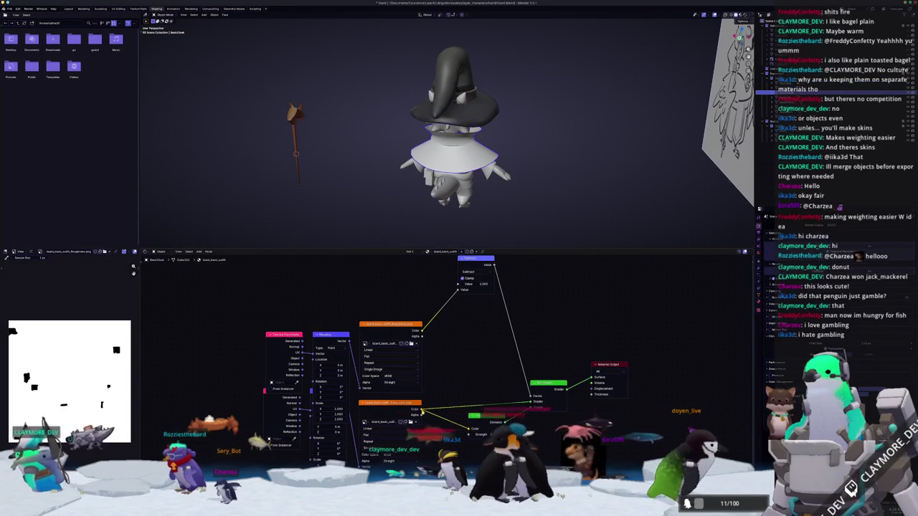
click(420, 403)
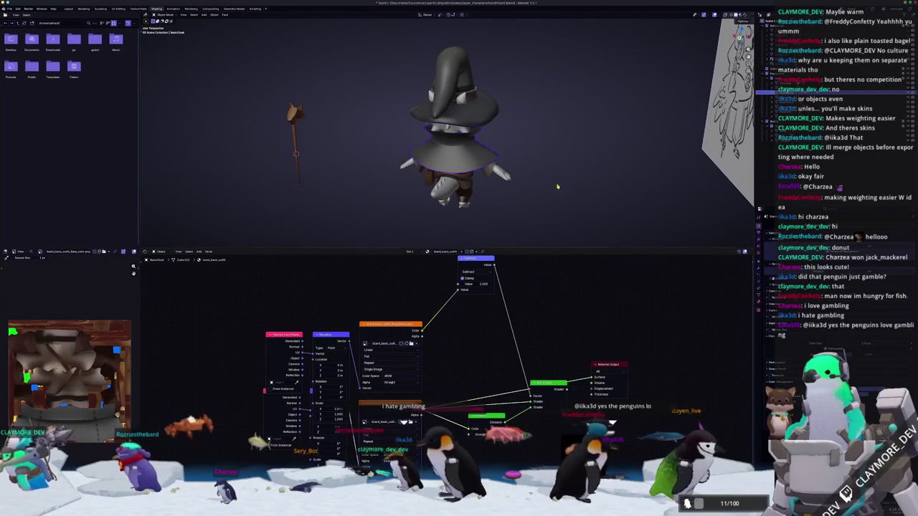
mouse_move(459, 158)
middle_down()
mouse_move(474, 171)
mouse_move(467, 205)
mouse_move(467, 191)
middle_up()
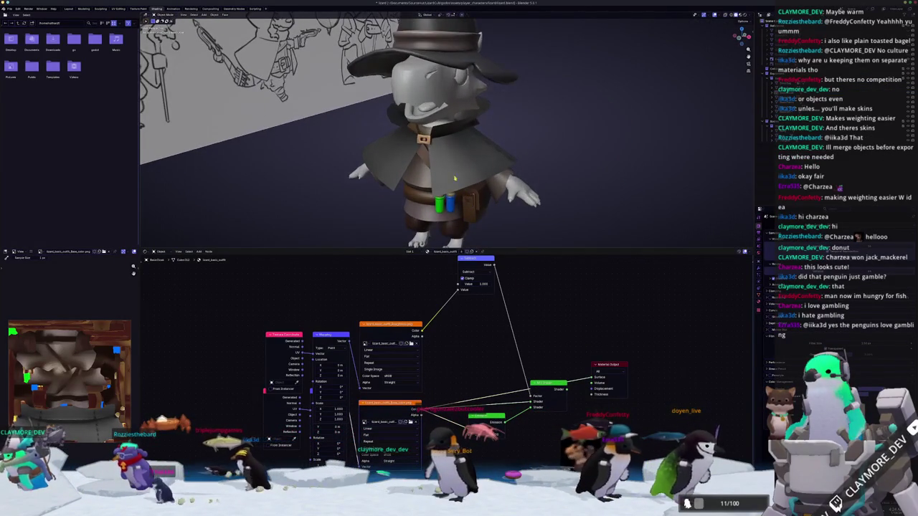
Reselect the character mesh, rotate it around Z, and switch to Material Preview.
click(435, 128)
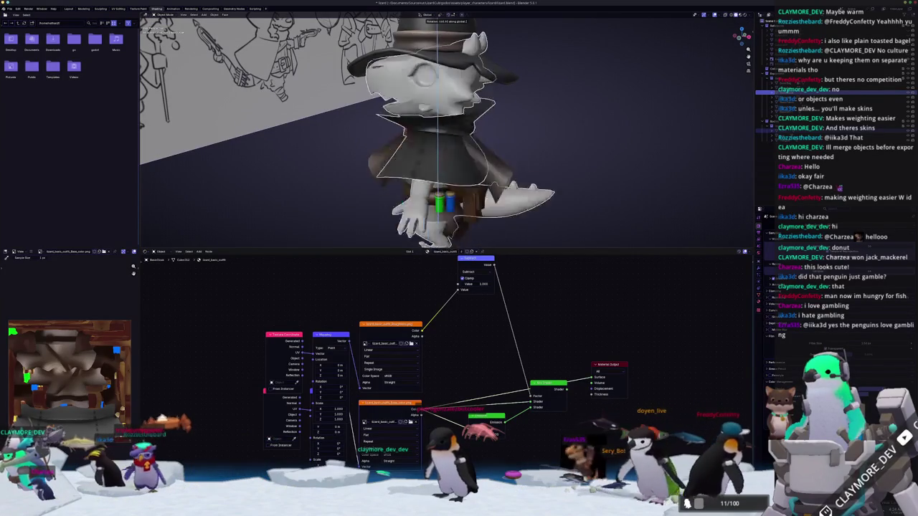
key(Escape)
click(556, 194)
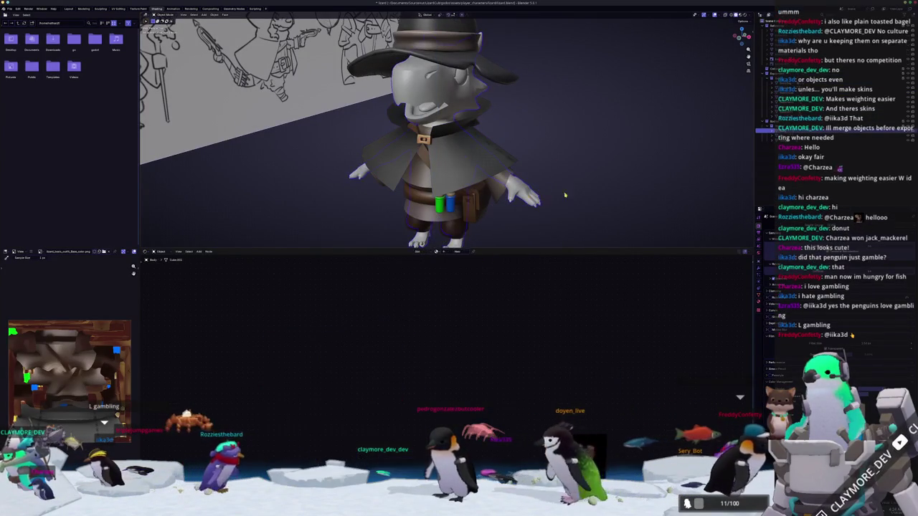
click(529, 198)
key(r)
key(z)
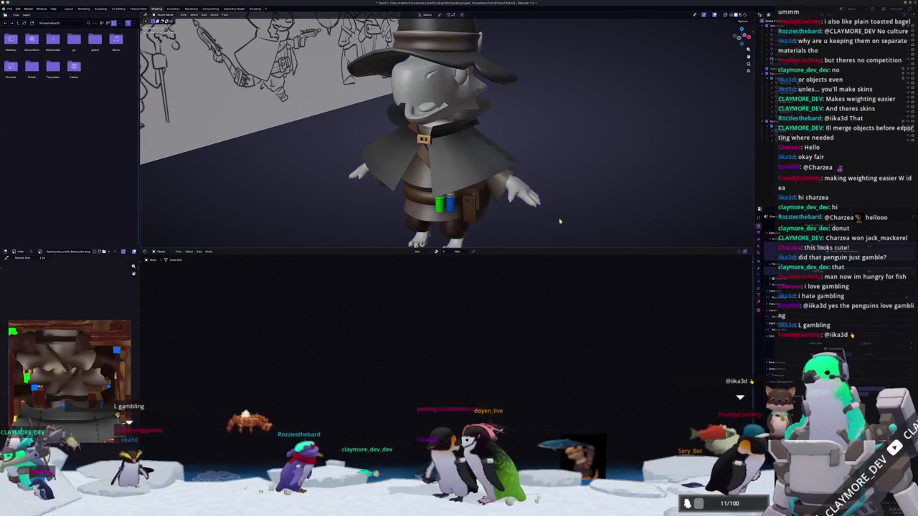
scroll(665, 193, down, 3)
click(740, 15)
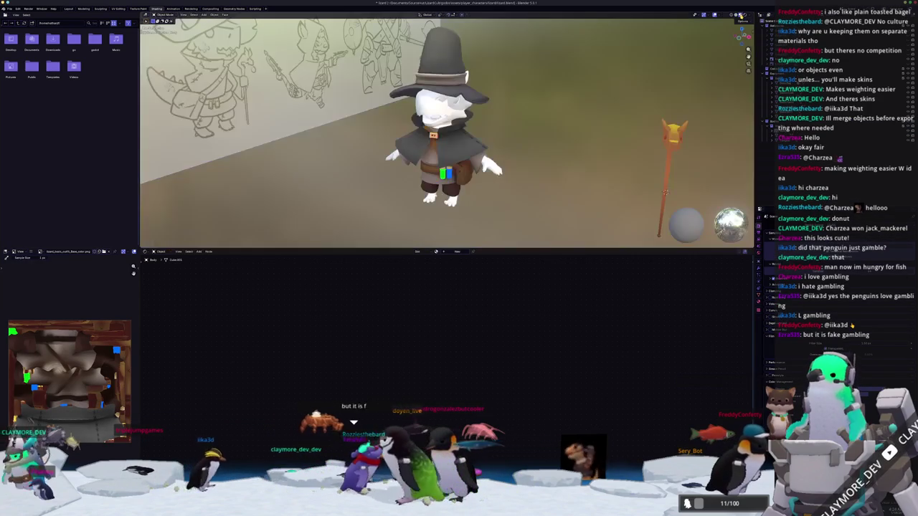
Enable Scene World lighting in Material Preview and inspect the hat and coat materials.
middle_drag(584, 120, 697, 38)
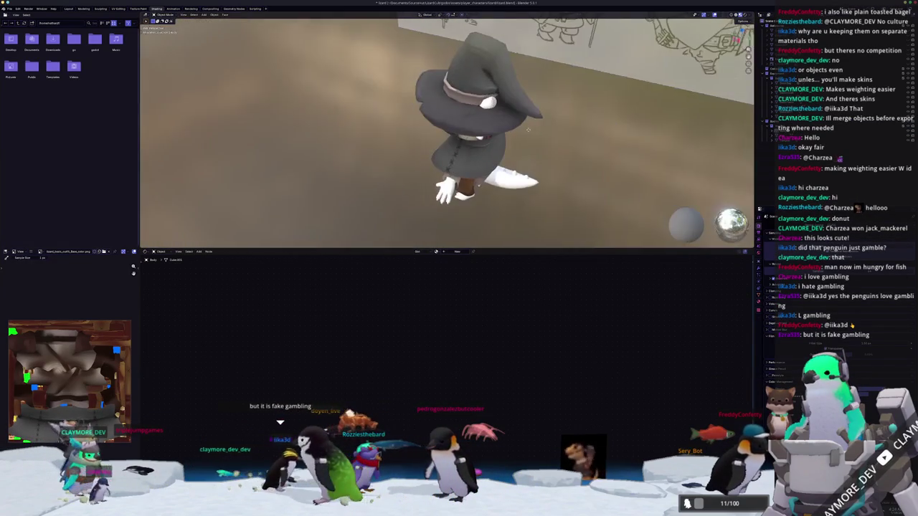
click(744, 15)
scroll(502, 90, up, 2)
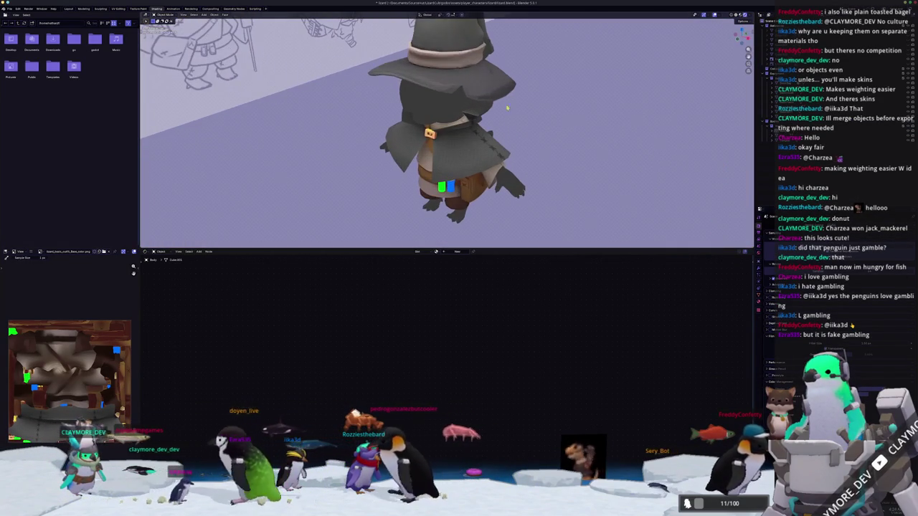
click(502, 89)
click(477, 161)
middle_drag(477, 161, 512, 186)
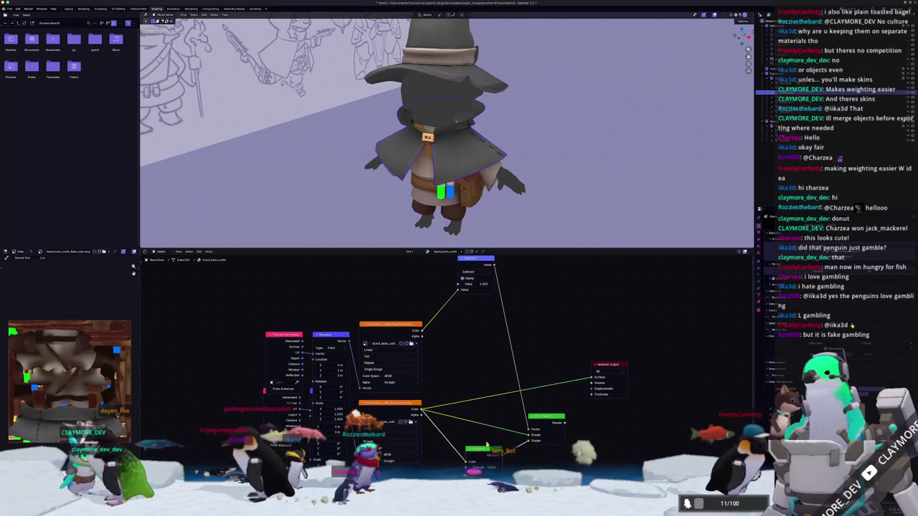
middle_drag(530, 204, 539, 180)
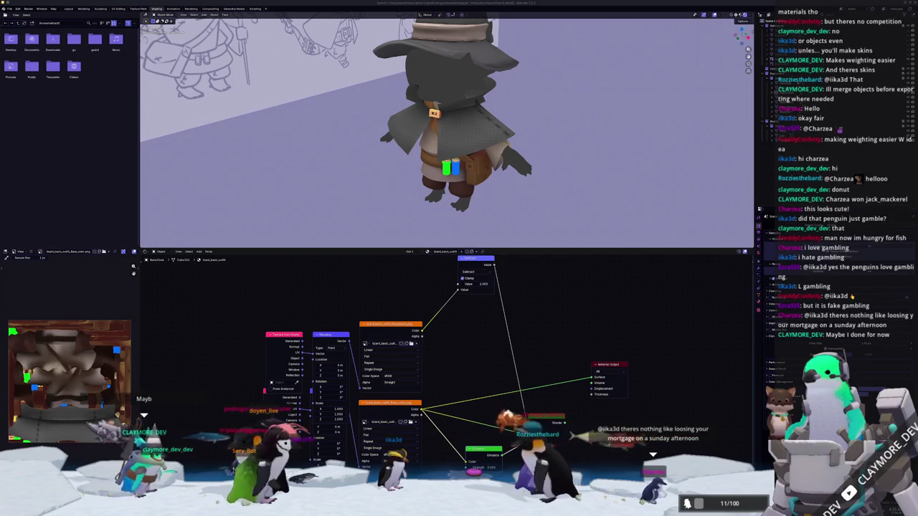
scroll(512, 188, down, 3)
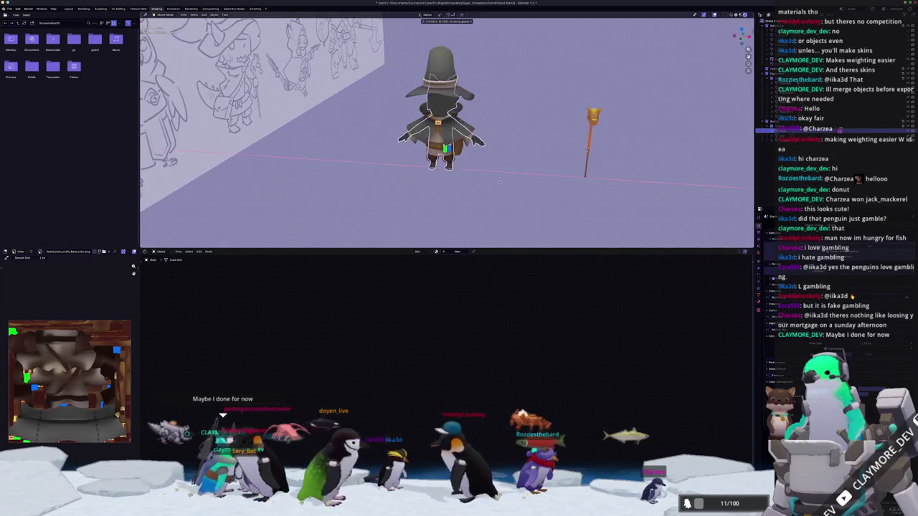
Move the dark base mesh along X beside the wizard, frame it, and enter UV Editing.
key(g)
key(x)
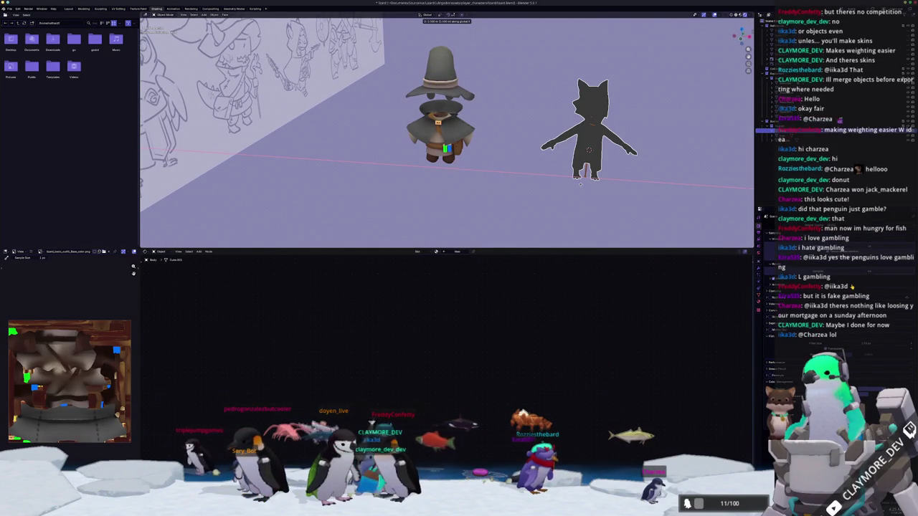
click(752, 185)
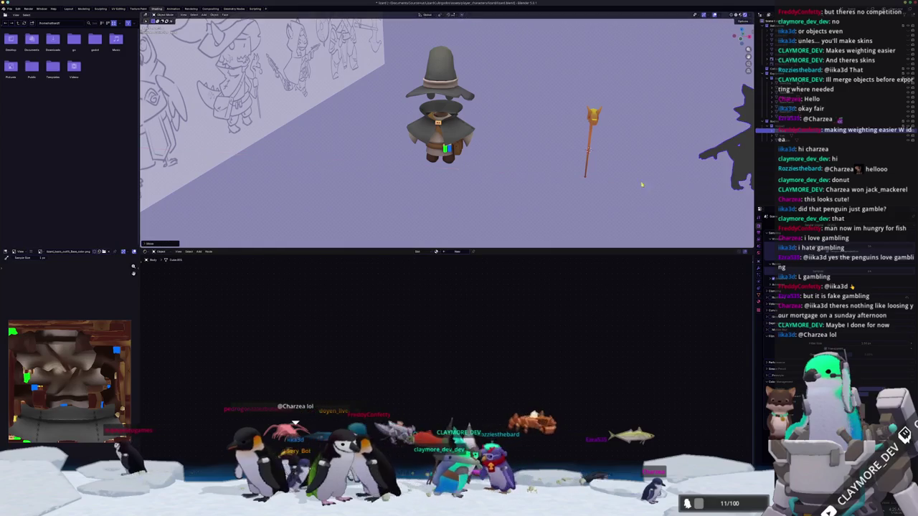
key(KP_Decimal)
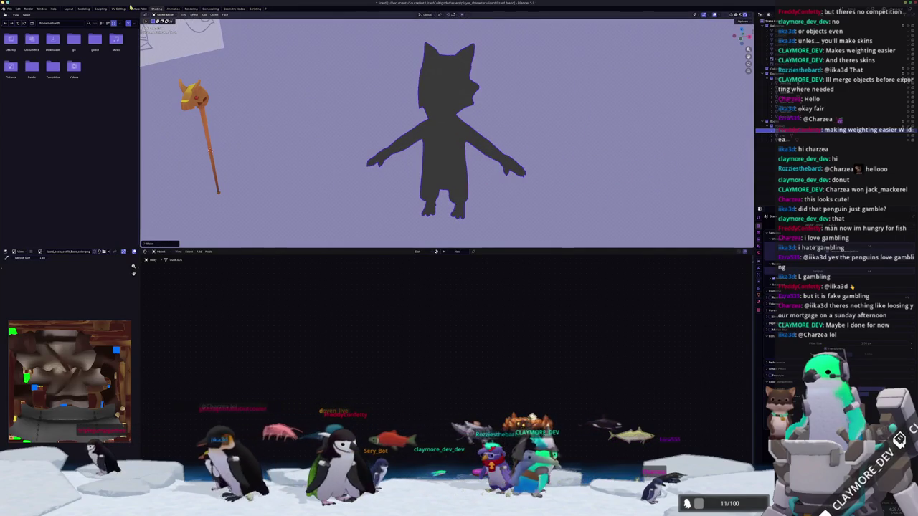
click(119, 9)
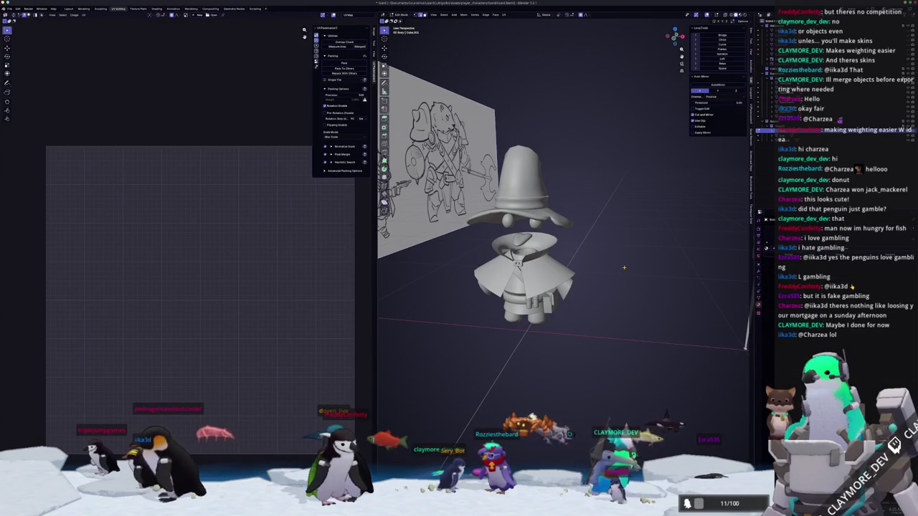
Frame the lizard mesh, select all to preview its UVs, deselect, and orbit around the head.
scroll(563, 266, down, 3)
scroll(564, 266, down, 4)
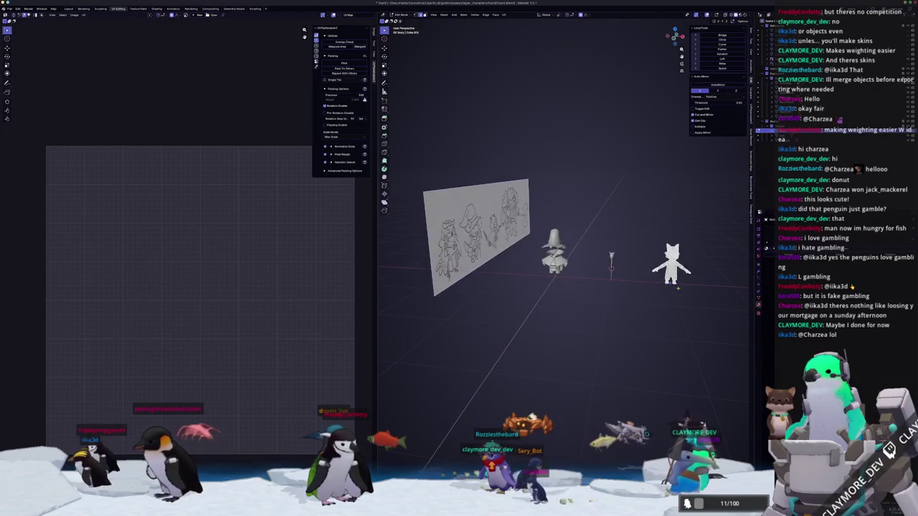
key(KP_Decimal)
key(a)
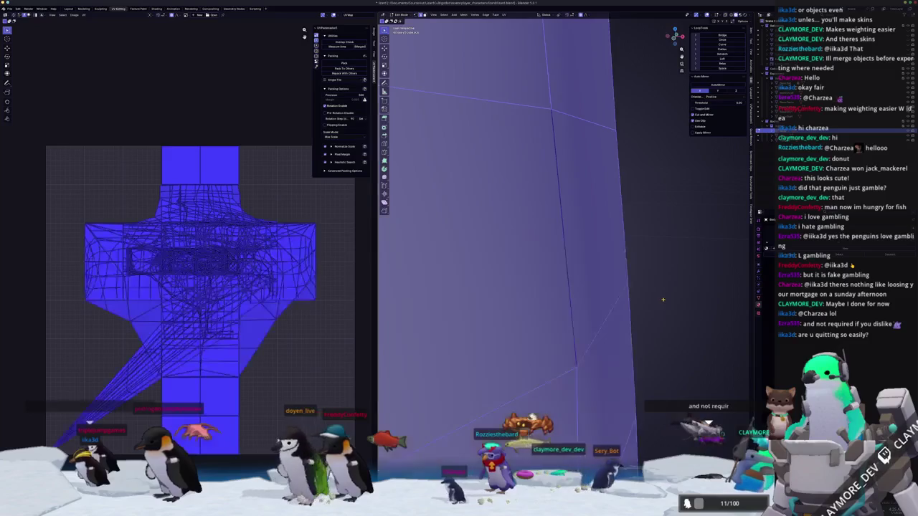
key(alt+a)
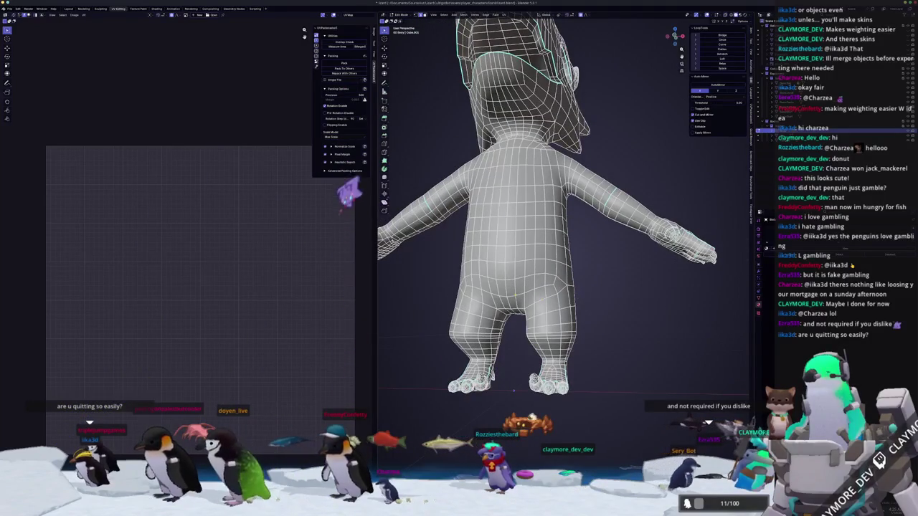
mouse_move(513, 391)
middle_down()
mouse_move(508, 298)
mouse_move(434, 294)
mouse_move(543, 329)
mouse_move(549, 285)
mouse_move(506, 289)
mouse_move(633, 267)
middle_up()
scroll(511, 344, down, 3)
scroll(543, 329, up, 3)
scroll(549, 285, up, 2)
scroll(633, 266, up, 4)
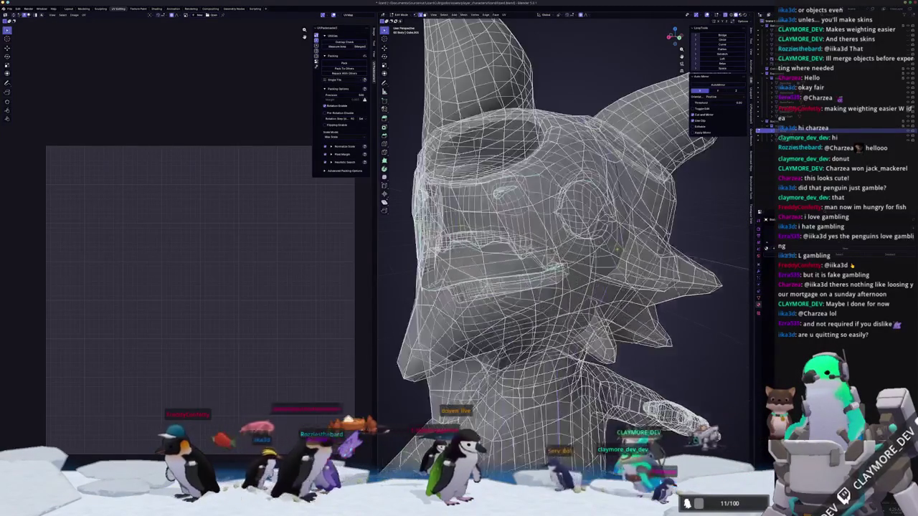
Mark the selected head and body edges of the lizard as seams.
key(alt+z)
scroll(617, 265, down, 5)
middle_drag(616, 266, 545, 273)
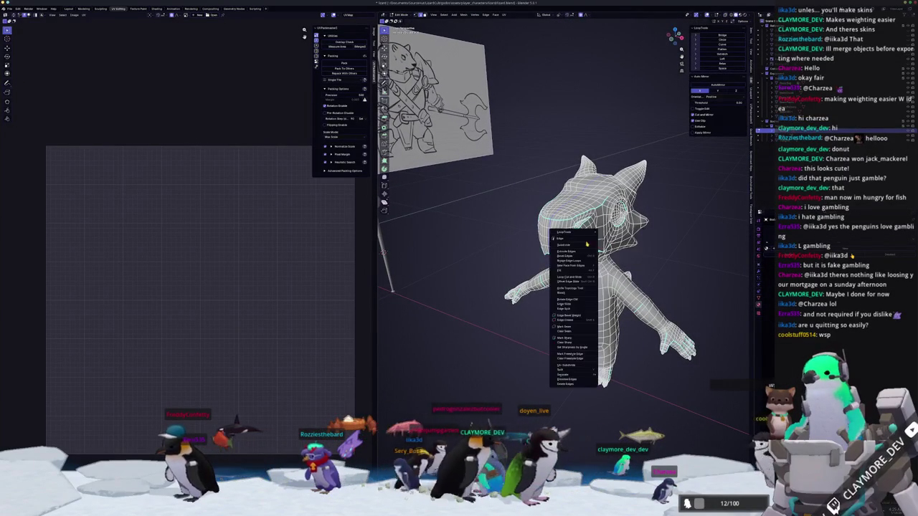
click(566, 327)
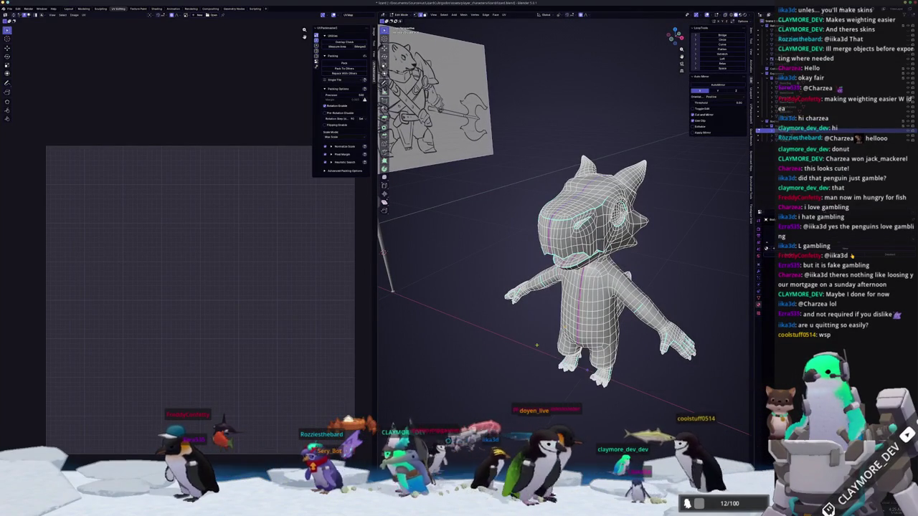
Toggle X-ray and orbit around the head to reach its hidden edges.
scroll(566, 327, up, 2)
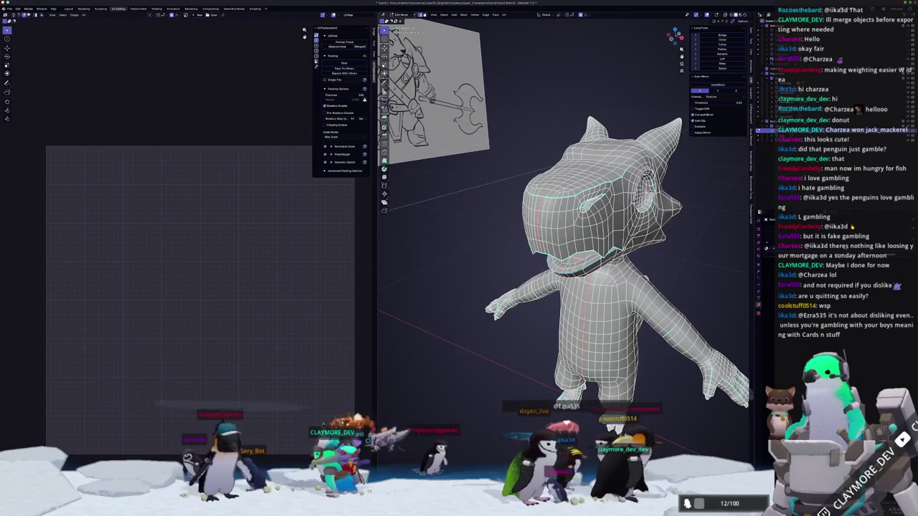
key(alt+z)
middle_drag(566, 327, 566, 287)
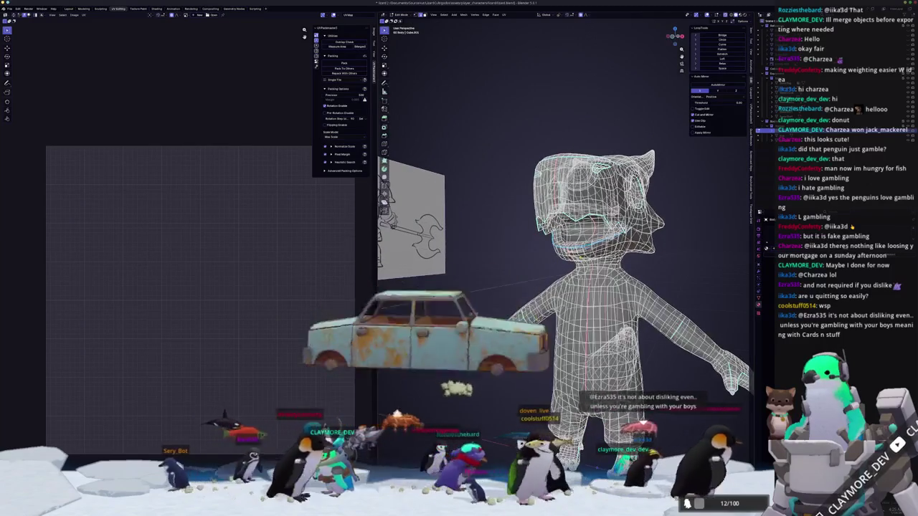
key(alt+z)
scroll(601, 246, up, 2)
scroll(601, 246, up, 2)
middle_drag(601, 246, 545, 247)
key(alt+z)
key(alt+z)
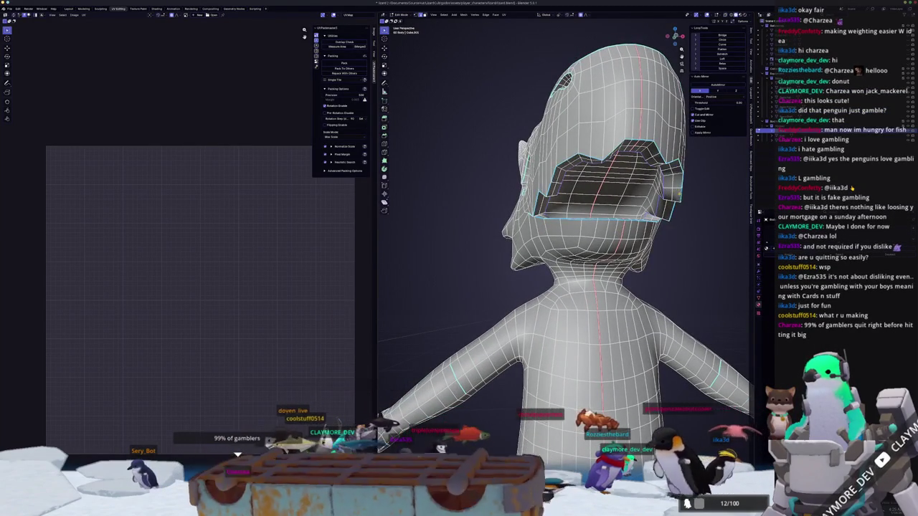
middle_drag(601, 246, 531, 246)
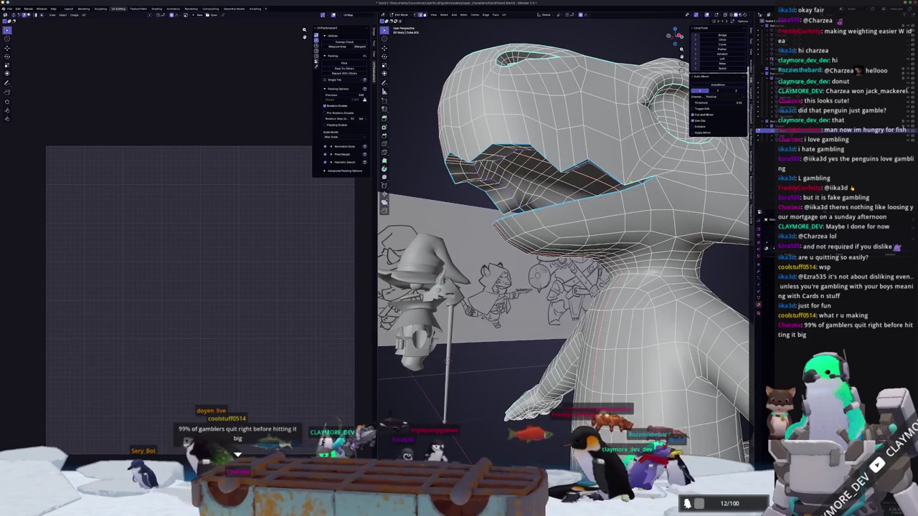
middle_drag(601, 246, 632, 215)
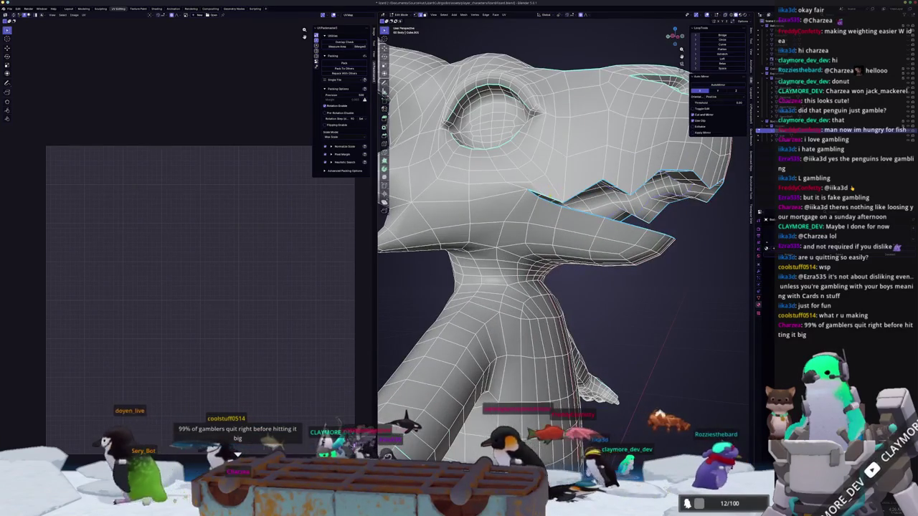
Mark the eye-socket edge loop as a seam with the Ctrl+E Edge menu.
right_click(545, 198)
scroll(545, 197, down, 3)
scroll(545, 197, down, 2)
middle_drag(546, 215, 502, 215)
scroll(545, 215, up, 4)
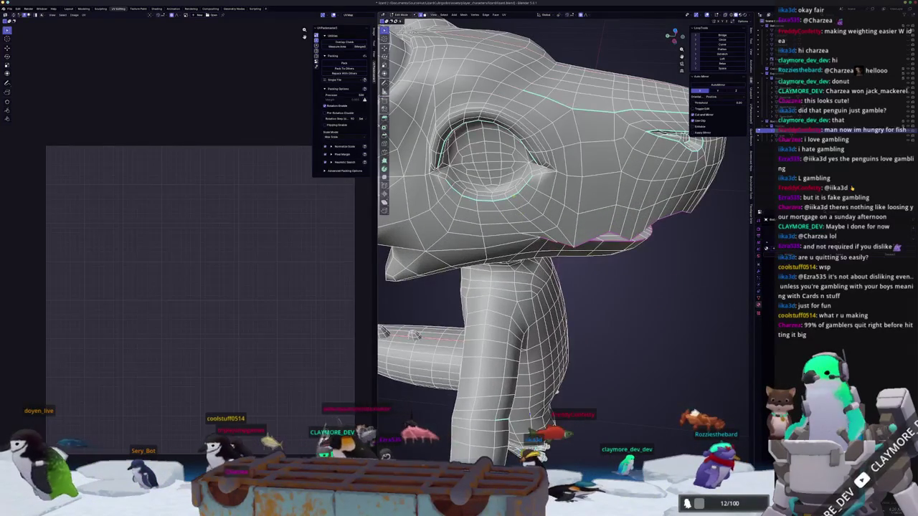
middle_drag(545, 251, 617, 240)
mouse_move(563, 215)
middle_down()
mouse_move(534, 215)
mouse_move(573, 216)
mouse_move(535, 215)
middle_up()
scroll(563, 215, up, 4)
scroll(563, 216, down, 2)
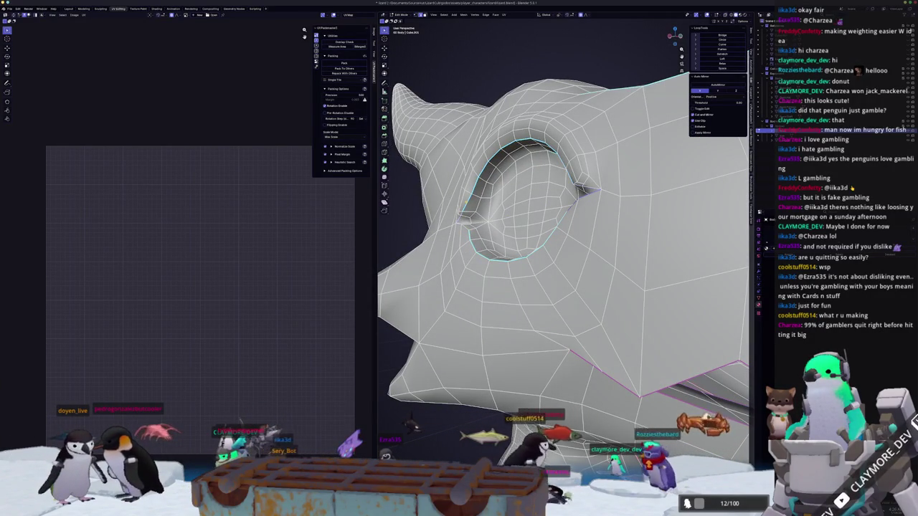
key(ctrl+e)
click(466, 204)
Inspect the new eye-socket seam from the side, front and top of the head.
mouse_move(563, 237)
middle_down()
mouse_move(517, 237)
mouse_move(602, 229)
mouse_move(545, 233)
mouse_move(567, 231)
middle_up()
scroll(563, 237, up, 2)
scroll(567, 231, down, 3)
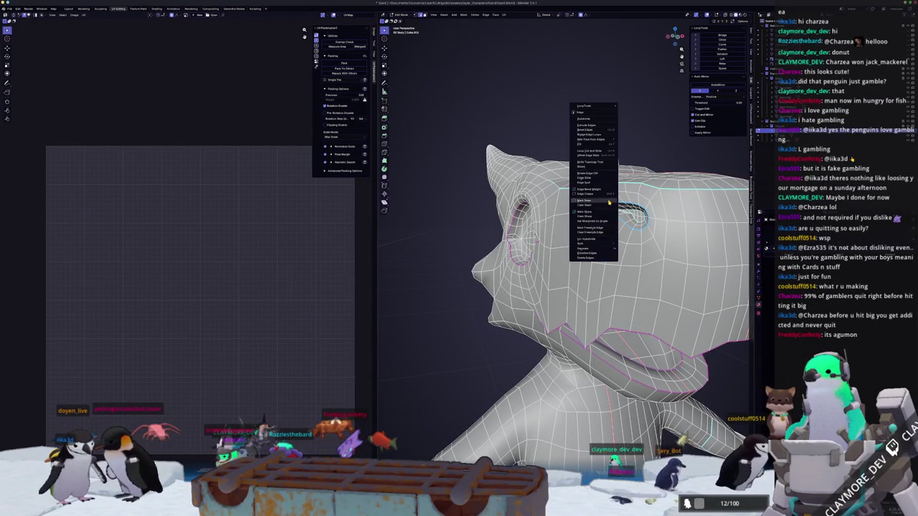
mouse_move(566, 231)
middle_down()
mouse_move(624, 230)
mouse_move(545, 220)
mouse_move(503, 301)
middle_up()
scroll(474, 342, up, 3)
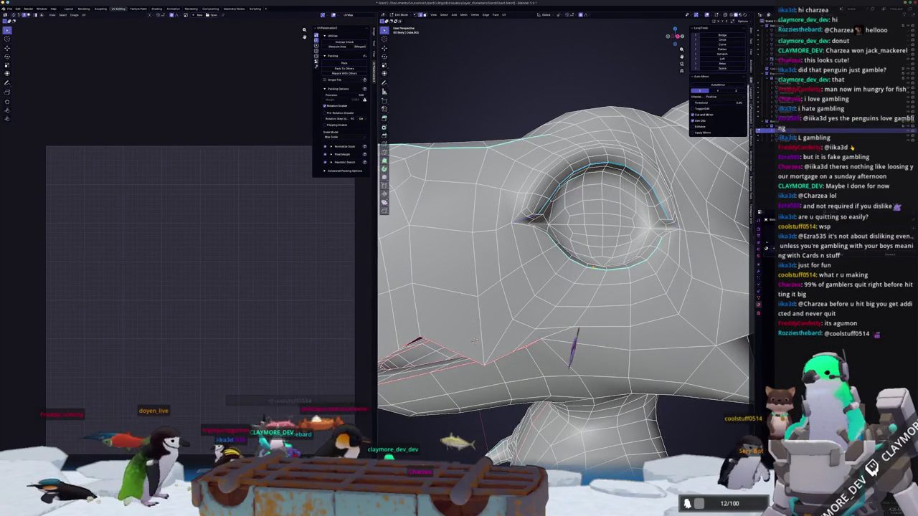
middle_drag(474, 340, 503, 283)
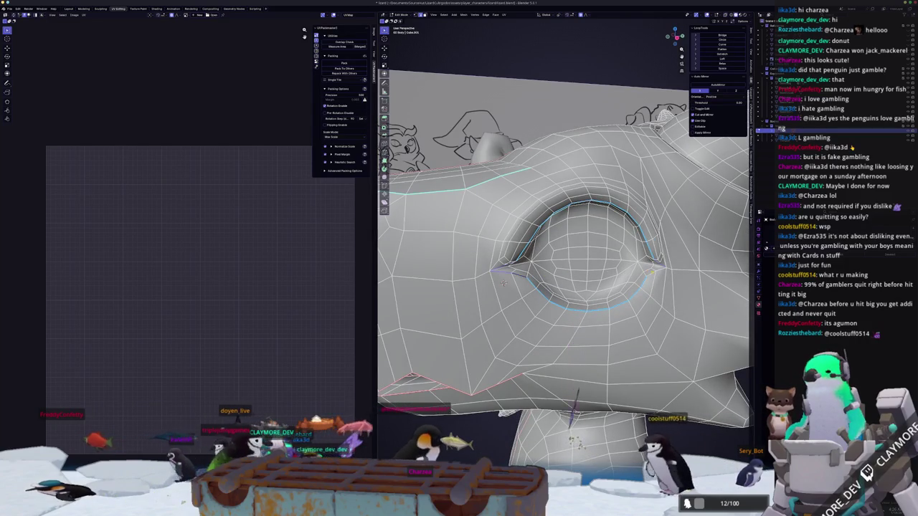
right_click(631, 188)
middle_drag(631, 215, 617, 179)
scroll(563, 265, down, 3)
scroll(563, 266, down, 2)
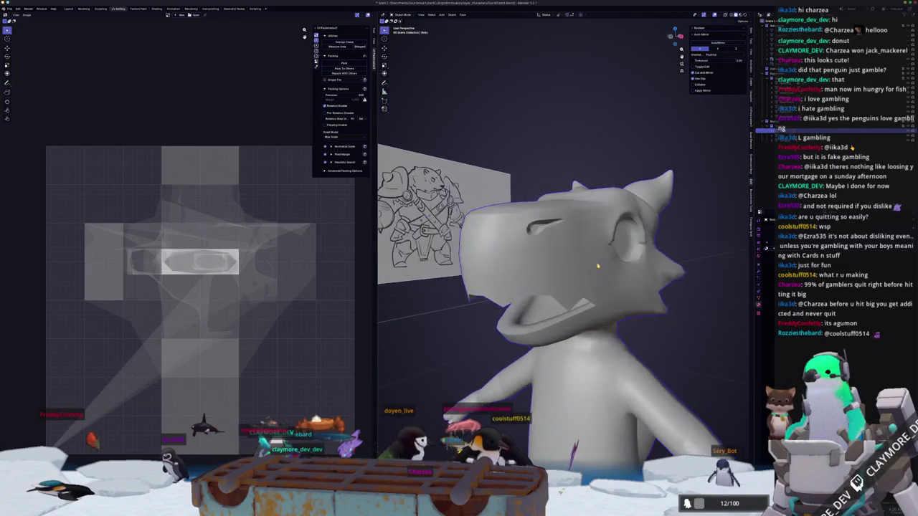
Mark the right shoulder edge loop as a seam.
middle_drag(563, 266, 581, 215)
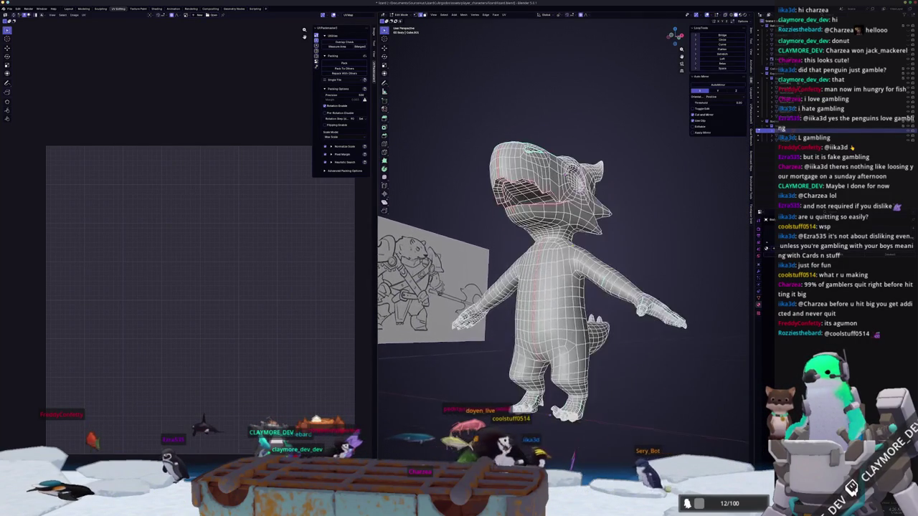
scroll(563, 266, up, 3)
mouse_move(563, 265)
middle_down()
mouse_move(574, 187)
mouse_move(567, 337)
middle_up()
scroll(563, 251, up, 1)
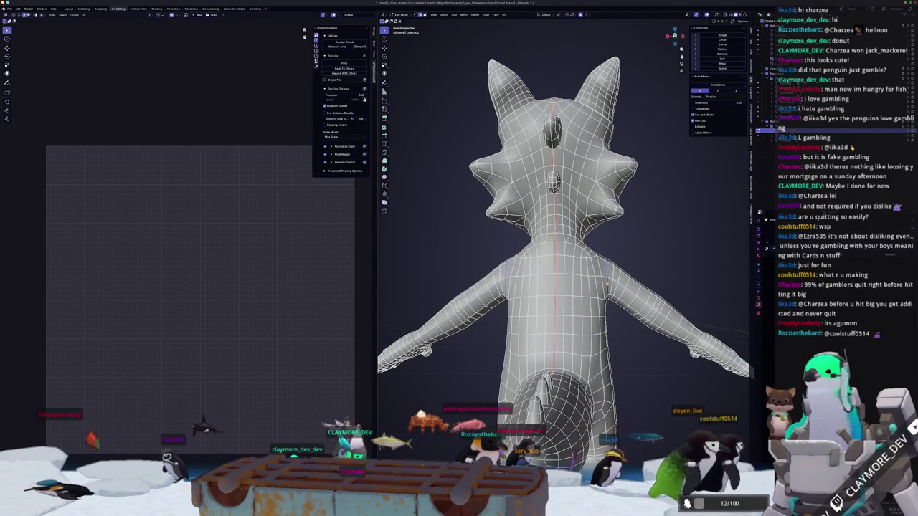
right_click(592, 265)
click(592, 265)
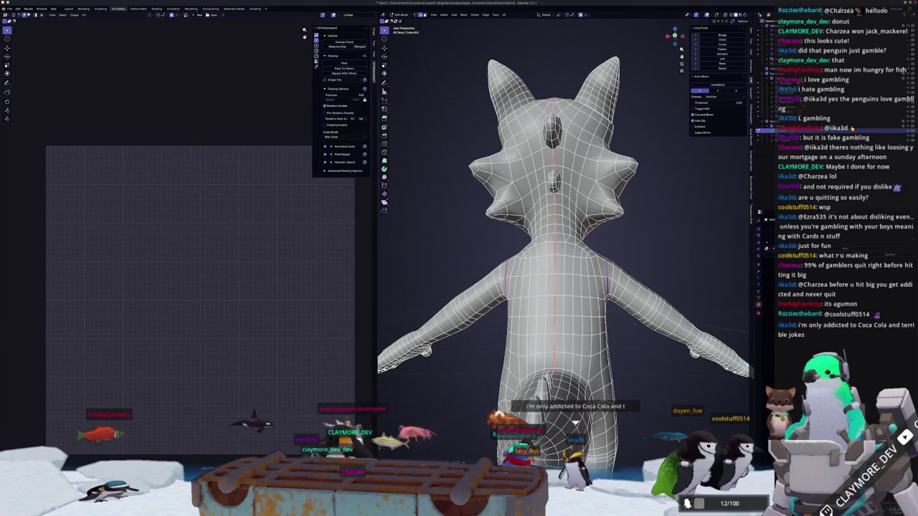
Check the seams on the left arm and back of the head.
key(alt+Tab)
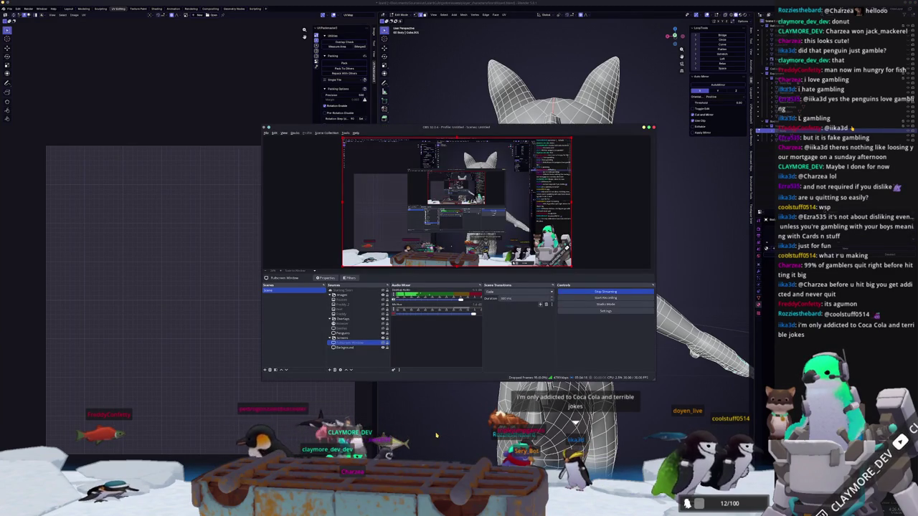
key(alt+Tab)
mouse_move(435, 435)
middle_down()
mouse_move(545, 343)
mouse_move(524, 337)
middle_up()
scroll(546, 342, up, 3)
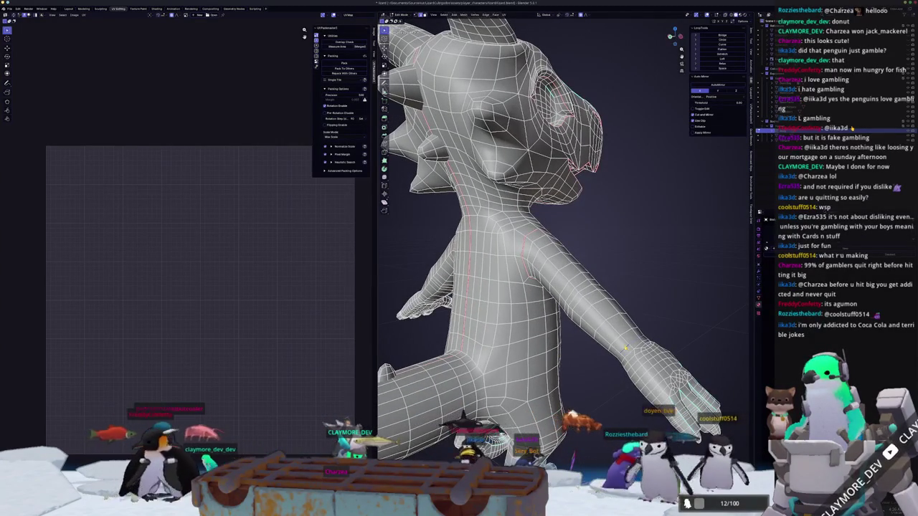
middle_drag(627, 348, 515, 370)
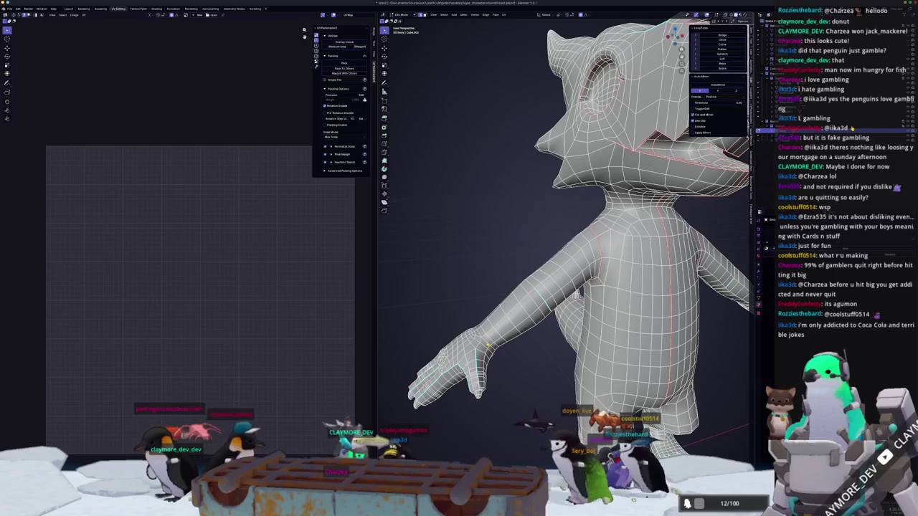
middle_drag(484, 342, 502, 337)
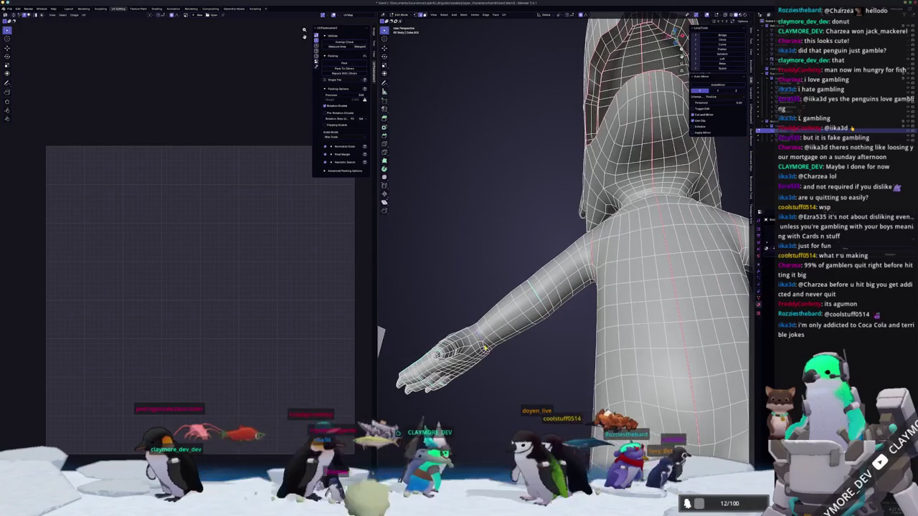
scroll(502, 337, up, 3)
scroll(656, 341, down, 4)
mouse_move(631, 337)
middle_down()
mouse_move(656, 341)
mouse_move(644, 147)
middle_up()
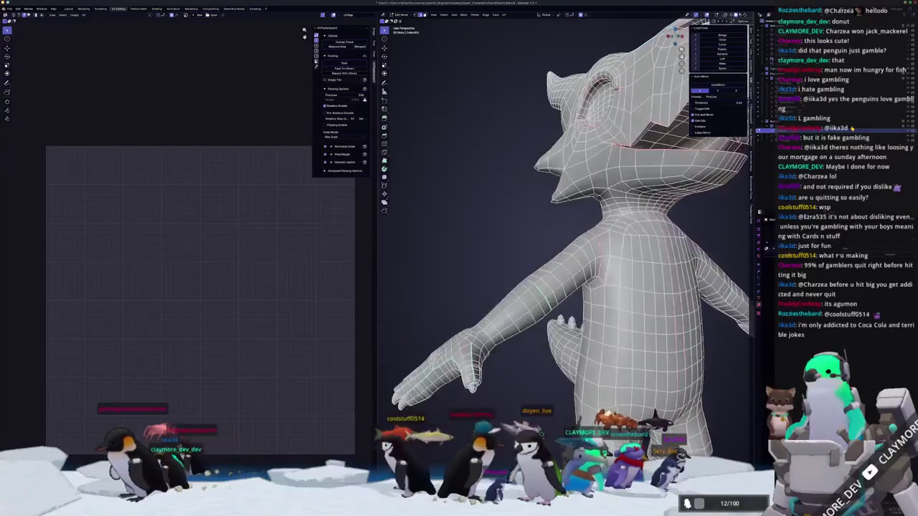
Inspect the torso and arm from front, close side and lower angles.
scroll(645, 147, down, 2)
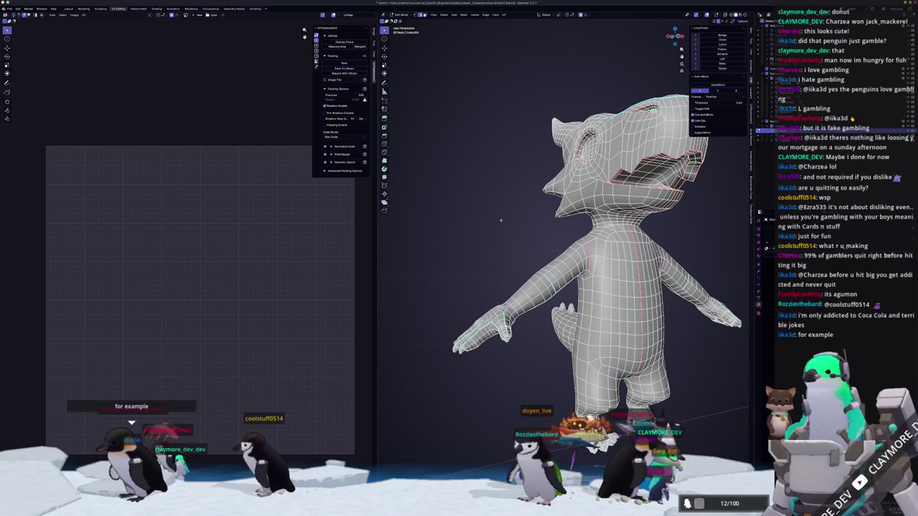
middle_drag(645, 287, 502, 287)
scroll(517, 251, up, 3)
middle_drag(517, 251, 603, 251)
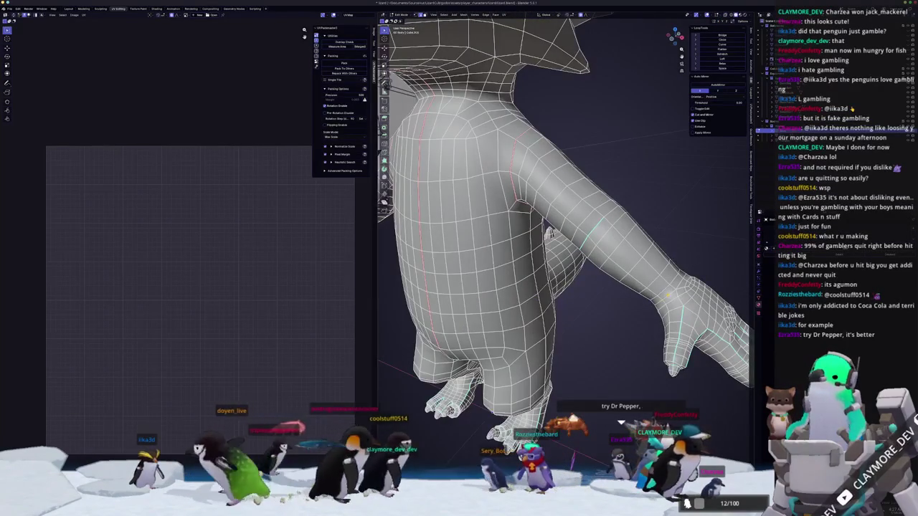
scroll(567, 215, down, 5)
scroll(567, 216, up, 5)
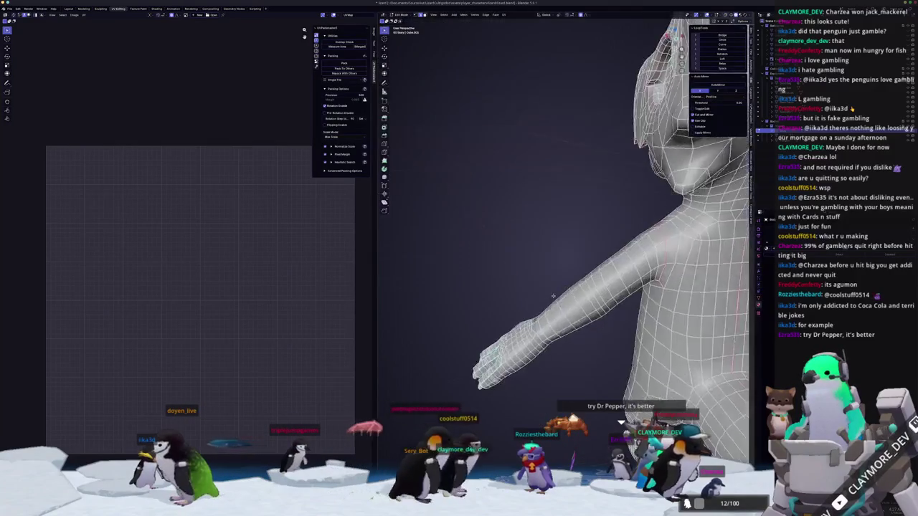
middle_drag(567, 216, 545, 215)
middle_drag(531, 296, 516, 278)
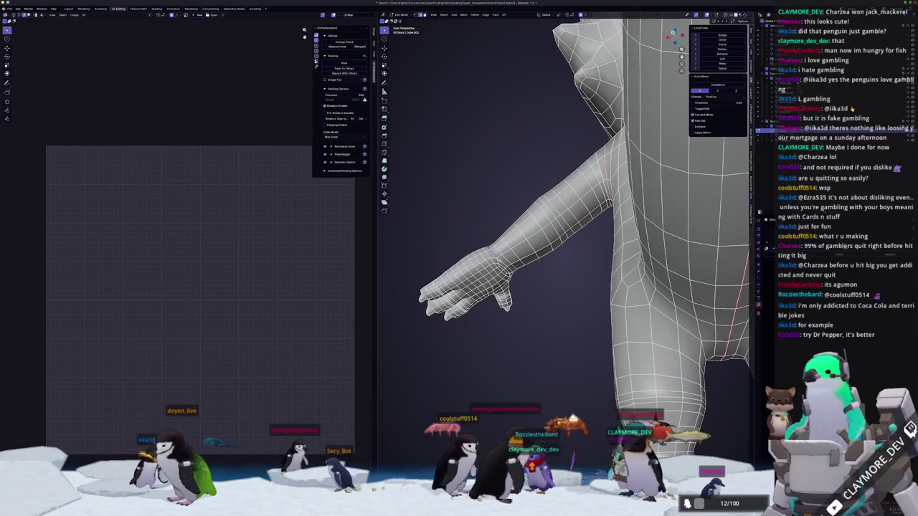
Review the lizard's seams from side and more frontal views.
right_click(495, 172)
scroll(545, 215, down, 3)
mouse_move(546, 215)
middle_down()
mouse_move(588, 230)
mouse_move(559, 237)
mouse_move(595, 215)
mouse_move(531, 222)
mouse_move(614, 222)
middle_up()
scroll(610, 215, up, 2)
right_click(583, 202)
key(Escape)
mouse_move(578, 301)
middle_down()
mouse_move(569, 341)
mouse_move(505, 356)
middle_up()
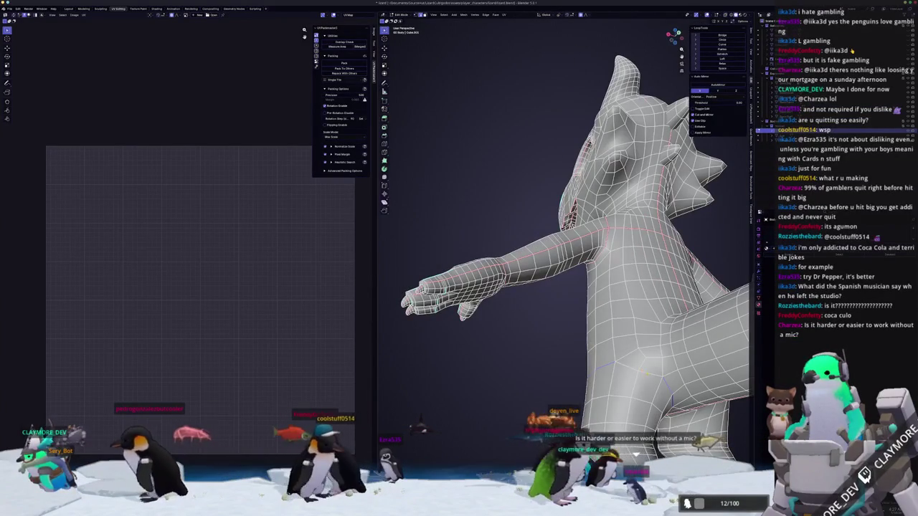
Check the lizard's rear and tail for existing seams.
right_click(602, 281)
mouse_move(603, 281)
middle_down()
mouse_move(502, 290)
mouse_move(573, 291)
mouse_move(559, 273)
middle_up()
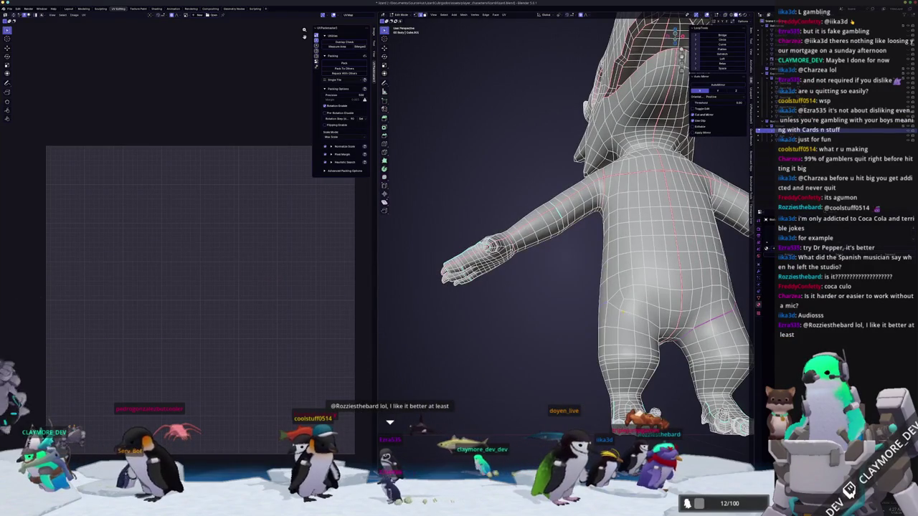
scroll(559, 272, up, 2)
right_click(543, 208)
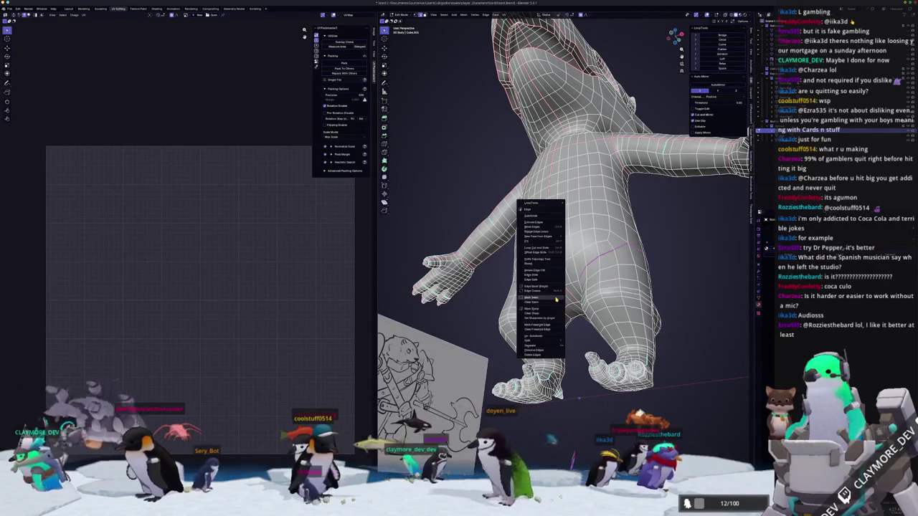
middle_drag(543, 215, 502, 244)
Mark the selected edges along the raised arm as a seam.
middle_drag(568, 393, 515, 300)
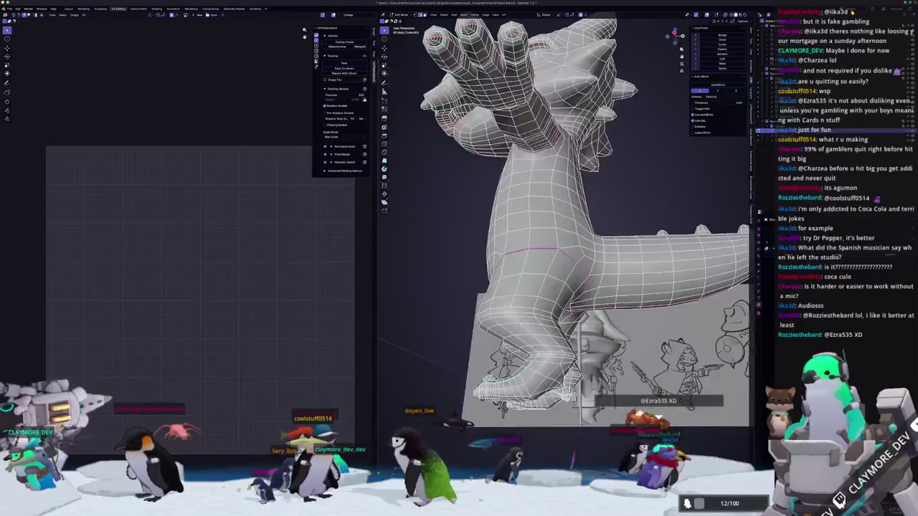
key(ctrl+e)
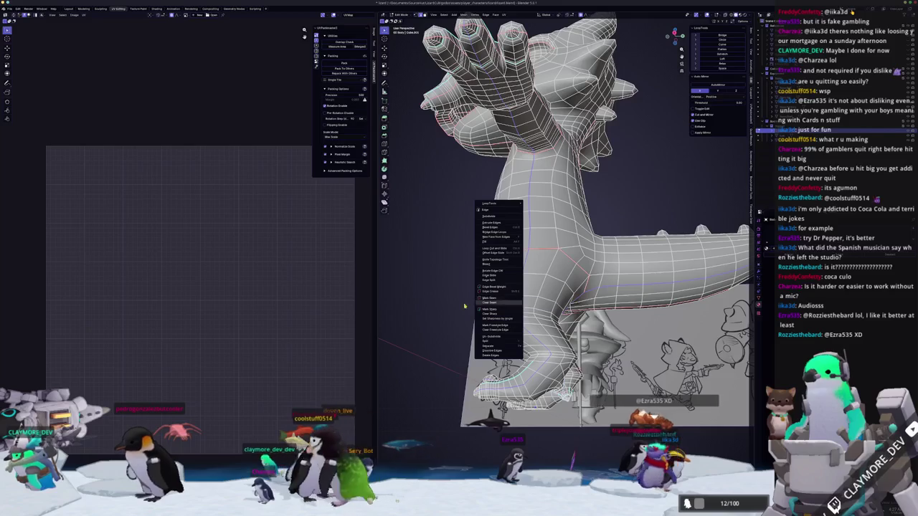
click(488, 303)
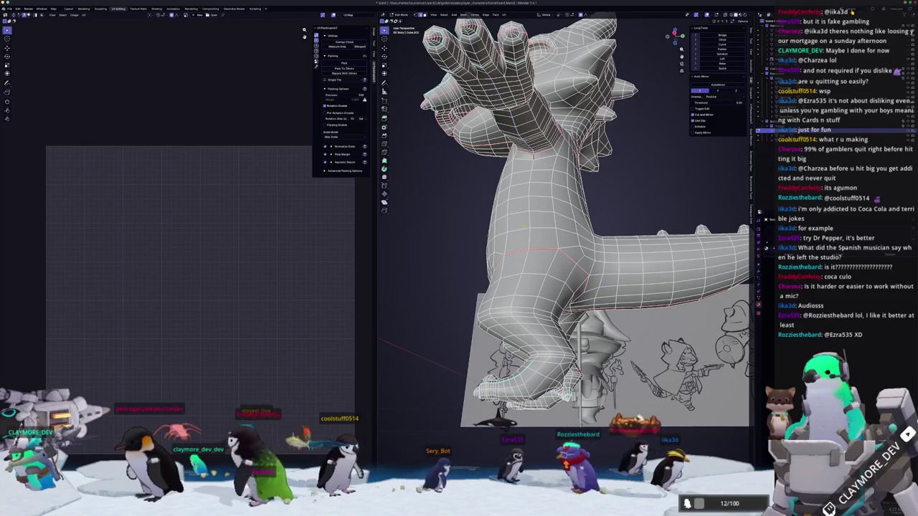
mouse_move(489, 303)
middle_down()
mouse_move(538, 411)
mouse_move(543, 349)
mouse_move(662, 348)
mouse_move(616, 359)
mouse_move(617, 302)
middle_up()
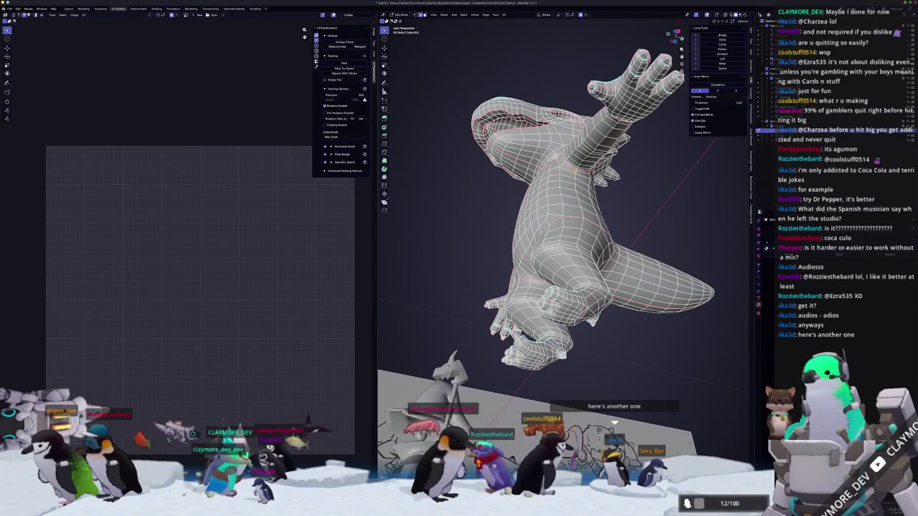
Select a vertical edge loop running down the lizard's body.
middle_drag(614, 422, 614, 445)
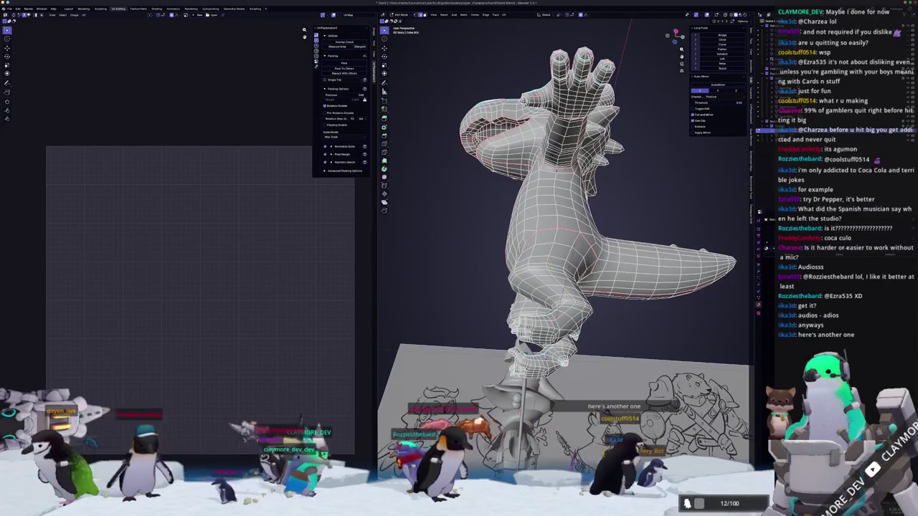
mouse_move(567, 215)
middle_down()
mouse_move(566, 280)
mouse_move(530, 215)
middle_up()
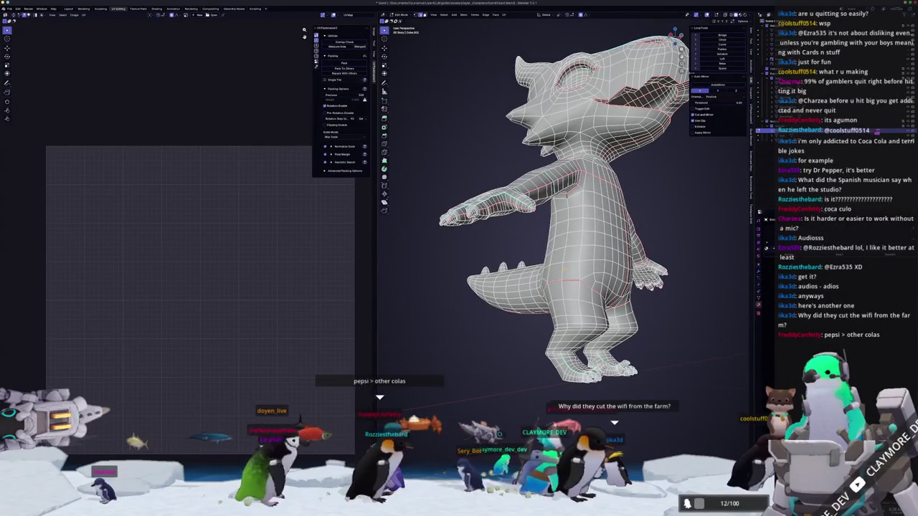
alt+click(563, 269)
middle_drag(555, 303, 582, 340)
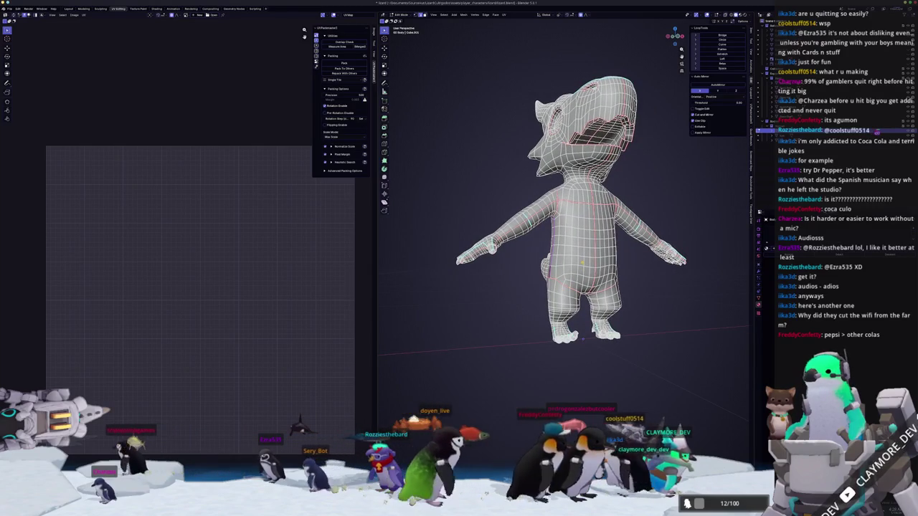
scroll(573, 215, down, 3)
scroll(649, 266, up, 5)
mouse_move(649, 266)
middle_down()
mouse_move(517, 258)
mouse_move(560, 257)
mouse_move(517, 187)
middle_up()
middle_drag(531, 236, 553, 259)
Mark the selected body and head edges as a seam.
right_click(553, 259)
mouse_move(649, 315)
middle_down()
mouse_move(518, 203)
mouse_move(489, 231)
mouse_move(502, 237)
middle_up()
scroll(517, 203, down, 5)
scroll(498, 240, up, 5)
scroll(566, 287, up, 2)
scroll(566, 287, up, 3)
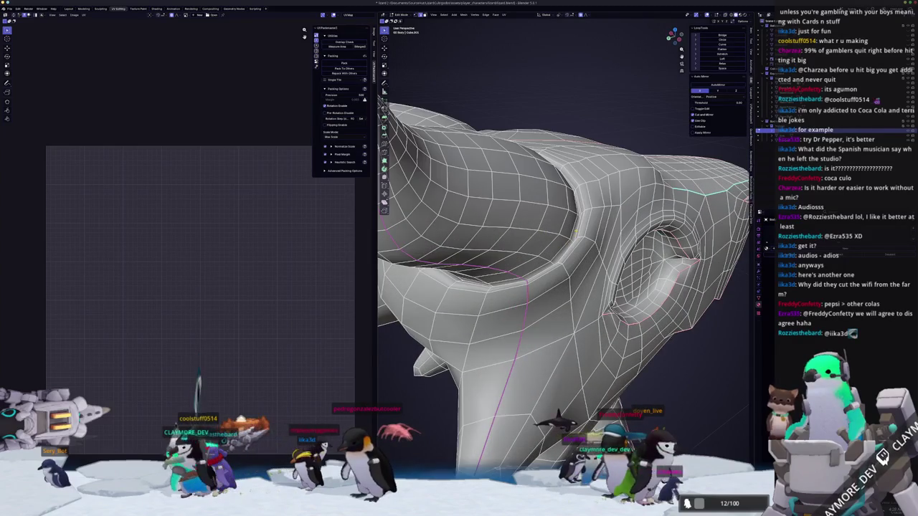
mouse_move(566, 287)
middle_down()
mouse_move(538, 272)
mouse_move(527, 295)
middle_up()
right_click(567, 172)
click(567, 172)
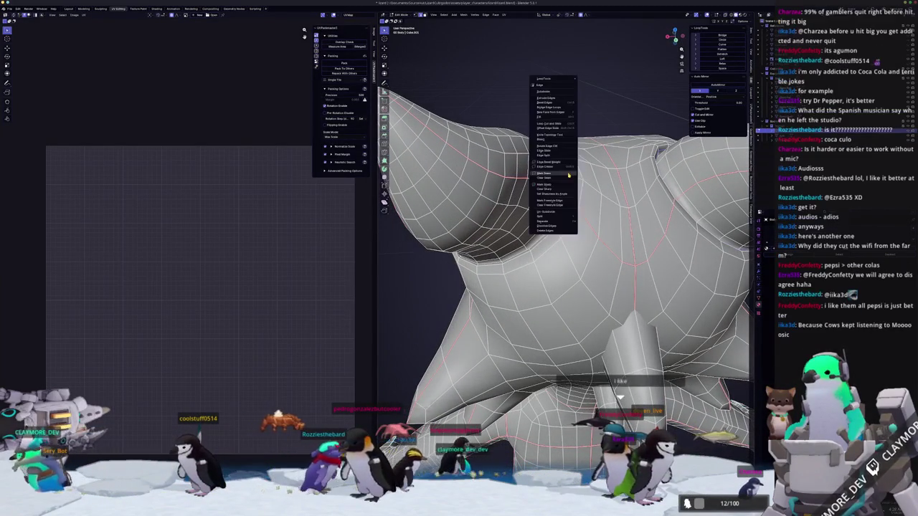
Undo the accidental proportional move of the head vertices and return to Object Mode.
key(KP_1)
key(g)
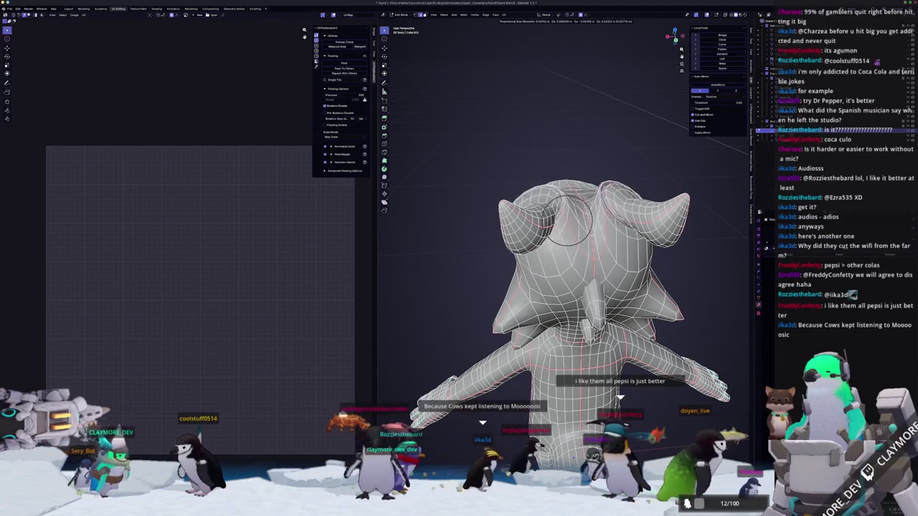
click(566, 226)
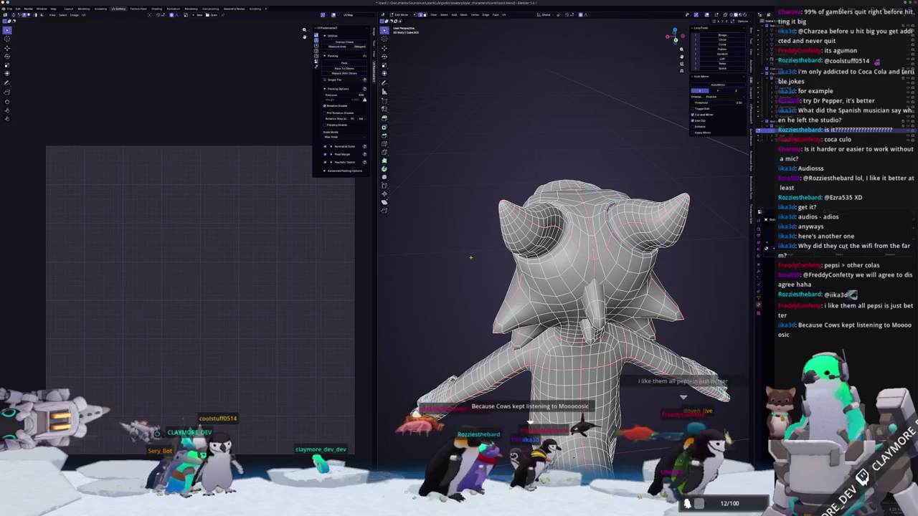
key(ctrl+z)
key(ctrl+z)
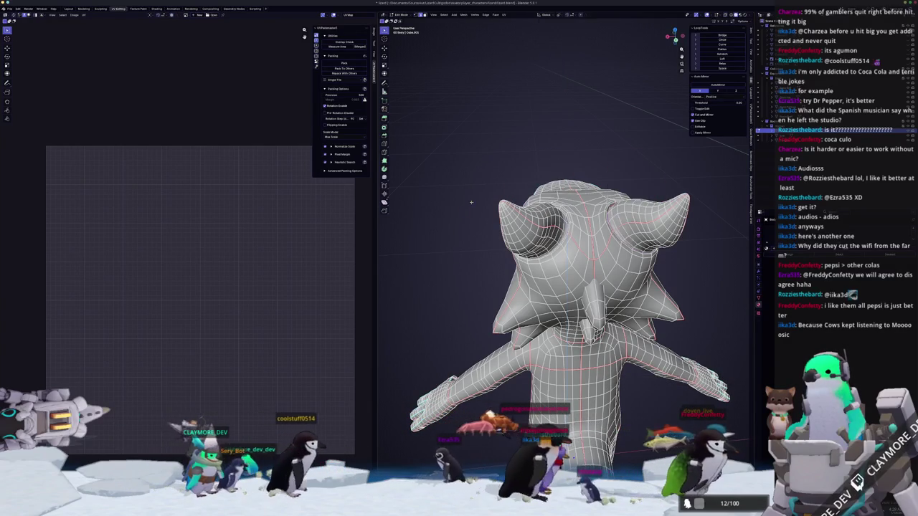
key(Tab)
middle_drag(471, 258, 483, 249)
Unwrap the full lizard mesh, deselect all, and turn on UV Sync Selection.
key(Tab)
scroll(499, 246, down, 3)
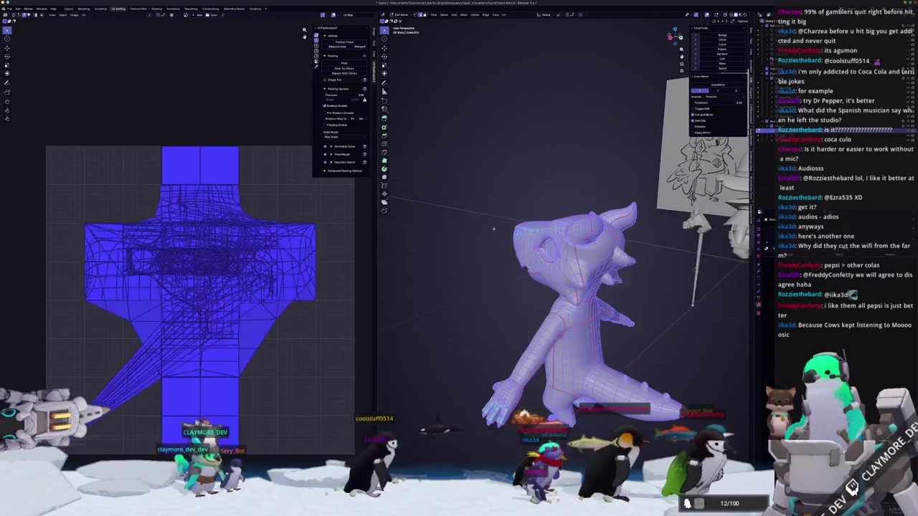
click(513, 30)
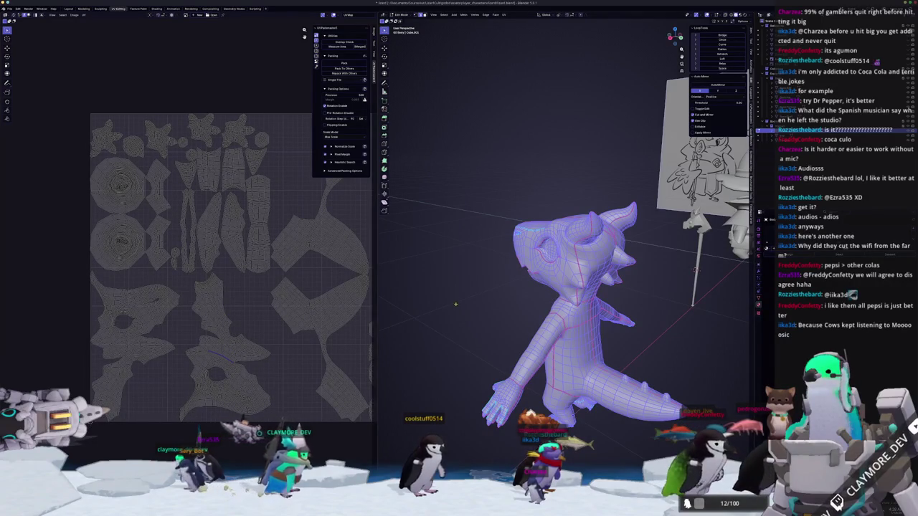
click(436, 321)
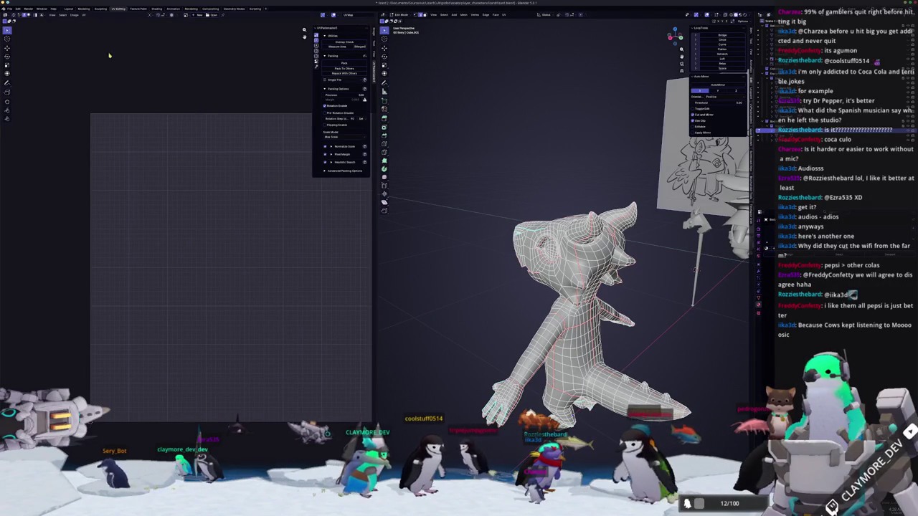
click(14, 15)
Zoom and orbit around the head and body to compare them with their UV islands.
scroll(173, 373, up, 2)
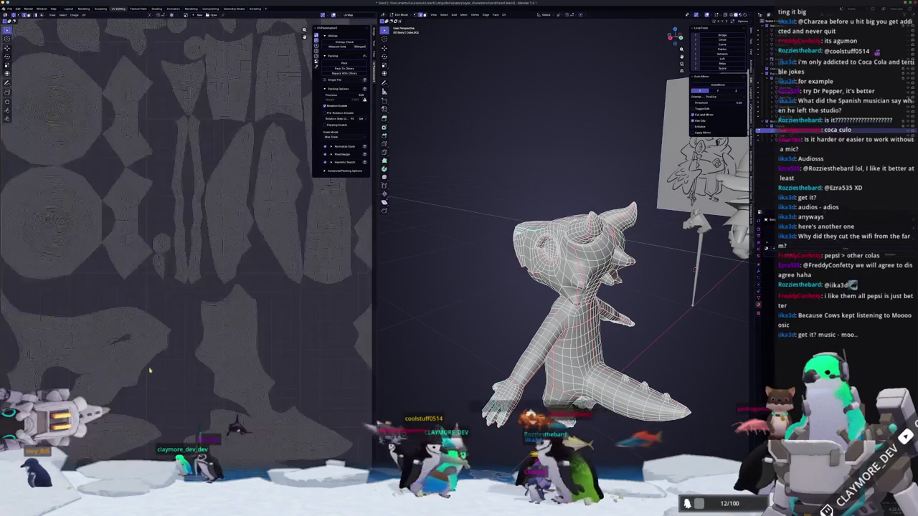
scroll(183, 351, up, 2)
scroll(193, 329, up, 1)
middle_drag(417, 305, 590, 325)
scroll(591, 328, up, 2)
scroll(602, 332, up, 1)
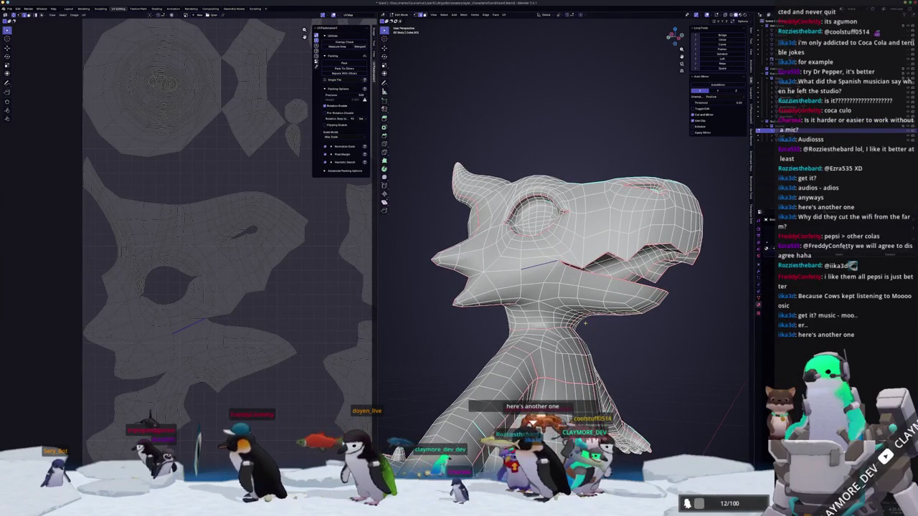
mouse_move(441, 416)
middle_down()
mouse_move(422, 417)
mouse_move(323, 323)
middle_up()
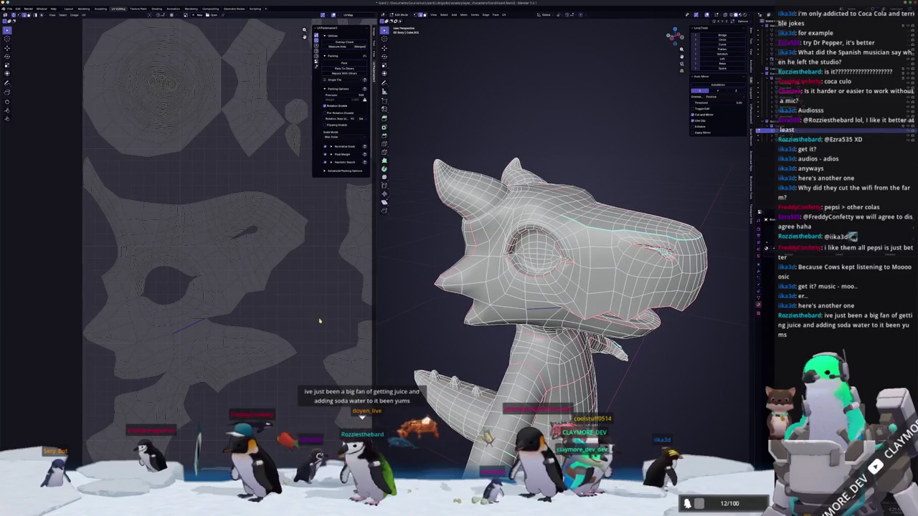
mouse_move(559, 287)
middle_down()
mouse_move(545, 301)
mouse_move(502, 287)
middle_up()
scroll(288, 335, down, 2)
scroll(288, 336, up, 1)
scroll(288, 336, up, 1)
Enable Display Stretch in the UV editor overlays and zoom over the islands.
click(337, 15)
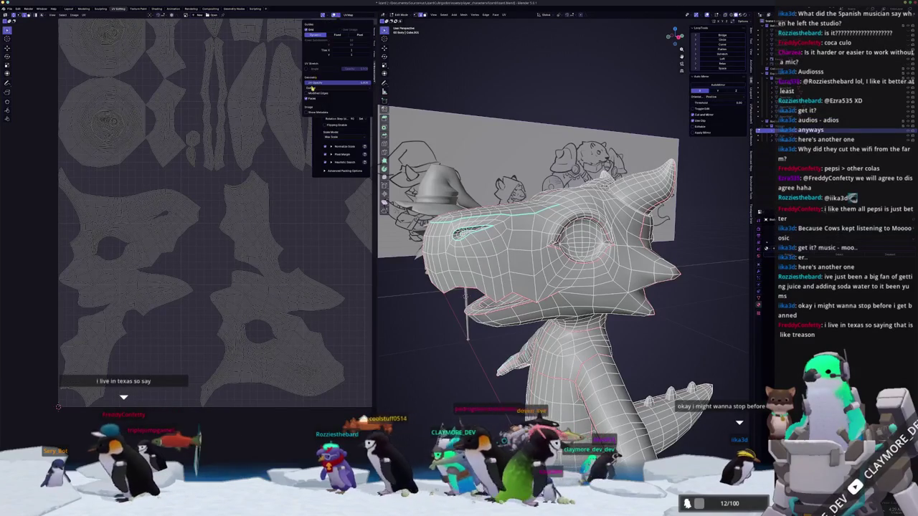
click(307, 69)
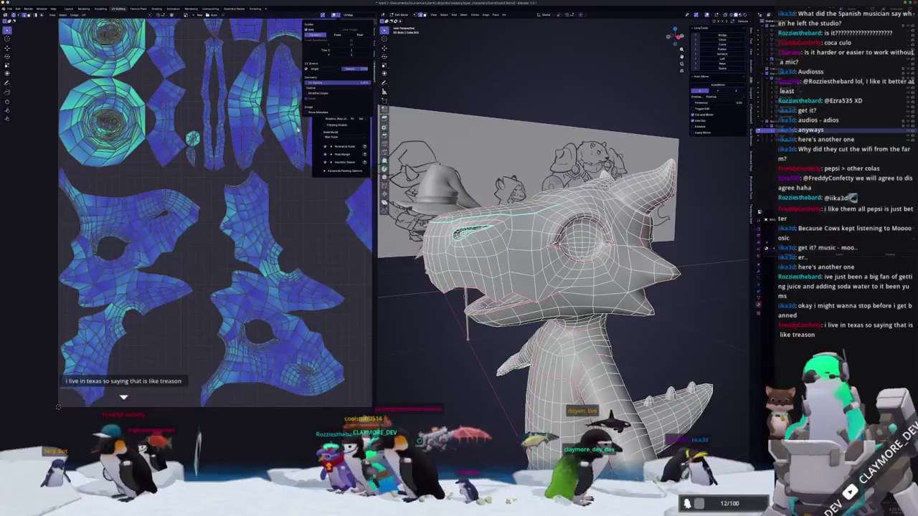
scroll(207, 287, down, 2)
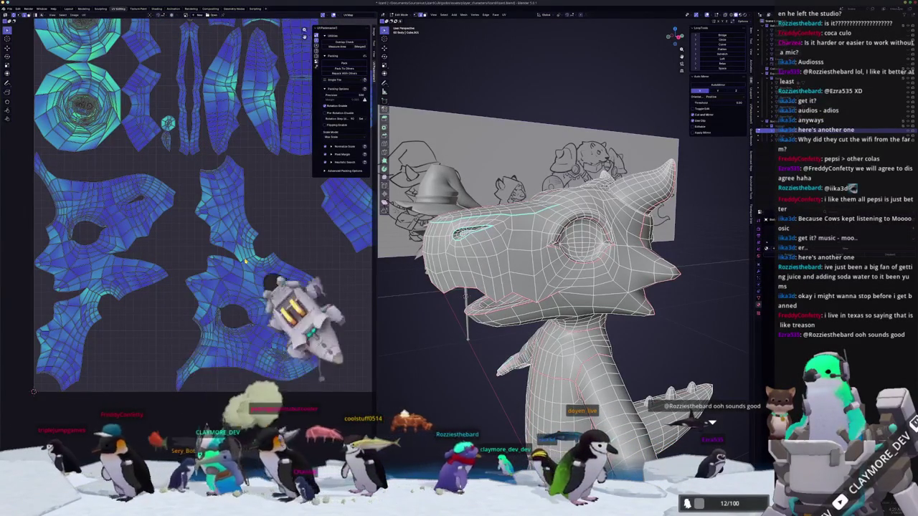
scroll(251, 255, up, 3)
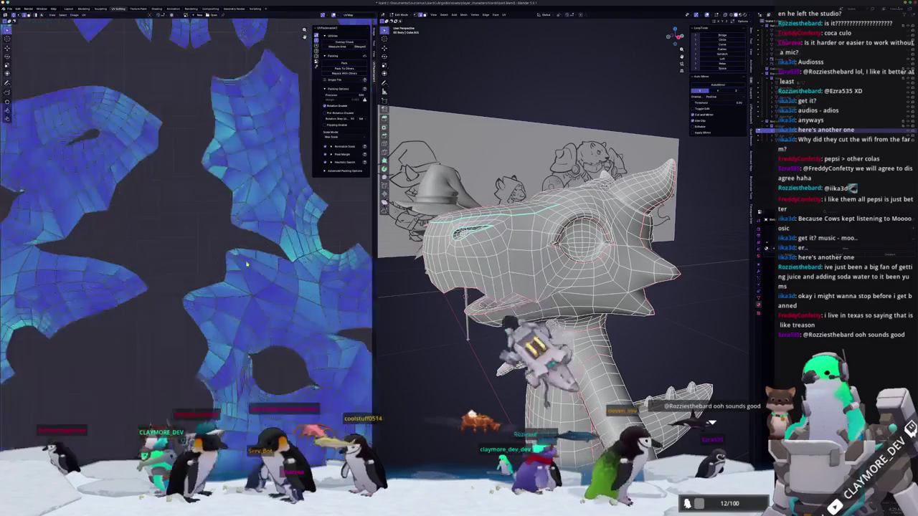
scroll(264, 240, up, 2)
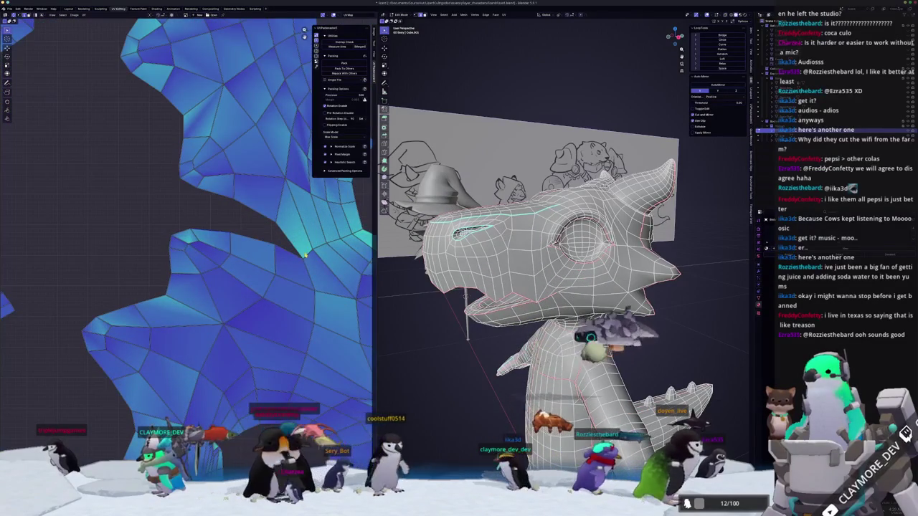
scroll(245, 278, up, 1)
scroll(245, 277, up, 1)
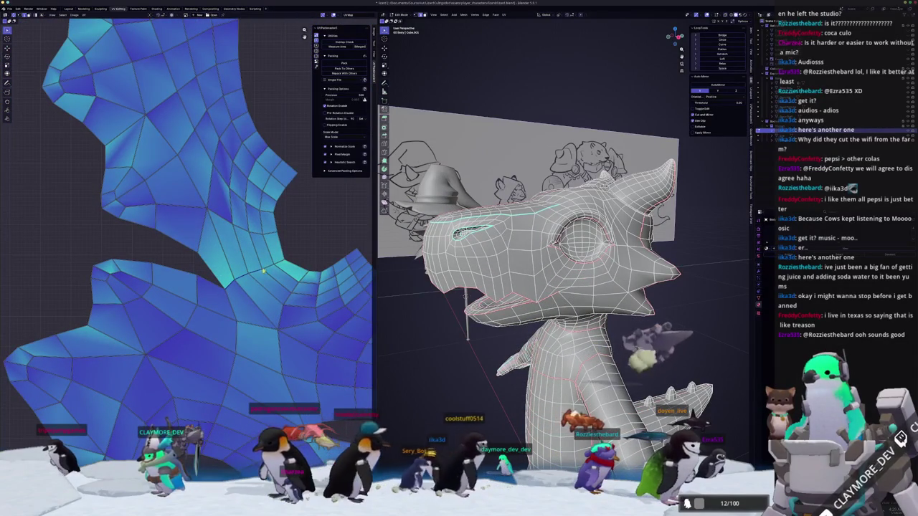
Orbit to a front view of the whole lizard beside its stretch-coloured UV islands.
right_click(282, 264)
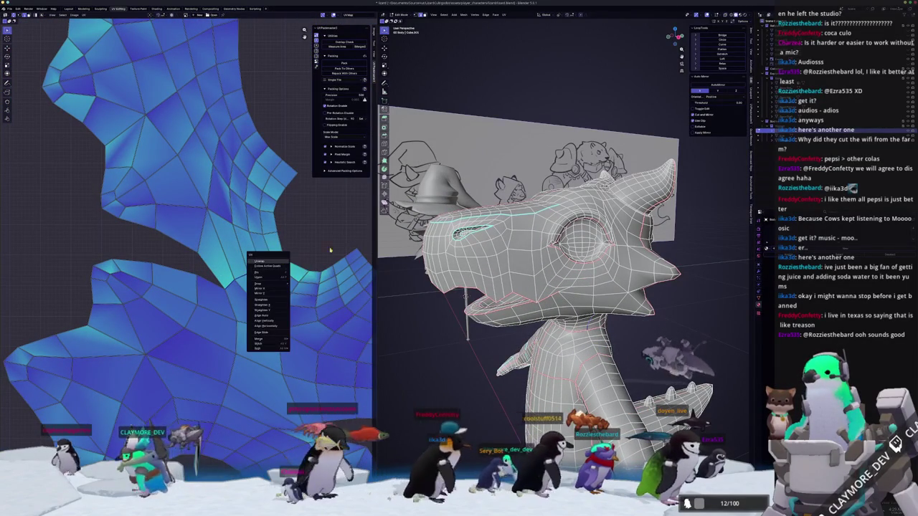
right_click(416, 347)
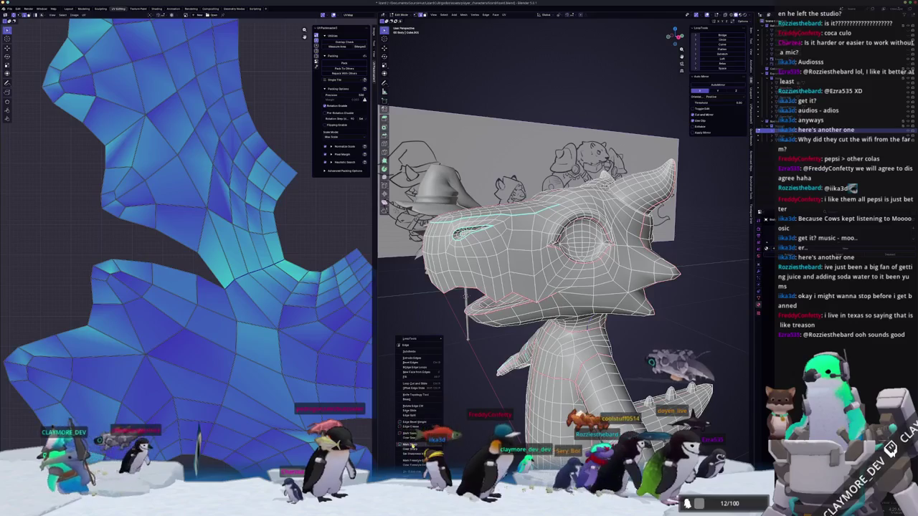
click(414, 439)
middle_drag(413, 440, 712, 424)
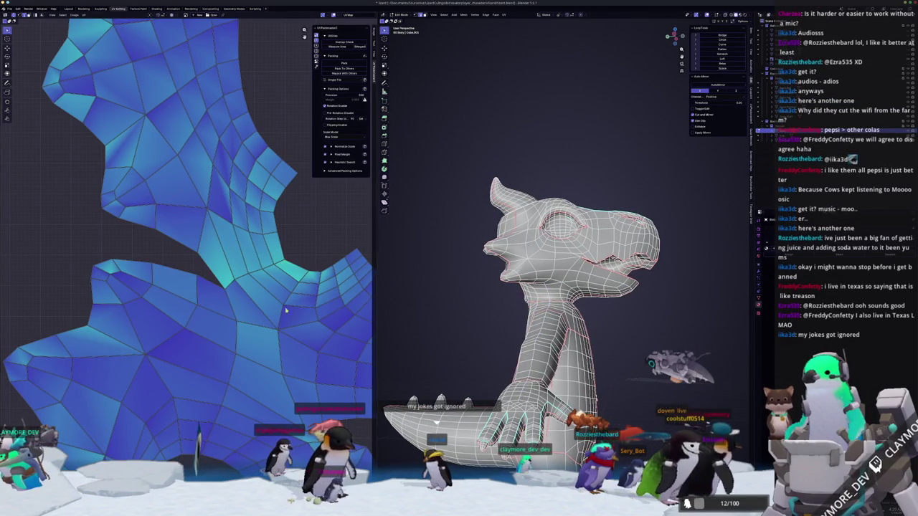
scroll(313, 310, down, 4)
scroll(216, 316, down, 2)
scroll(143, 318, up, 5)
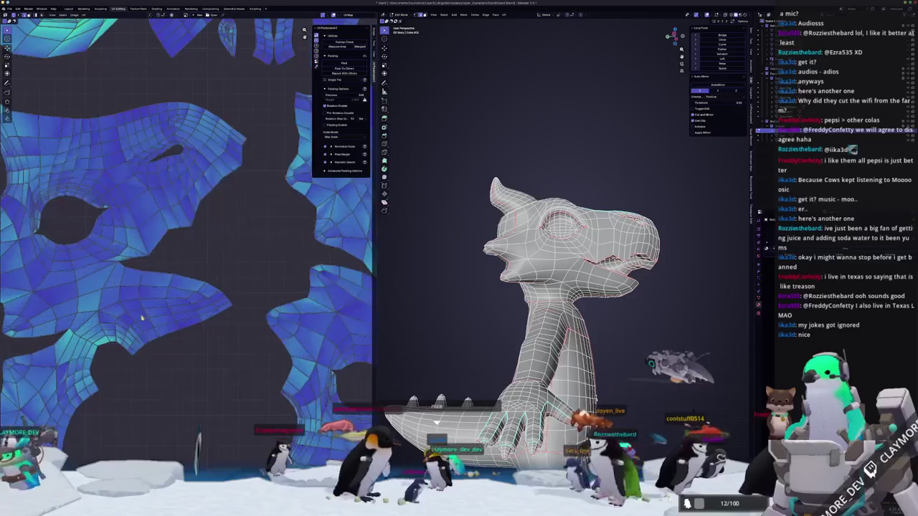
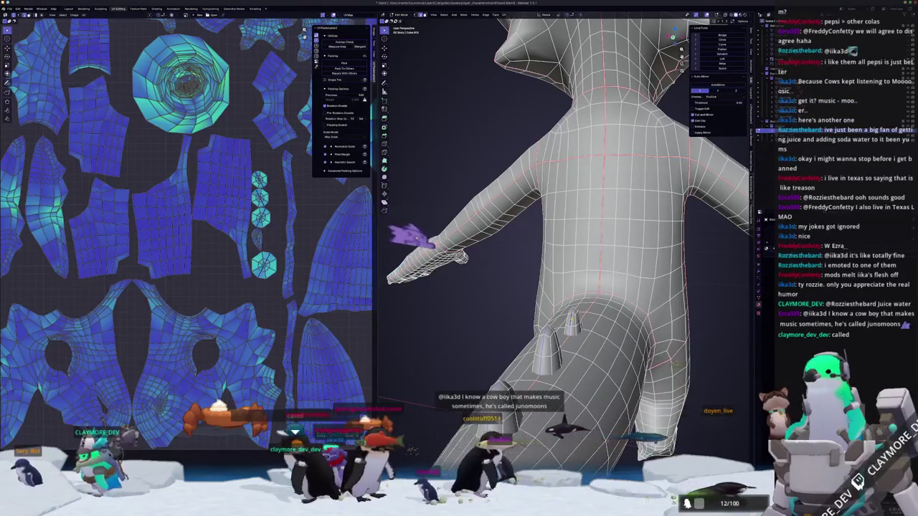
Select the whole lizard mesh and unwrap it with Minimum Stretch for a fresh UV layout.
right_click(573, 322)
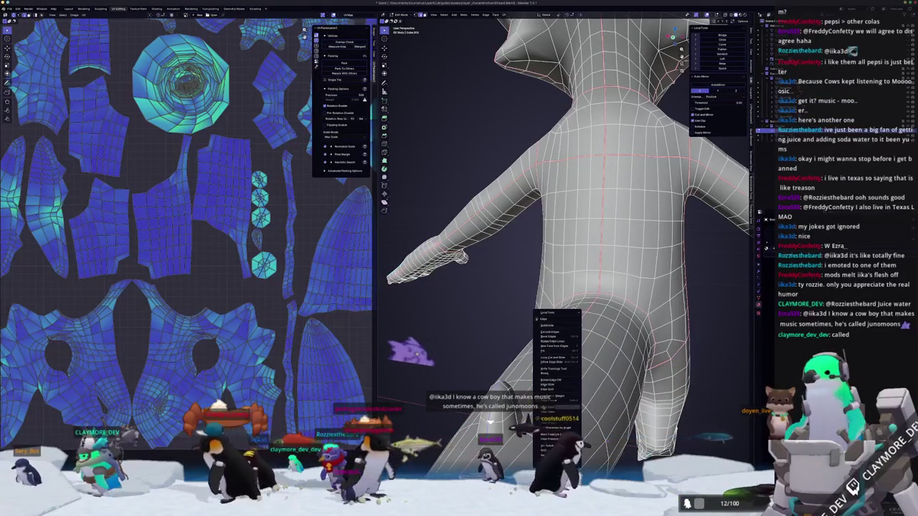
middle_drag(490, 424, 500, 204)
key(a)
click(504, 15)
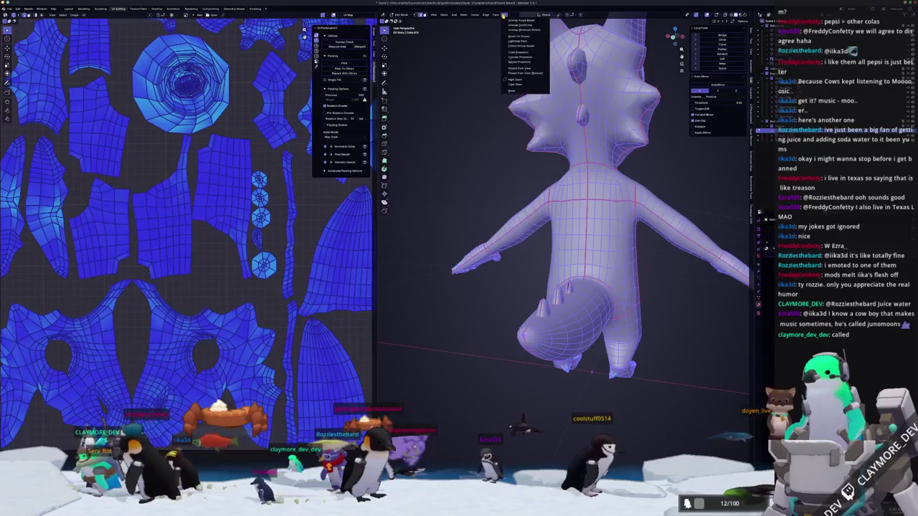
click(521, 30)
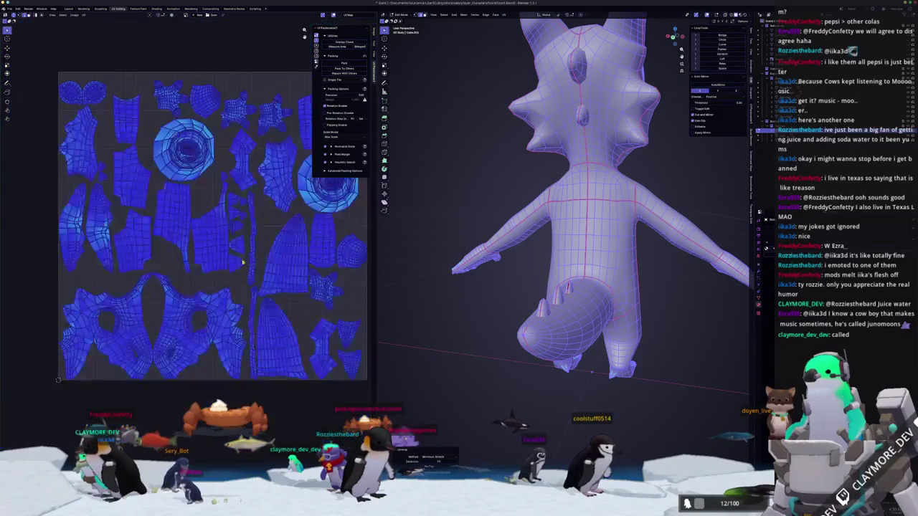
scroll(271, 231, up, 5)
scroll(279, 200, up, 2)
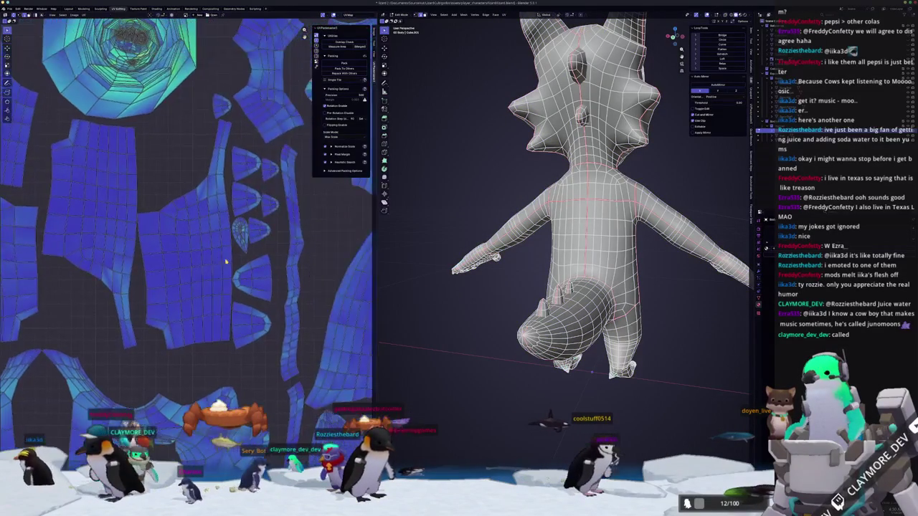
scroll(534, 130, up, 4)
middle_drag(534, 130, 545, 287)
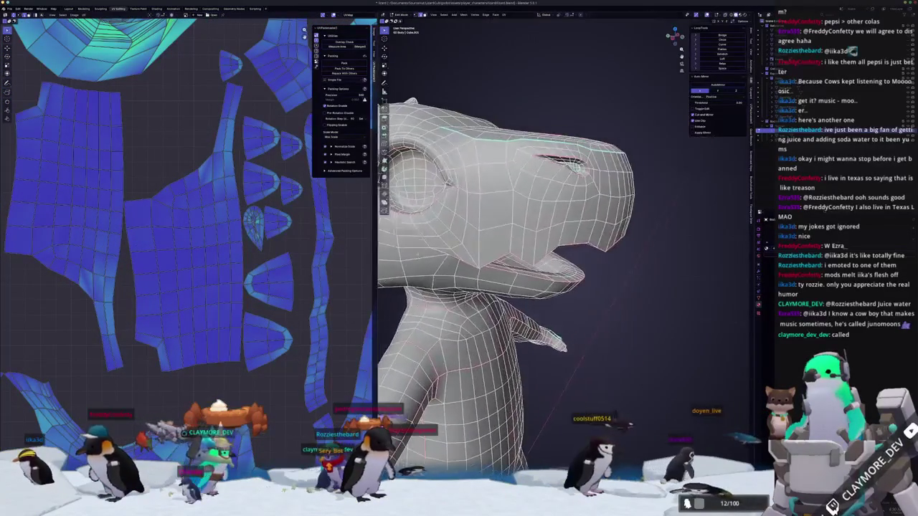
Mark the selected nostril edges on the snout as a UV seam.
scroll(545, 287, up, 2)
scroll(548, 344, up, 2)
scroll(555, 414, up, 2)
scroll(555, 414, up, 2)
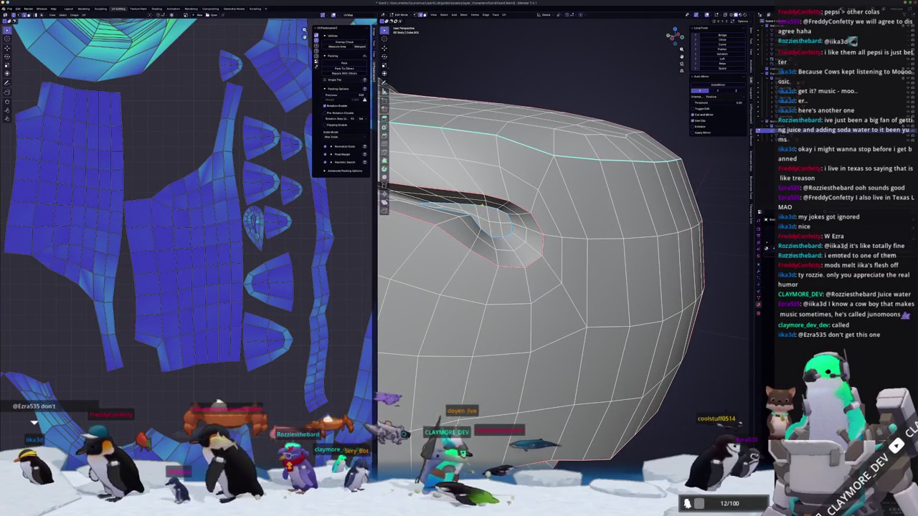
right_click(482, 204)
click(462, 297)
scroll(462, 296, down, 2)
scroll(462, 296, down, 3)
scroll(462, 296, down, 3)
scroll(462, 296, down, 2)
scroll(510, 251, up, 5)
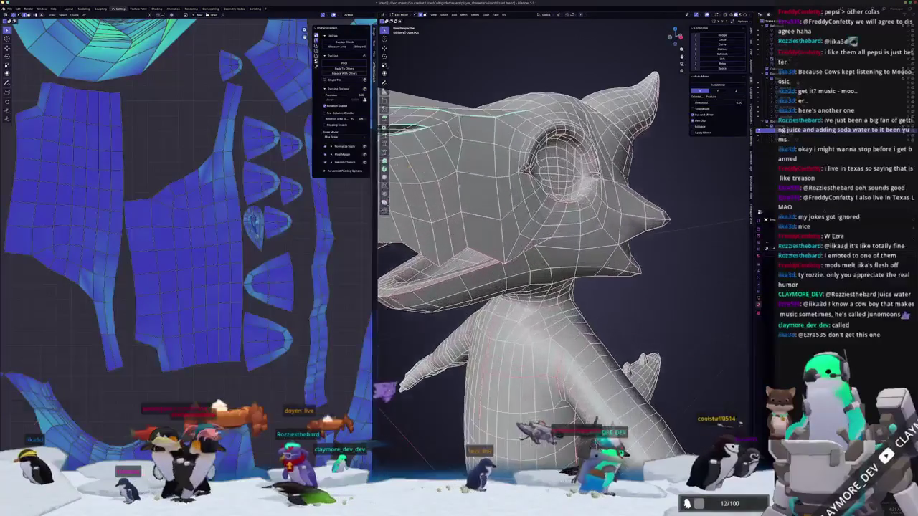
middle_drag(510, 250, 530, 236)
scroll(510, 250, down, 1)
middle_drag(460, 235, 502, 251)
scroll(503, 251, up, 2)
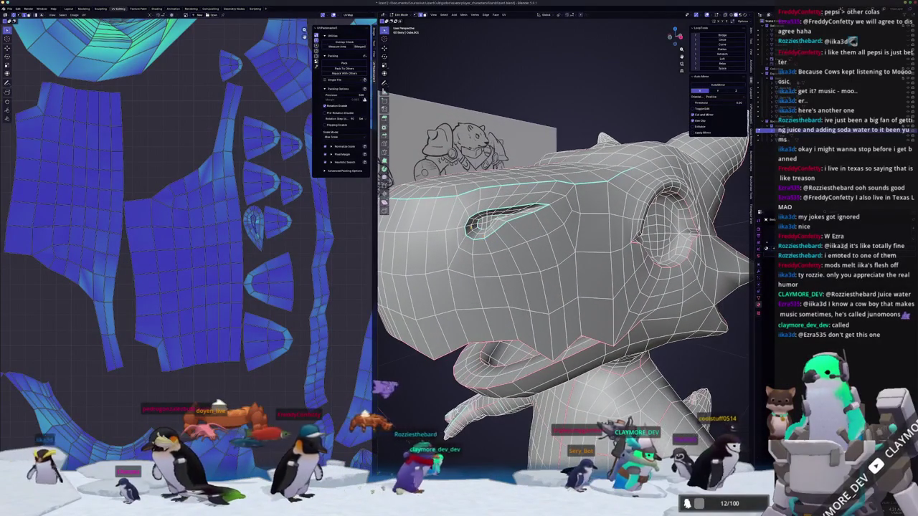
mouse_move(467, 225)
middle_down()
mouse_move(545, 255)
mouse_move(506, 261)
mouse_move(517, 265)
mouse_move(528, 245)
middle_up()
scroll(503, 237, up, 3)
scroll(502, 237, down, 2)
scroll(524, 244, up, 2)
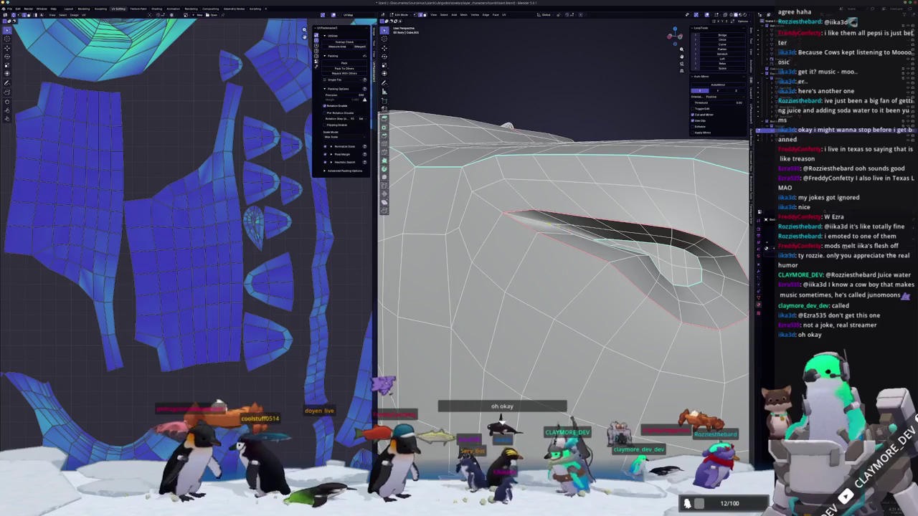
scroll(566, 287, down, 5)
Select the whole mesh, unwrap it along the new seams, and frame the UV tile.
middle_drag(567, 287, 502, 287)
scroll(567, 287, up, 4)
scroll(567, 287, up, 4)
middle_drag(567, 287, 553, 280)
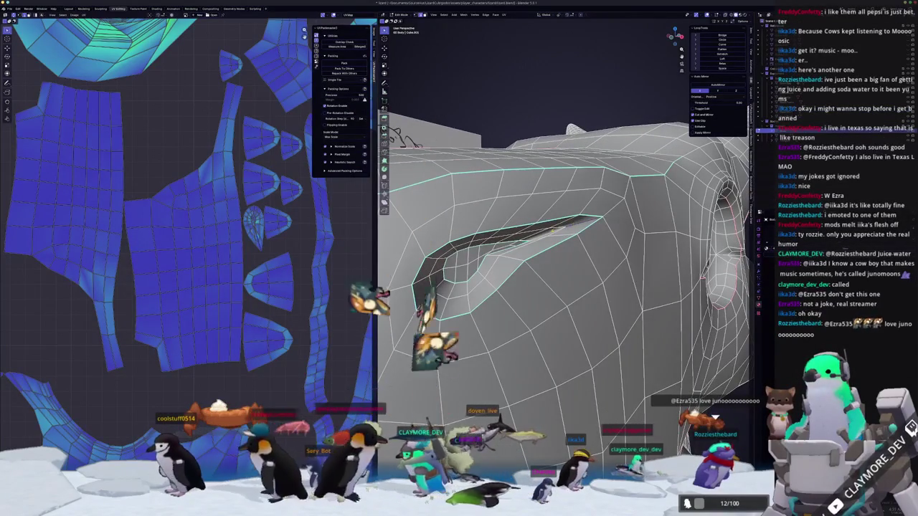
scroll(567, 287, down, 5)
key(a)
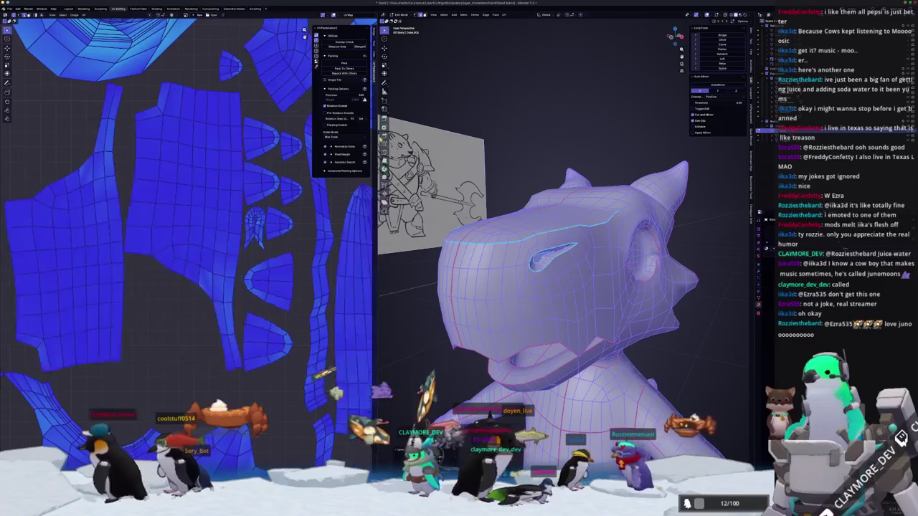
key(ctrl+p)
click(257, 252)
scroll(256, 255, up, 2)
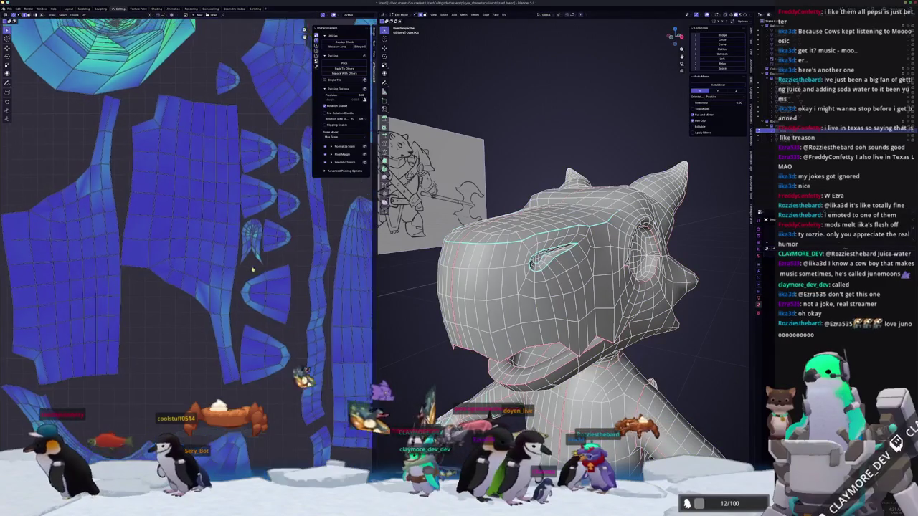
scroll(259, 258, up, 3)
scroll(279, 366, down, 2)
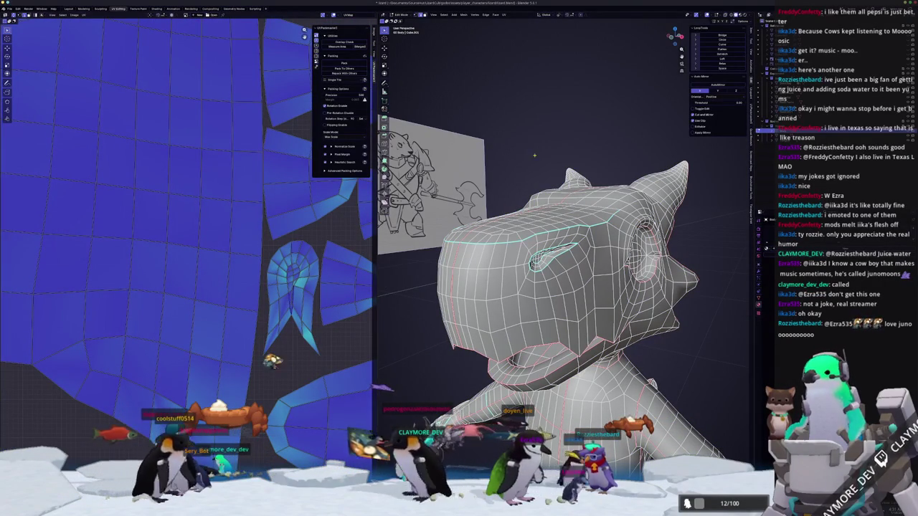
scroll(253, 316, down, 3)
key(Home)
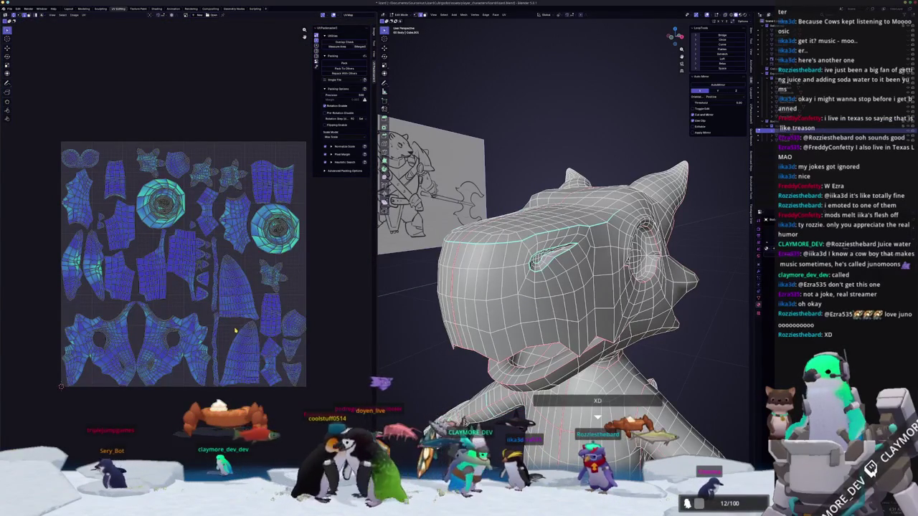
Select the entire lizard mesh and re-project its UVs from the UV menu.
scroll(213, 319, up, 2)
mouse_move(155, 309)
middle_down()
mouse_move(222, 332)
mouse_move(98, 314)
mouse_move(98, 360)
mouse_move(166, 283)
mouse_move(169, 290)
middle_up()
mouse_move(485, 307)
middle_down()
mouse_move(547, 303)
mouse_move(481, 303)
middle_up()
scroll(481, 303, up, 3)
middle_drag(482, 304, 499, 299)
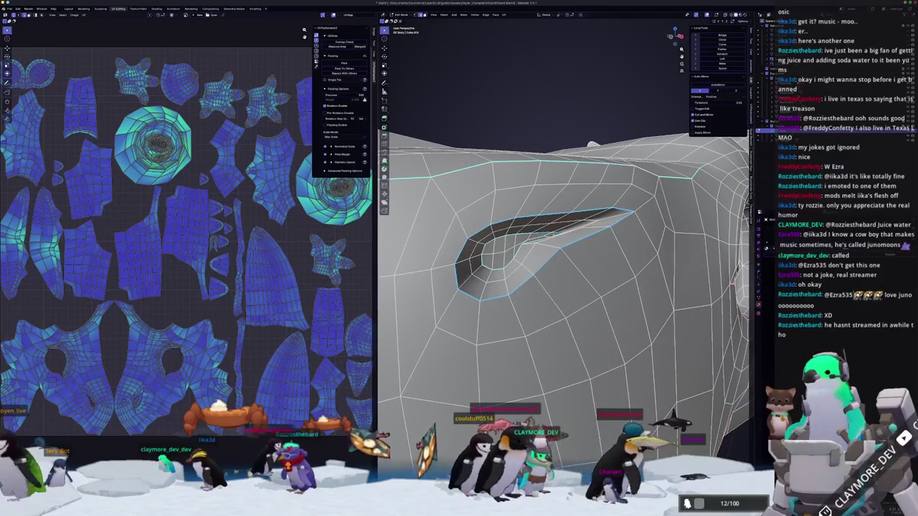
middle_drag(556, 234, 554, 243)
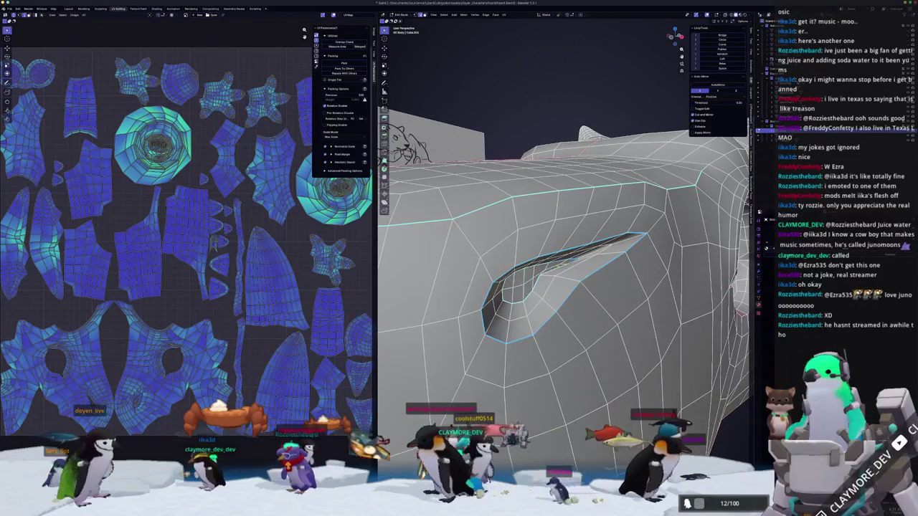
right_click(556, 267)
click(541, 287)
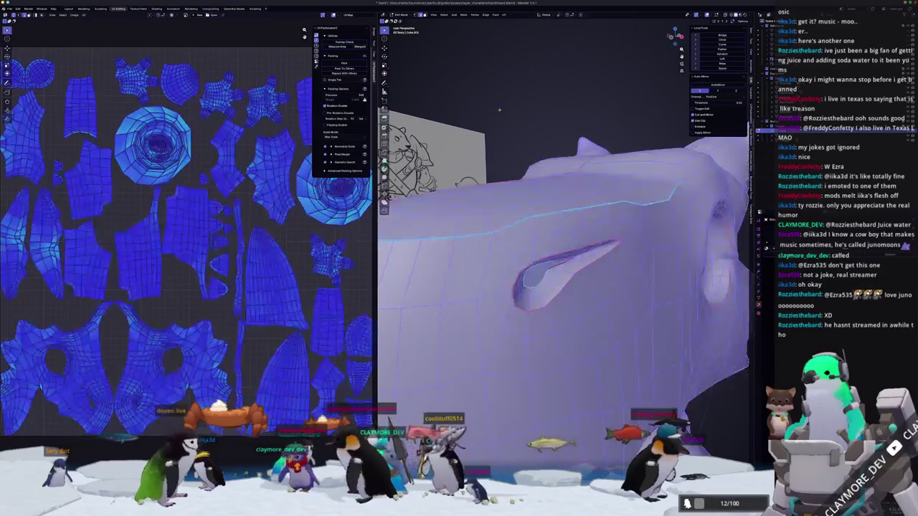
click(504, 15)
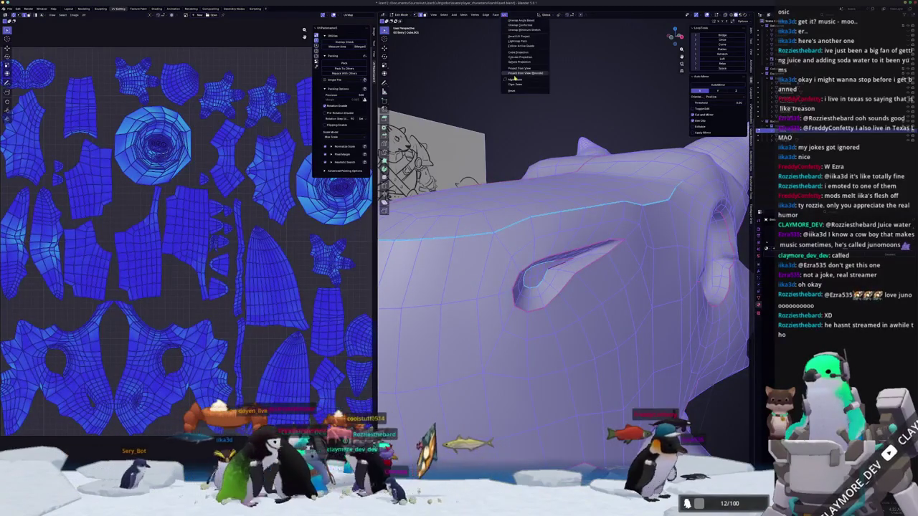
click(515, 61)
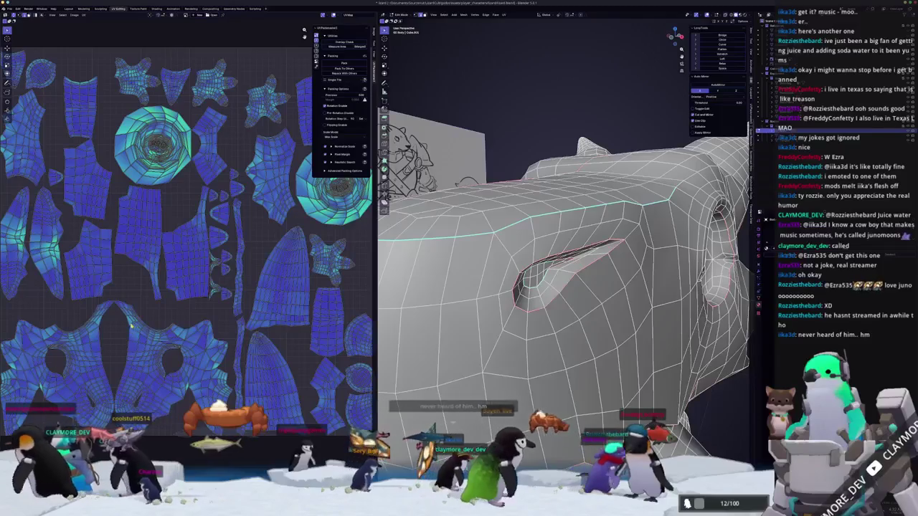
mouse_move(563, 236)
middle_down()
mouse_move(537, 294)
mouse_move(545, 301)
mouse_move(506, 310)
mouse_move(556, 291)
mouse_move(621, 296)
middle_up()
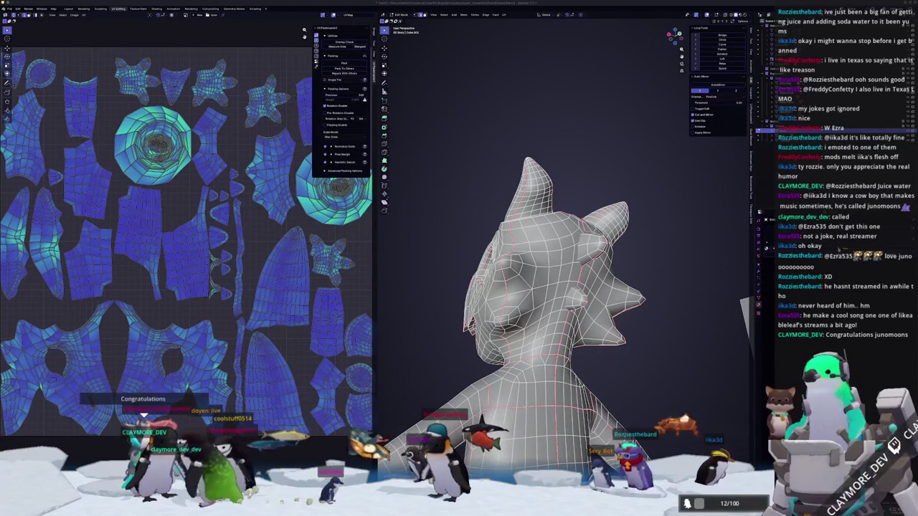
middle_drag(670, 314, 626, 320)
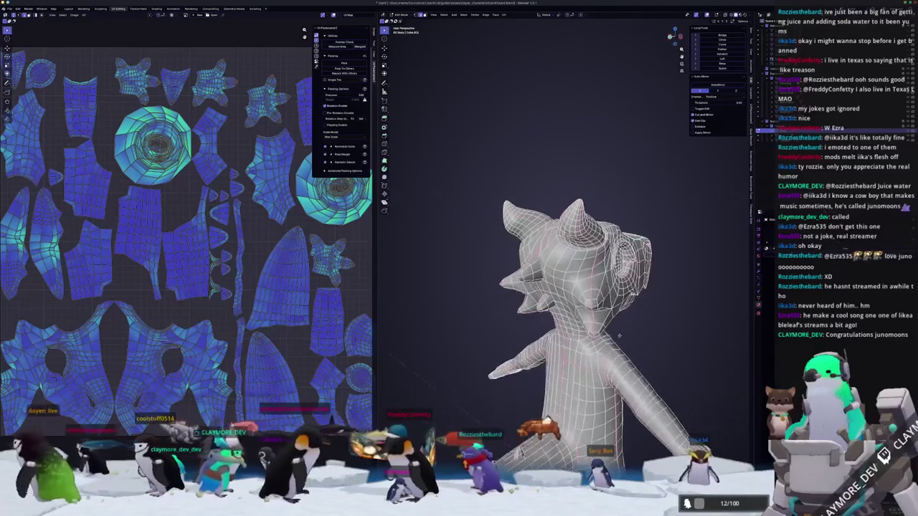
scroll(624, 309, up, 1)
scroll(614, 280, up, 2)
scroll(596, 242, up, 2)
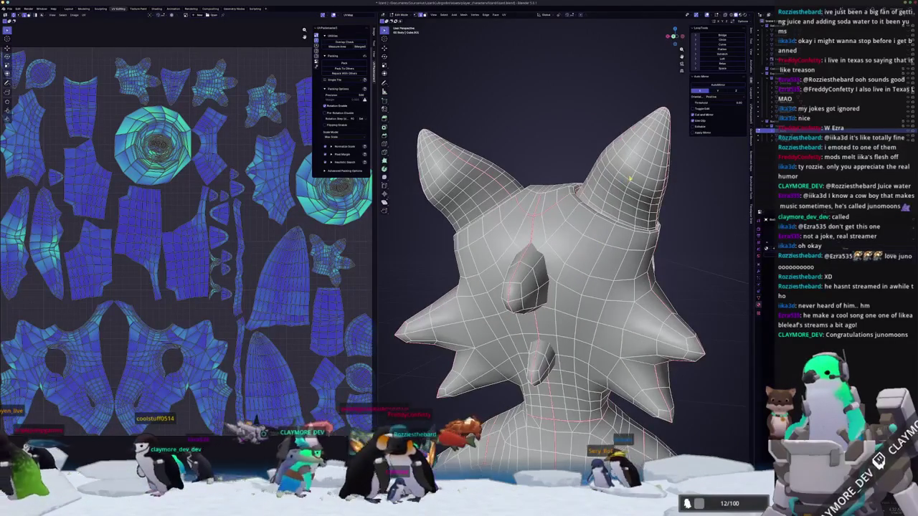
mouse_move(596, 241)
middle_down()
mouse_move(632, 247)
mouse_move(615, 289)
middle_up()
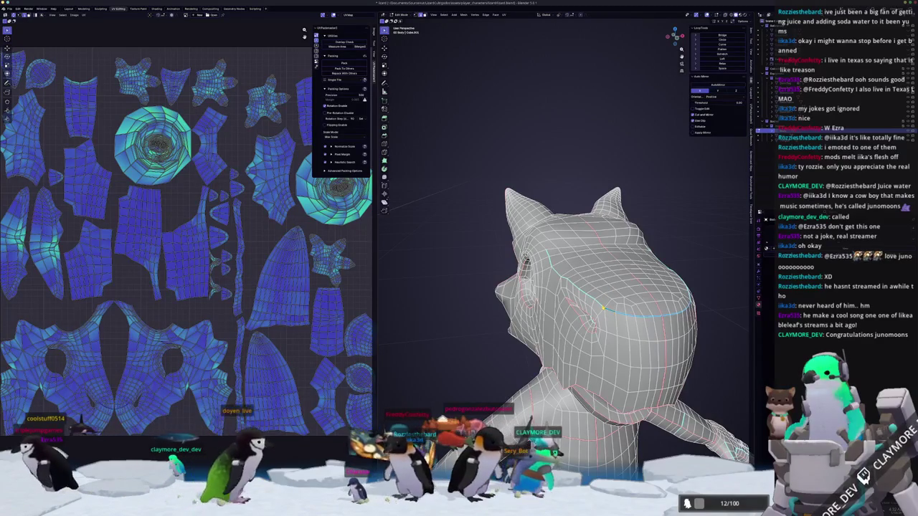
middle_drag(615, 289, 624, 301)
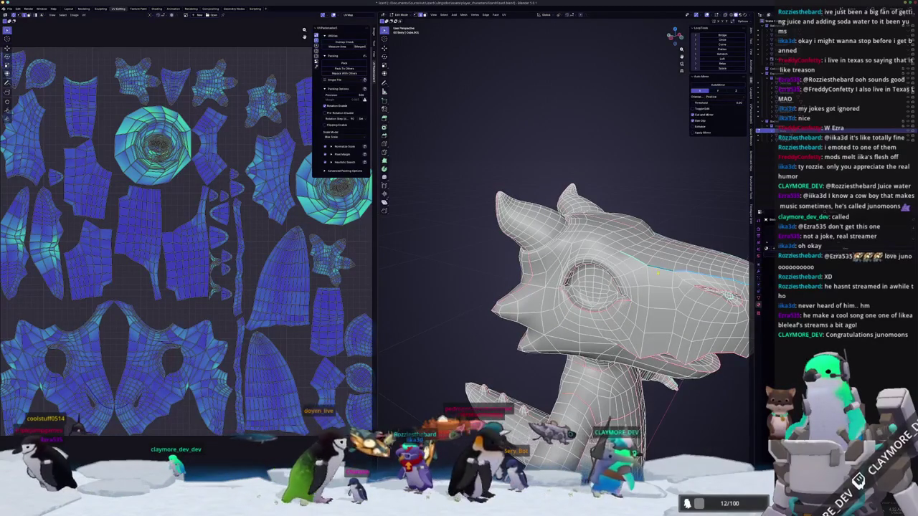
middle_drag(625, 301, 699, 305)
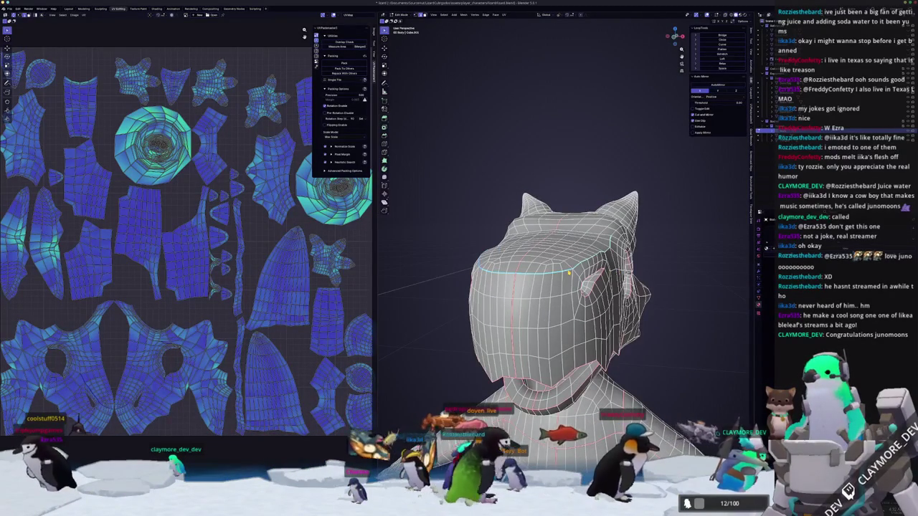
scroll(569, 272, down, 5)
key(Tab)
middle_drag(569, 273, 632, 330)
key(Tab)
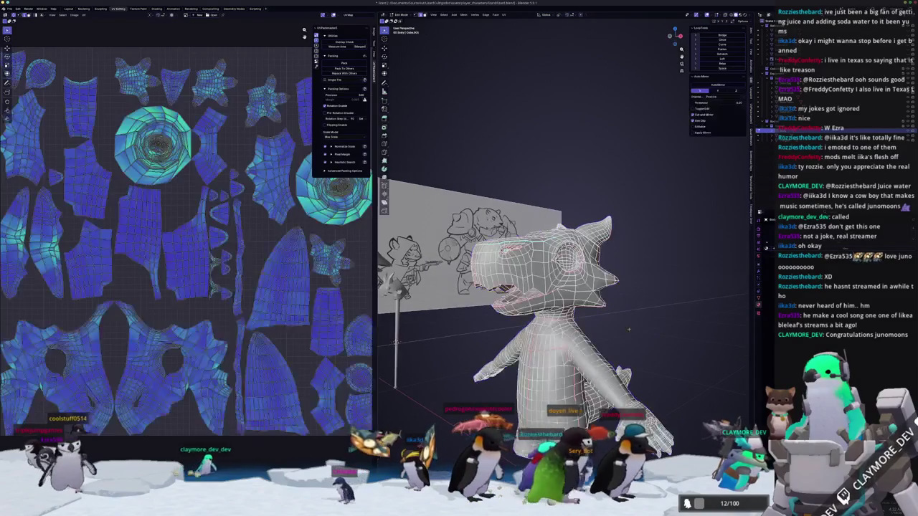
scroll(181, 310, down, 5)
scroll(181, 310, up, 2)
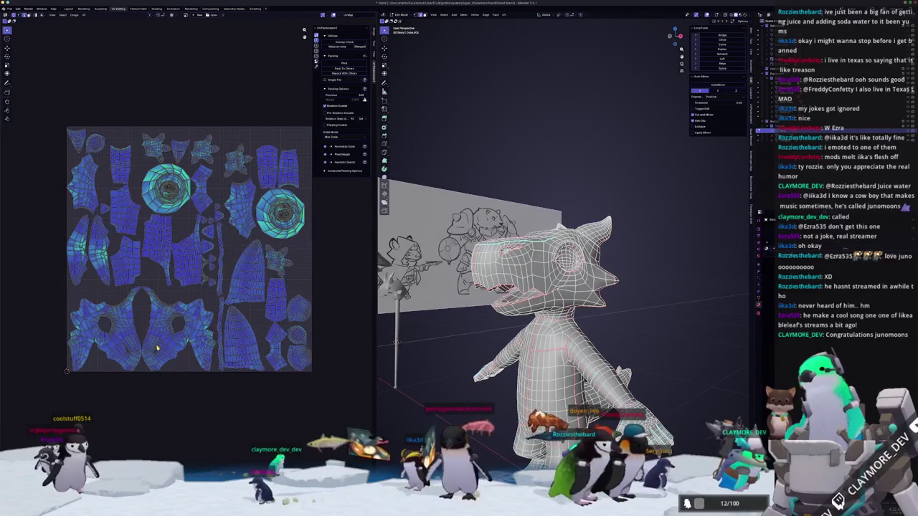
scroll(157, 348, up, 2)
scroll(186, 350, up, 2)
scroll(230, 351, up, 1)
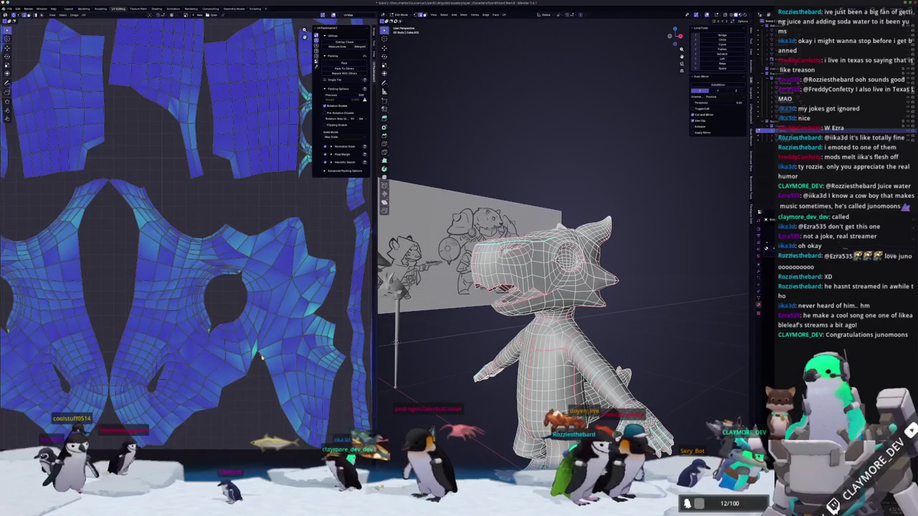
scroll(273, 398, down, 2)
scroll(213, 383, up, 2)
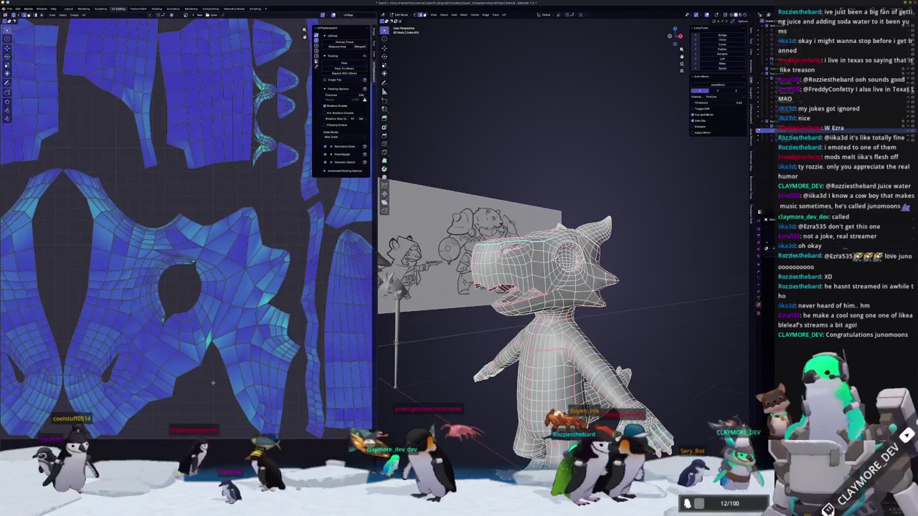
scroll(213, 383, down, 2)
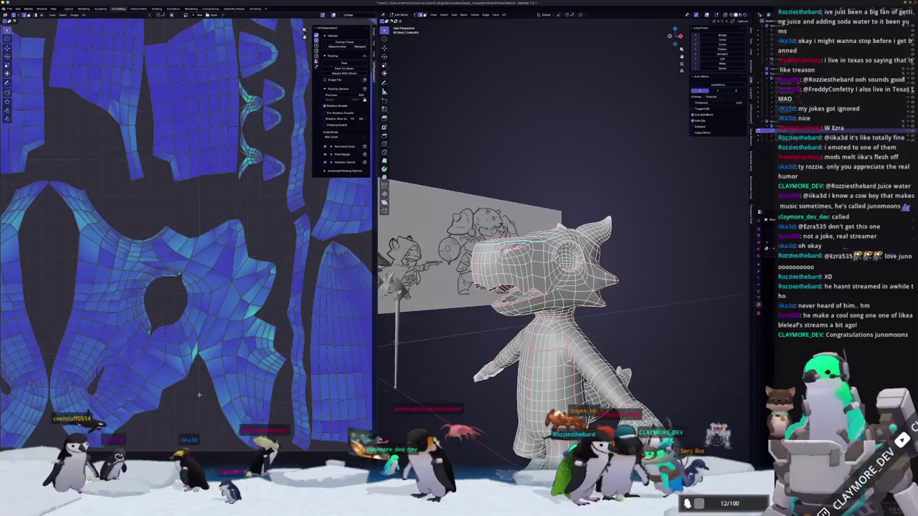
scroll(342, 367, up, 1)
scroll(342, 367, up, 1)
scroll(342, 367, down, 1)
scroll(79, 373, up, 1)
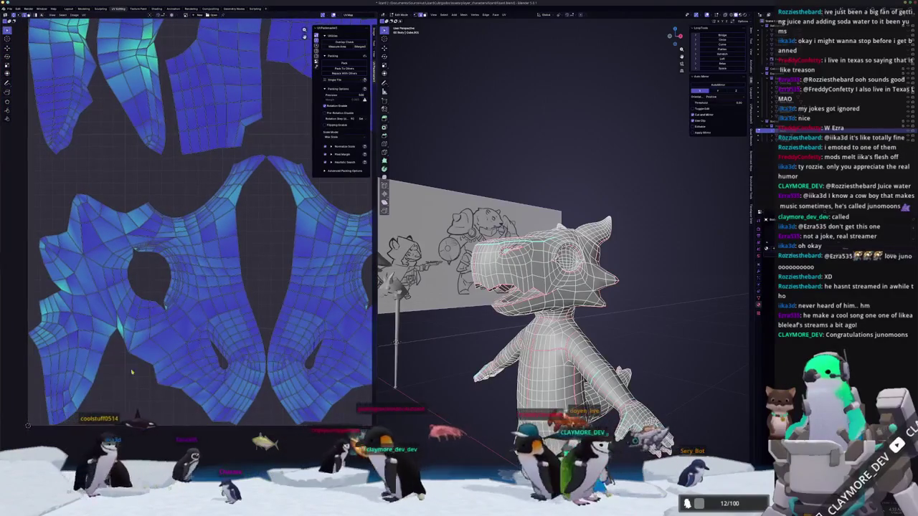
scroll(157, 275, up, 1)
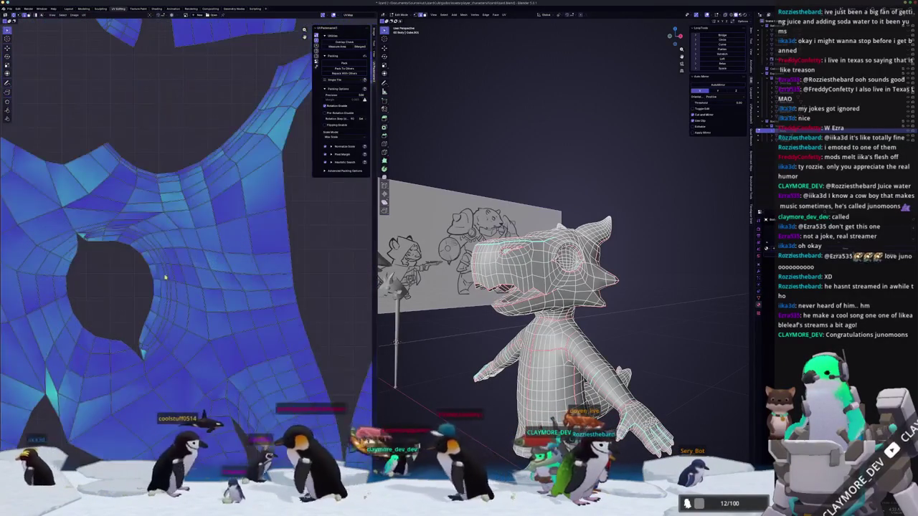
scroll(230, 287, down, 2)
scroll(230, 288, up, 1)
scroll(231, 288, down, 1)
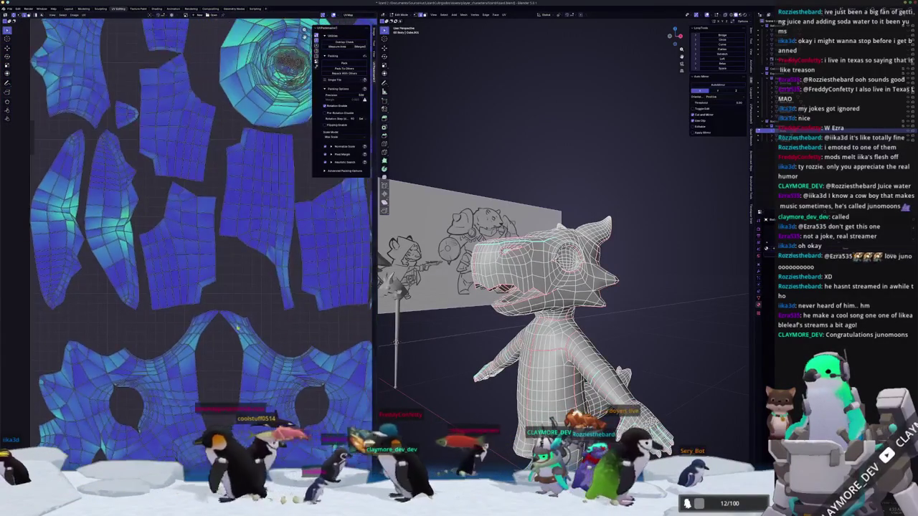
scroll(233, 285, down, 1)
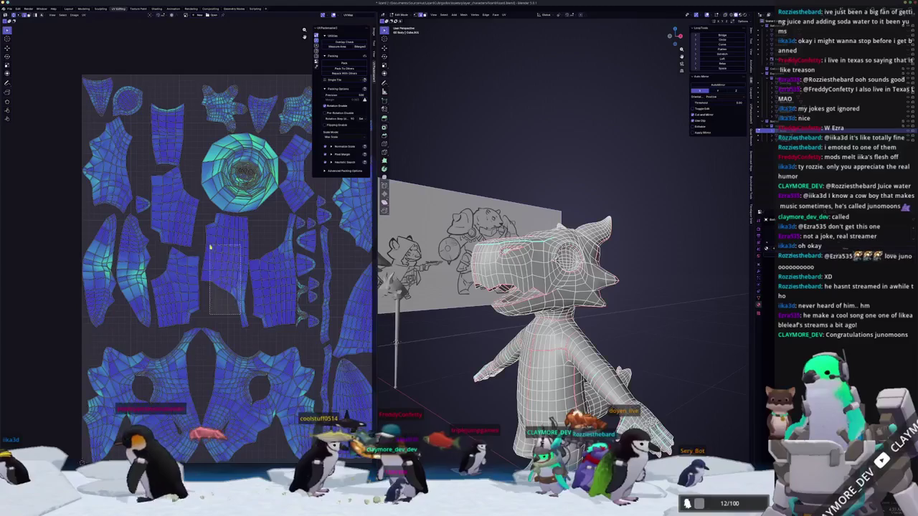
mouse_move(503, 302)
middle_down()
mouse_move(492, 335)
mouse_move(473, 309)
mouse_move(494, 352)
middle_up()
scroll(493, 352, up, 2)
scroll(493, 351, up, 3)
scroll(495, 352, down, 3)
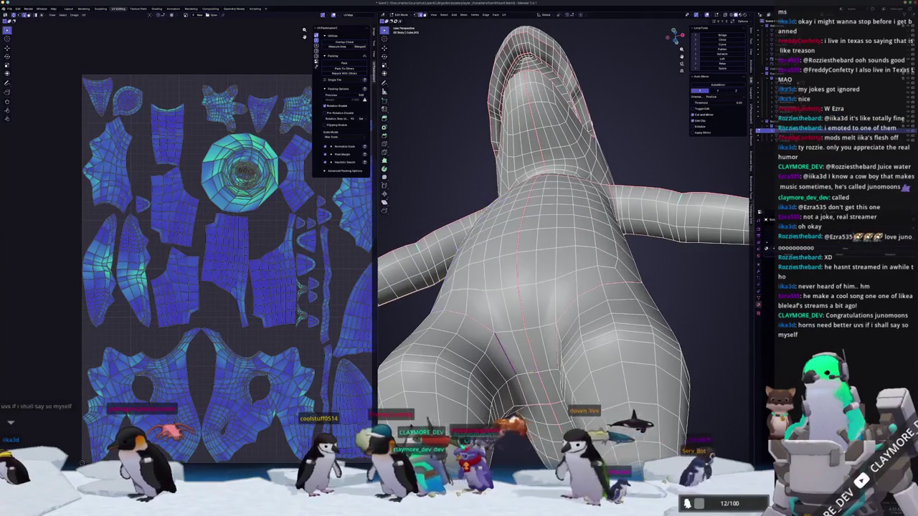
Select the edge loop around the horn and mark it as a seam.
middle_drag(494, 352, 547, 364)
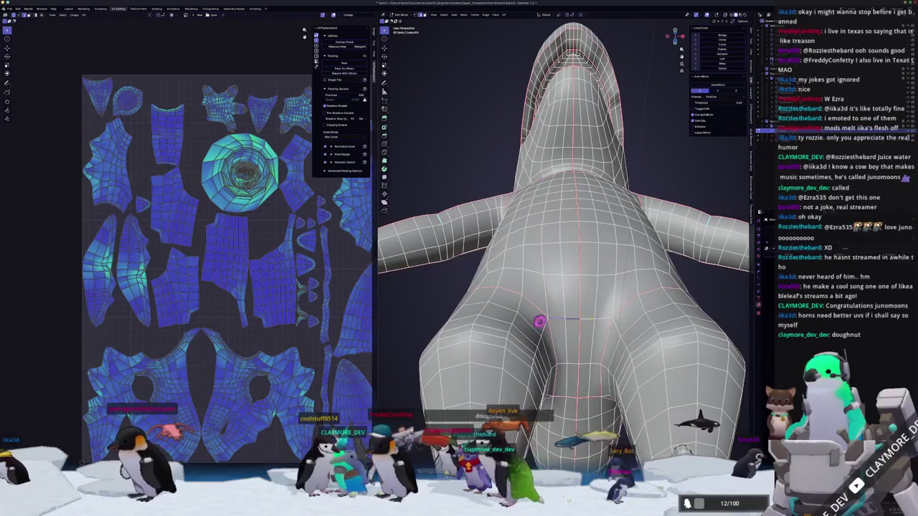
right_click(594, 335)
click(583, 406)
scroll(566, 287, down, 5)
scroll(566, 287, up, 1)
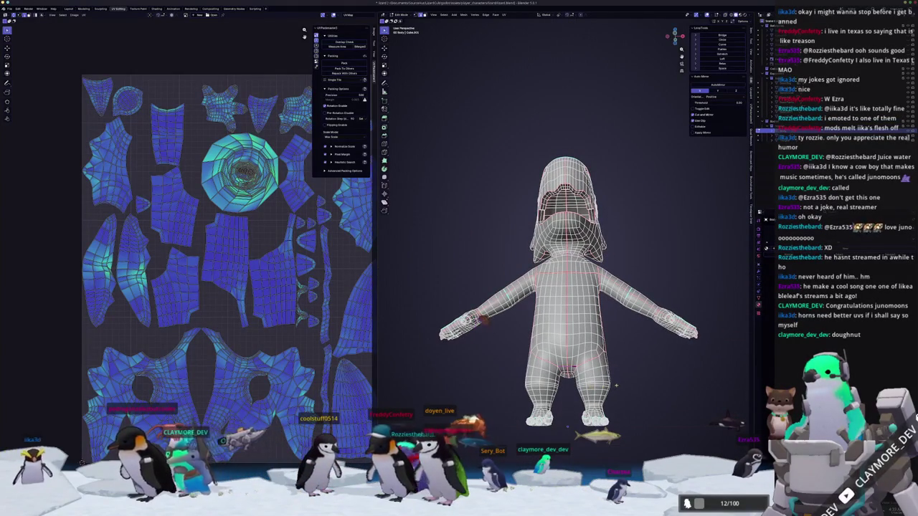
mouse_move(620, 382)
middle_down()
mouse_move(578, 392)
mouse_move(459, 391)
mouse_move(517, 388)
middle_up()
scroll(516, 323, up, 2)
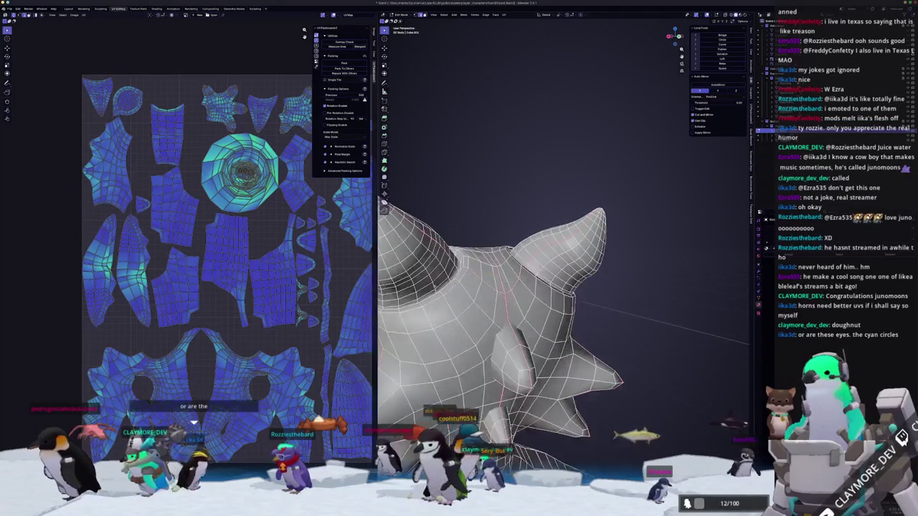
scroll(552, 316, up, 1)
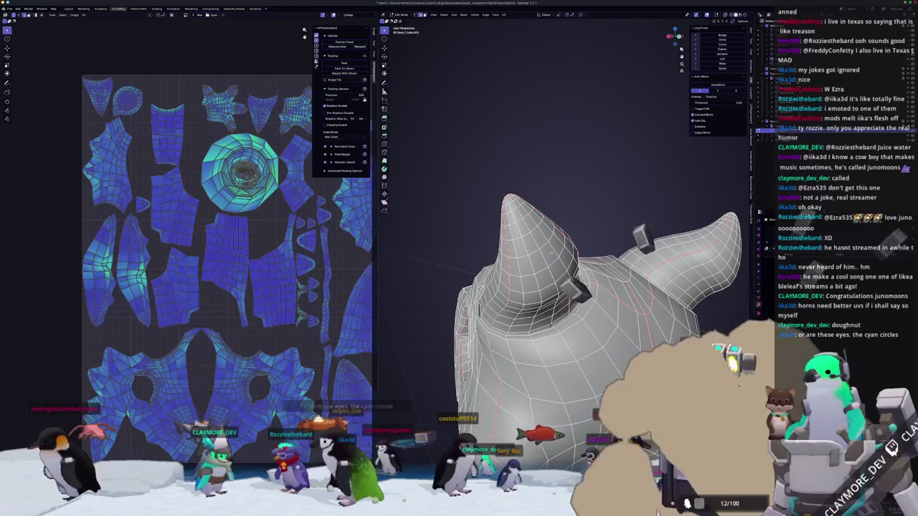
middle_drag(574, 323, 629, 384)
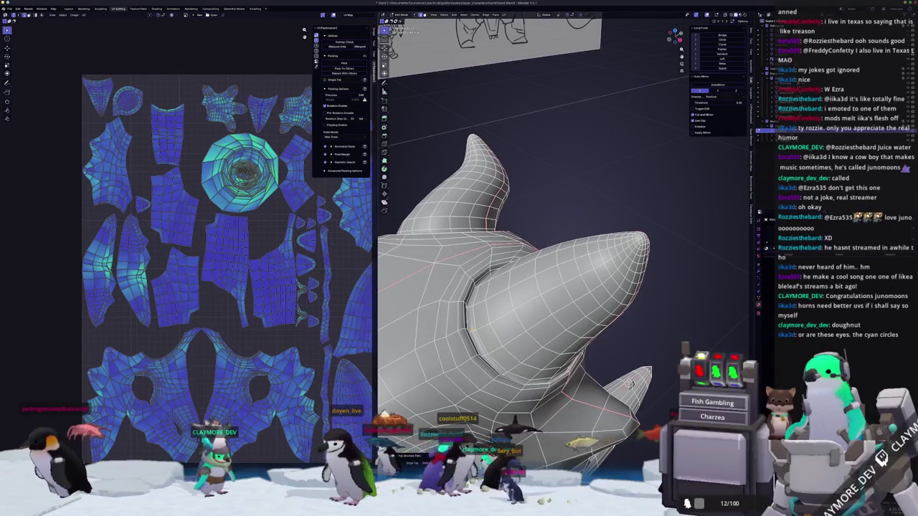
alt+click(472, 330)
right_click(472, 332)
click(472, 331)
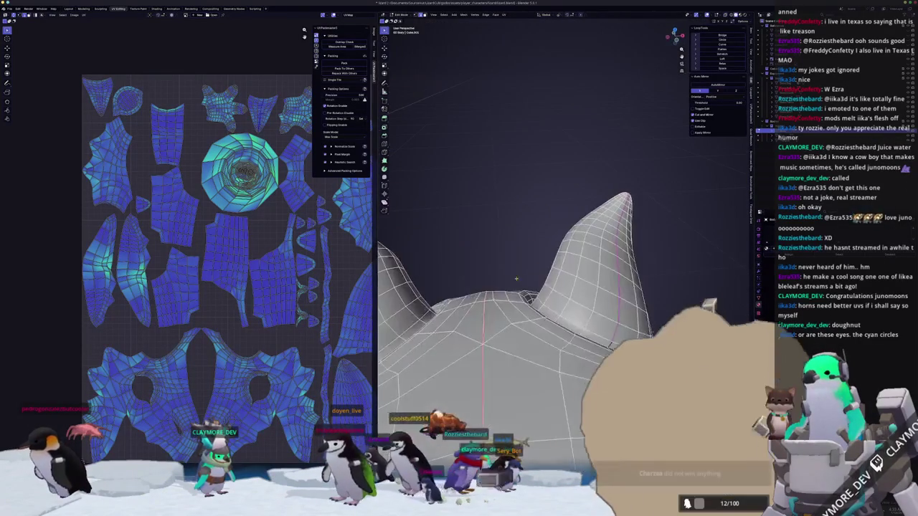
Orbit around the horns and eye socket to check the new horn seam.
middle_drag(472, 331, 531, 287)
middle_drag(613, 333, 560, 316)
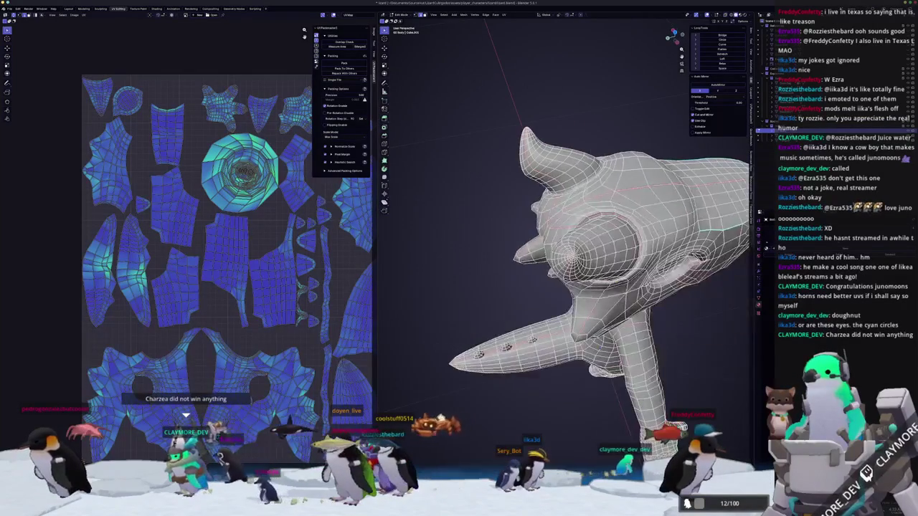
mouse_move(573, 254)
middle_down()
mouse_move(567, 287)
mouse_move(576, 315)
mouse_move(560, 305)
mouse_move(581, 300)
middle_up()
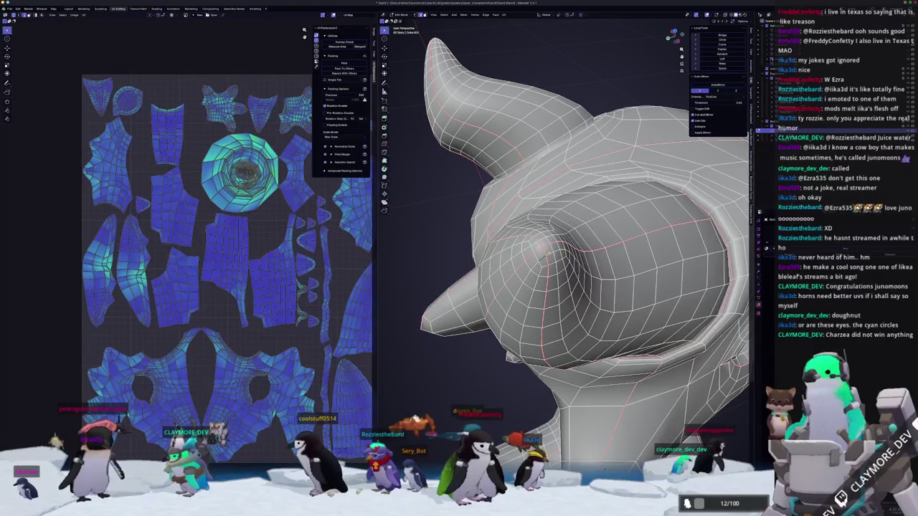
middle_drag(554, 256, 529, 258)
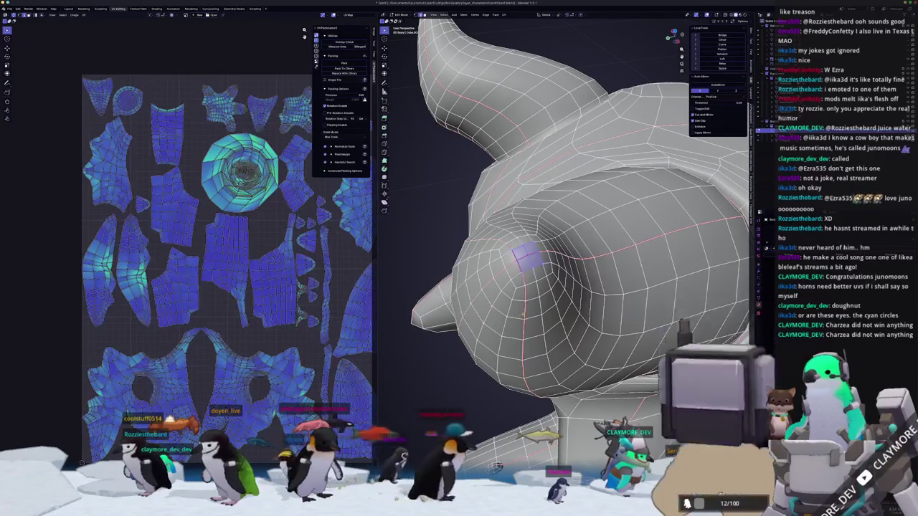
scroll(567, 273, down, 2)
scroll(566, 273, down, 2)
scroll(566, 273, down, 2)
mouse_move(610, 326)
middle_down()
mouse_move(511, 324)
mouse_move(510, 357)
mouse_move(469, 338)
middle_up()
Look down on both horns and bring up the Edge menu for the selected horn-base edges.
right_click(468, 338)
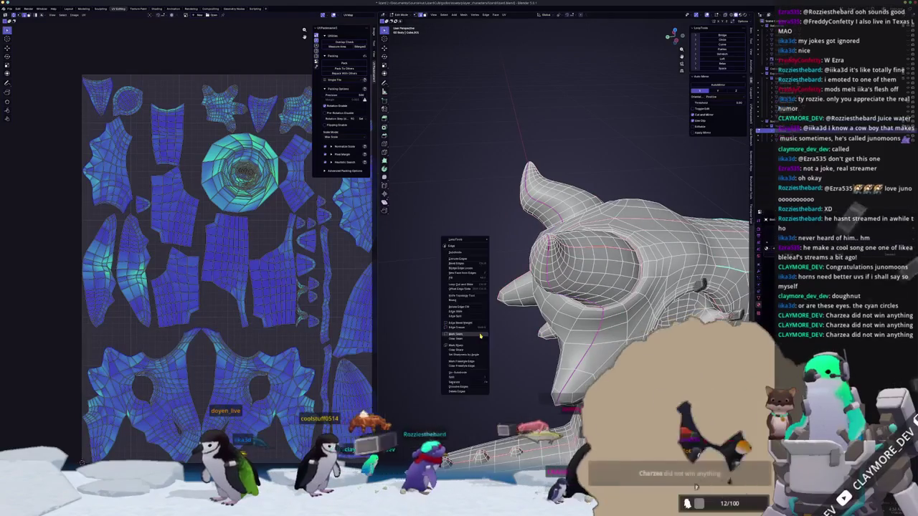
key(Escape)
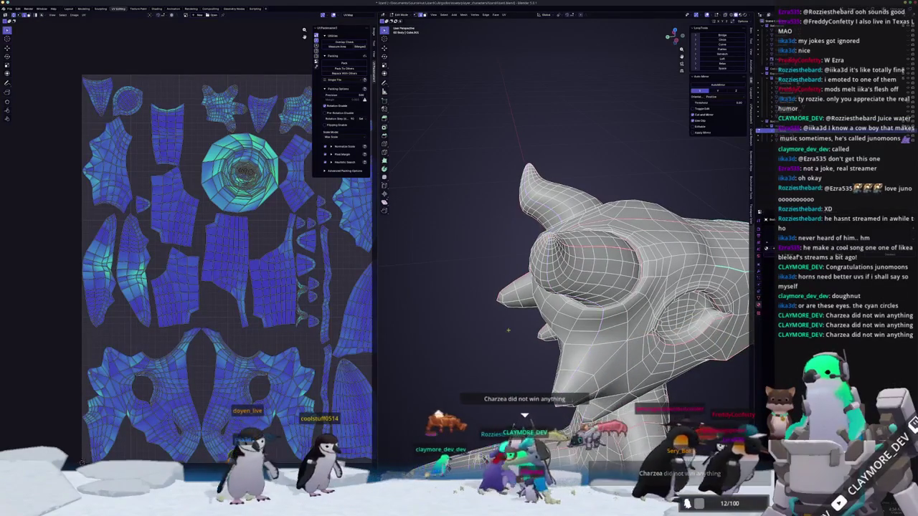
middle_drag(502, 330, 545, 319)
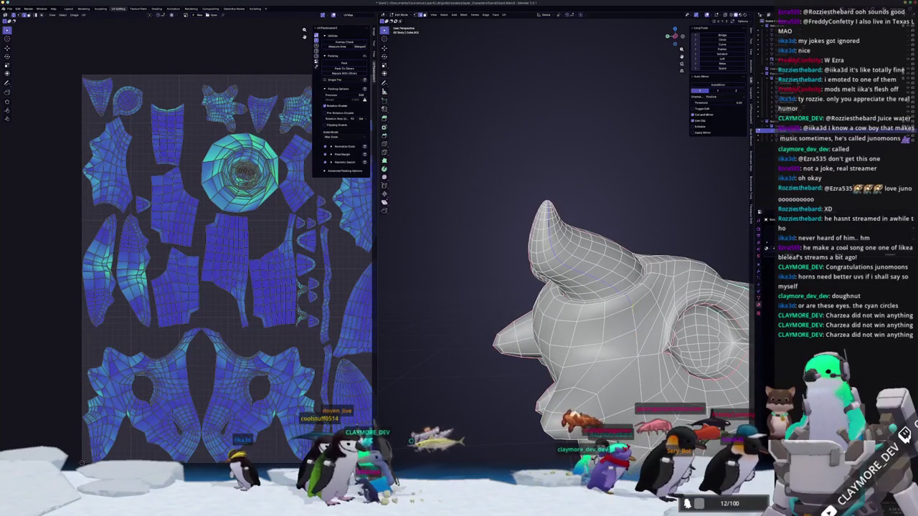
mouse_move(626, 301)
middle_down()
mouse_move(646, 315)
mouse_move(519, 302)
mouse_move(528, 332)
mouse_move(566, 321)
mouse_move(506, 305)
mouse_move(482, 281)
middle_up()
scroll(617, 312, up, 3)
scroll(528, 332, down, 3)
scroll(530, 316, up, 3)
scroll(506, 305, up, 3)
scroll(506, 305, up, 2)
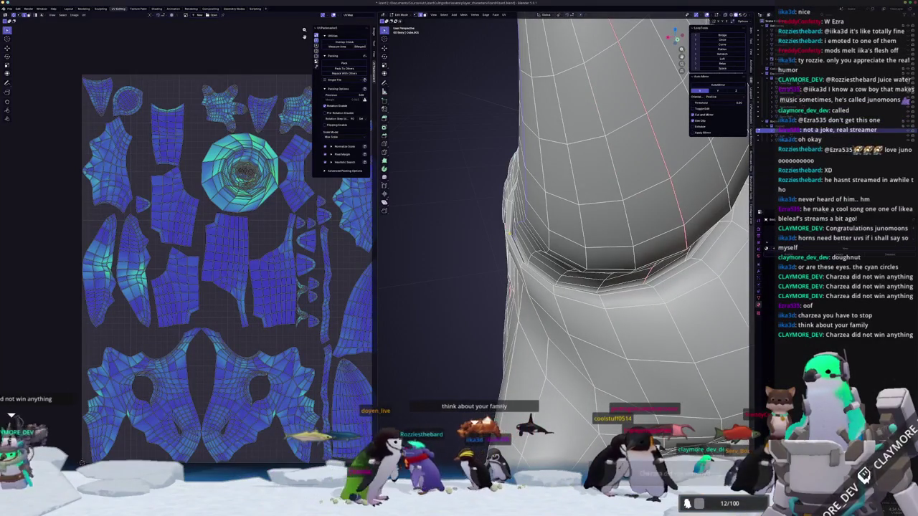
middle_drag(505, 234, 489, 241)
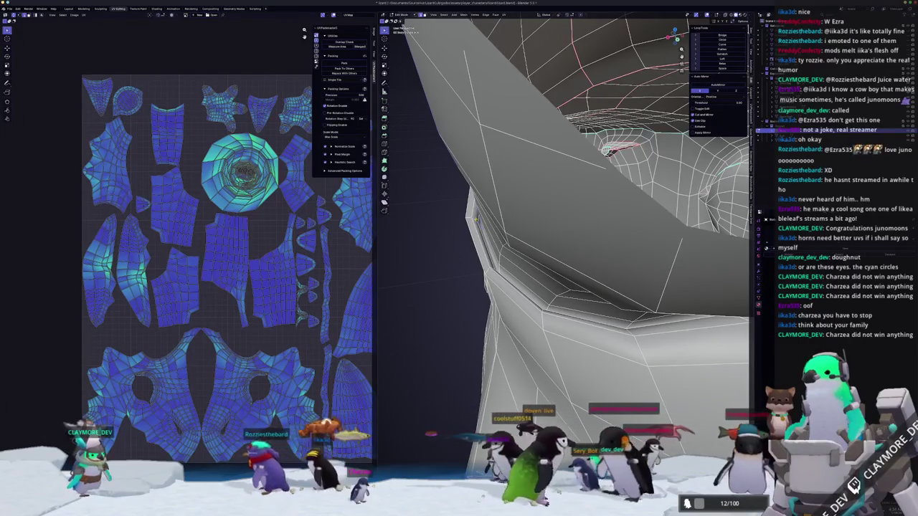
scroll(467, 243, down, 5)
scroll(467, 242, down, 5)
key(ctrl+e)
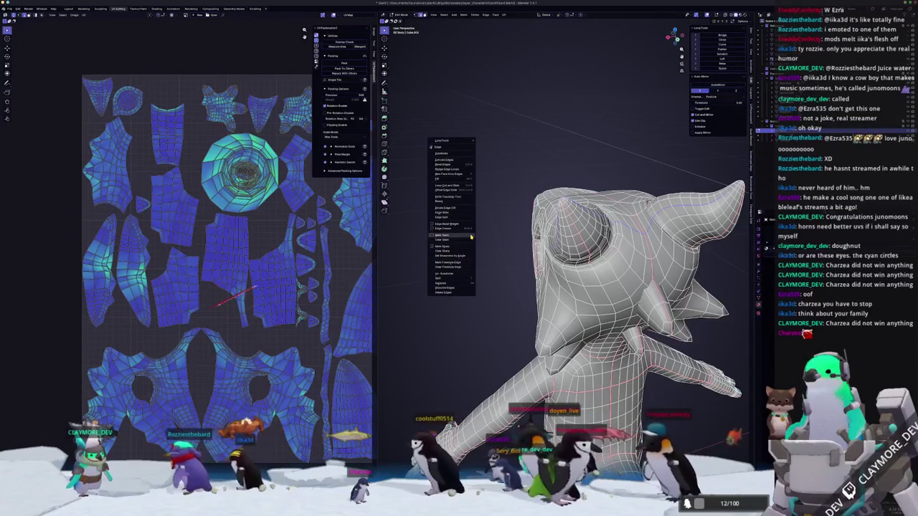
Mark the chosen horn edges as a seam and unwrap the whole mesh again.
click(467, 241)
middle_drag(467, 241, 502, 243)
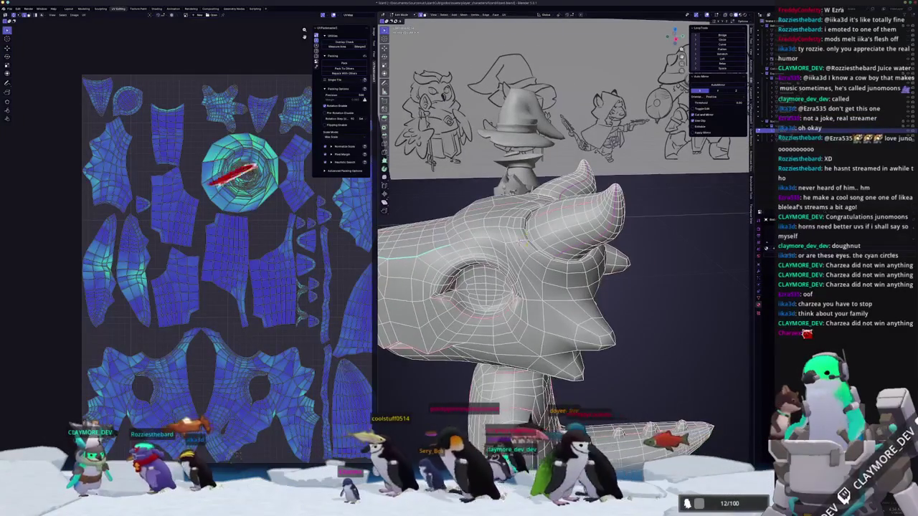
key(a)
scroll(516, 273, down, 2)
click(504, 14)
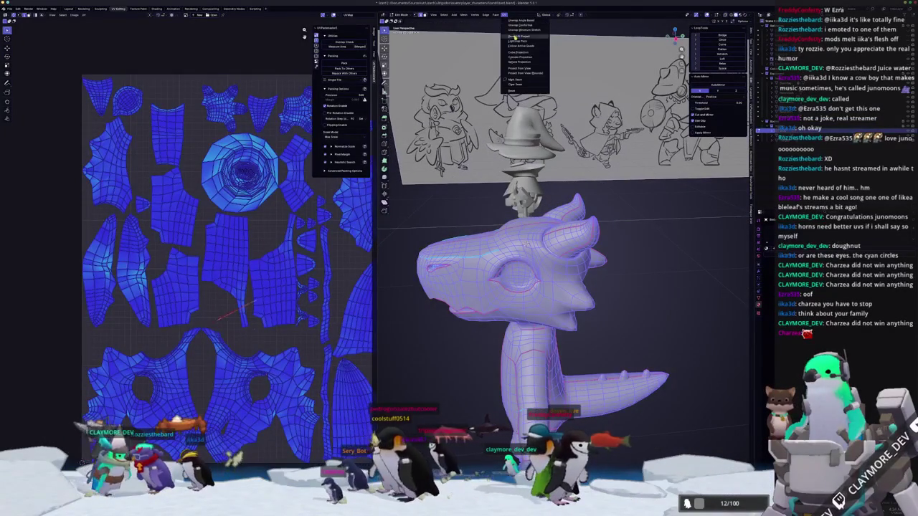
click(523, 29)
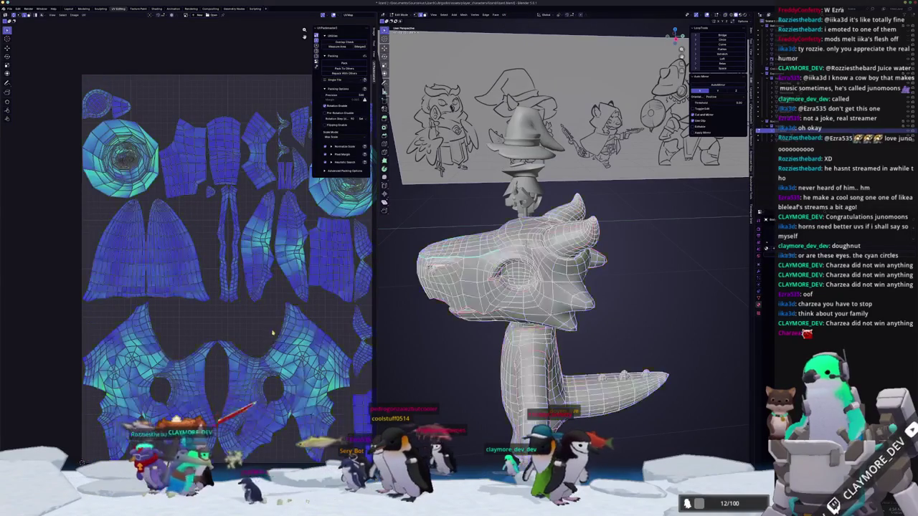
Orbit around the head to check the horn after the unwrap.
middle_drag(567, 287, 617, 273)
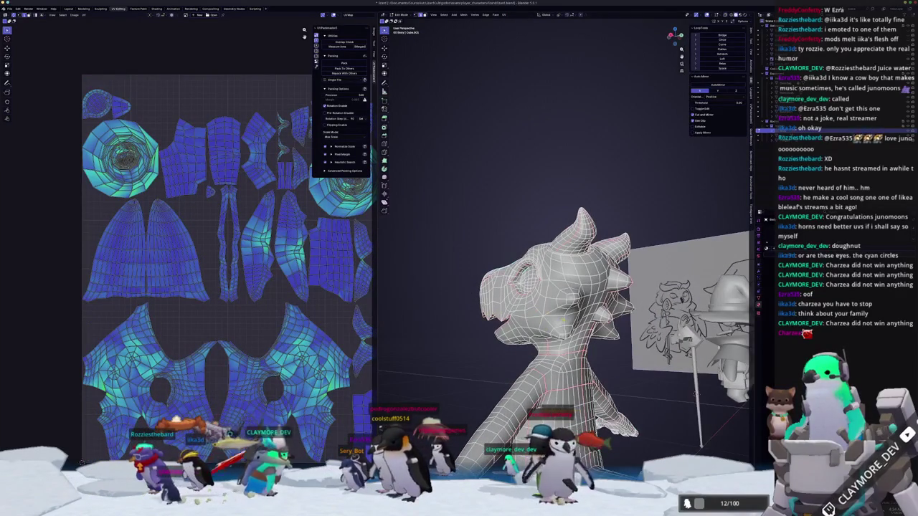
mouse_move(567, 287)
middle_down()
mouse_move(595, 279)
mouse_move(517, 287)
mouse_move(567, 265)
mouse_move(567, 247)
middle_up()
scroll(566, 216, up, 5)
scroll(567, 215, up, 2)
scroll(566, 287, down, 5)
mouse_move(567, 286)
middle_down()
mouse_move(545, 302)
mouse_move(531, 280)
mouse_move(516, 279)
mouse_move(556, 280)
middle_up()
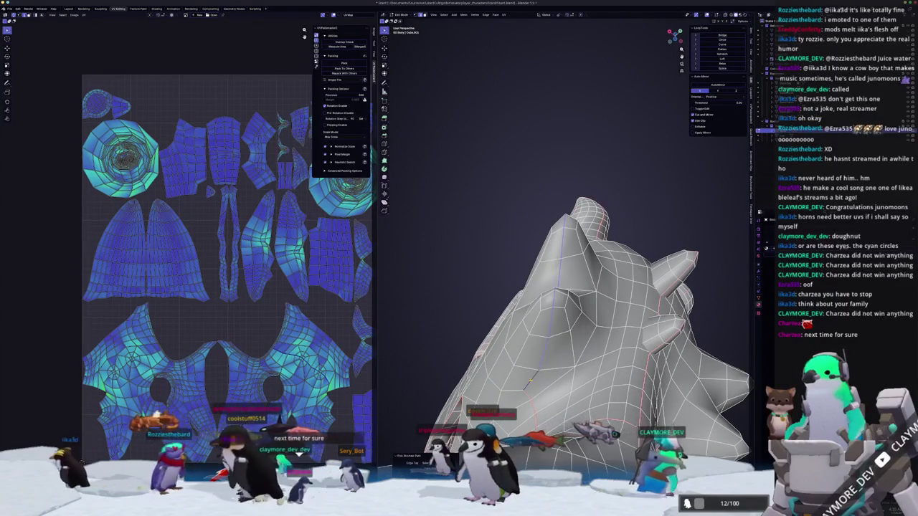
Mark the selected edge path as a seam and mirror the mesh across.
right_click(529, 380)
click(520, 388)
middle_drag(566, 287, 452, 280)
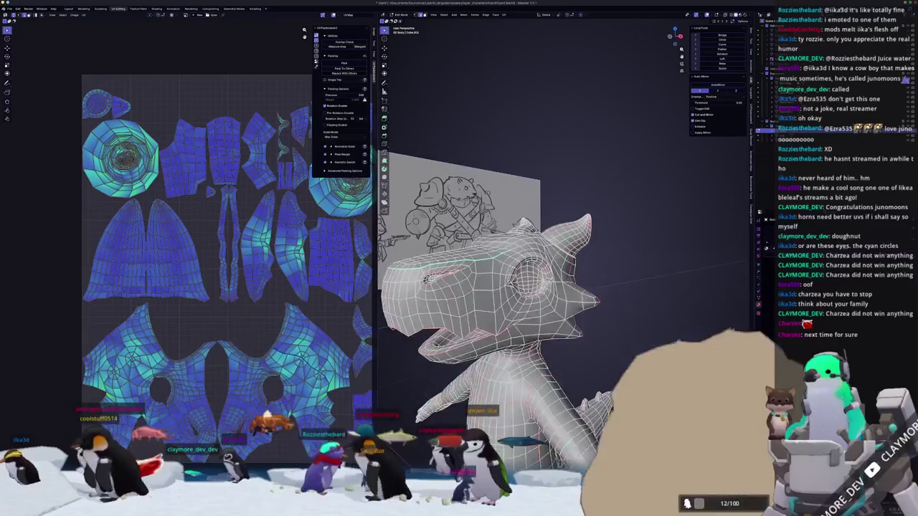
click(465, 14)
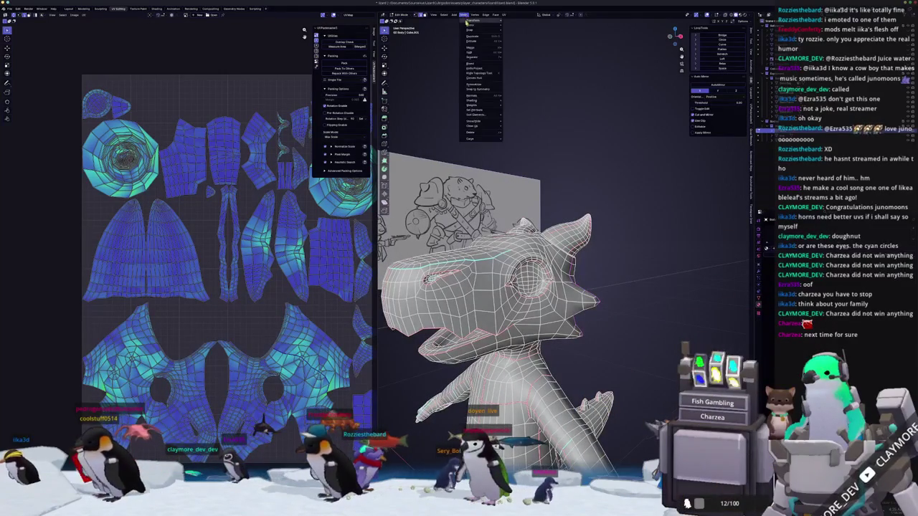
click(485, 85)
Select all vertices and merge overlapping ones by distance.
mouse_move(721, 318)
middle_down()
mouse_move(695, 315)
mouse_move(467, 421)
mouse_move(612, 367)
middle_up()
key(a)
right_click(612, 367)
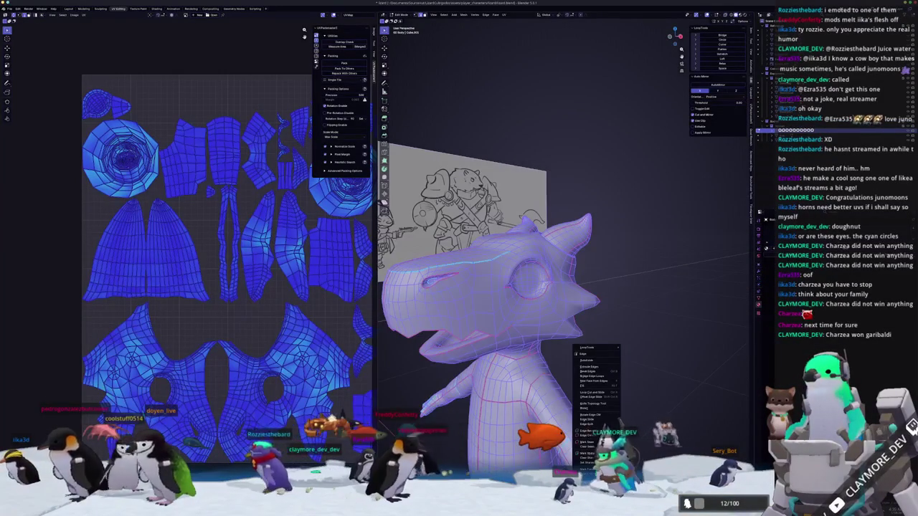
key(1)
right_click(662, 348)
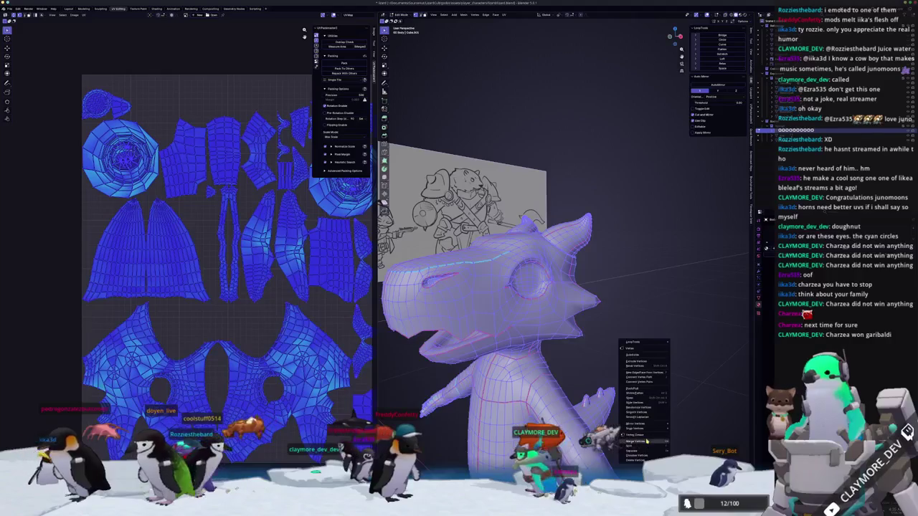
click(682, 452)
Re-enter Edit Mode and merge the vertices by distance a second time.
middle_drag(616, 379, 662, 324)
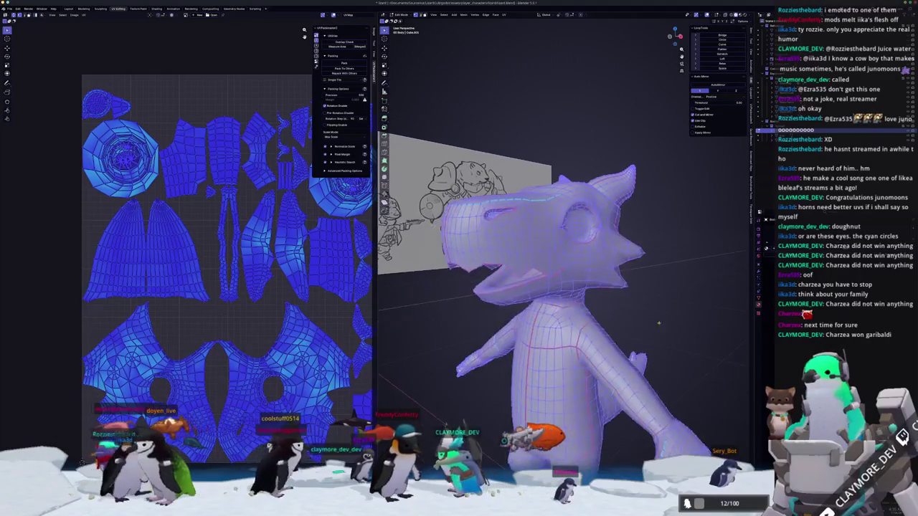
key(Tab)
key(Tab)
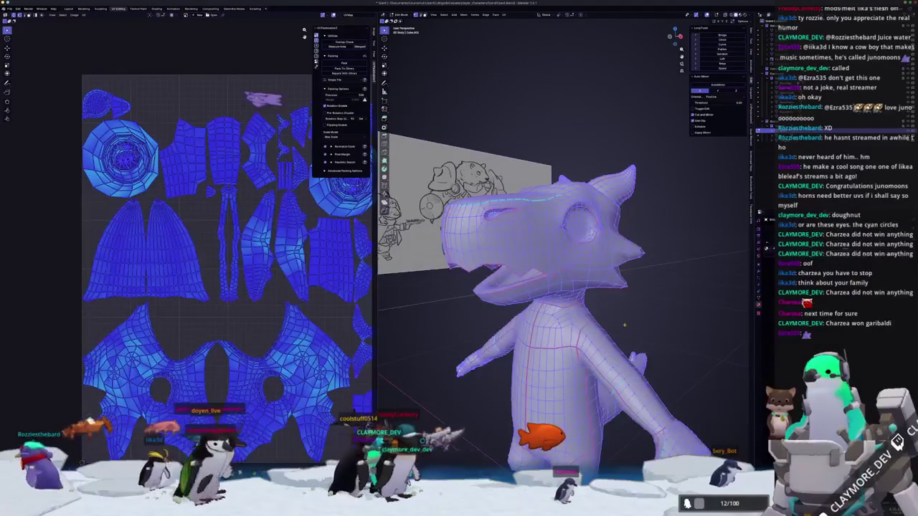
middle_drag(625, 330, 608, 334)
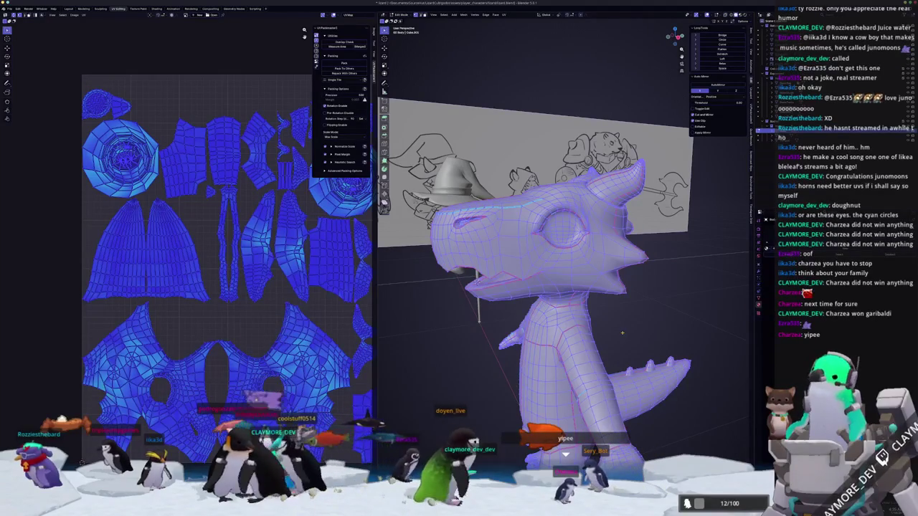
right_click(622, 333)
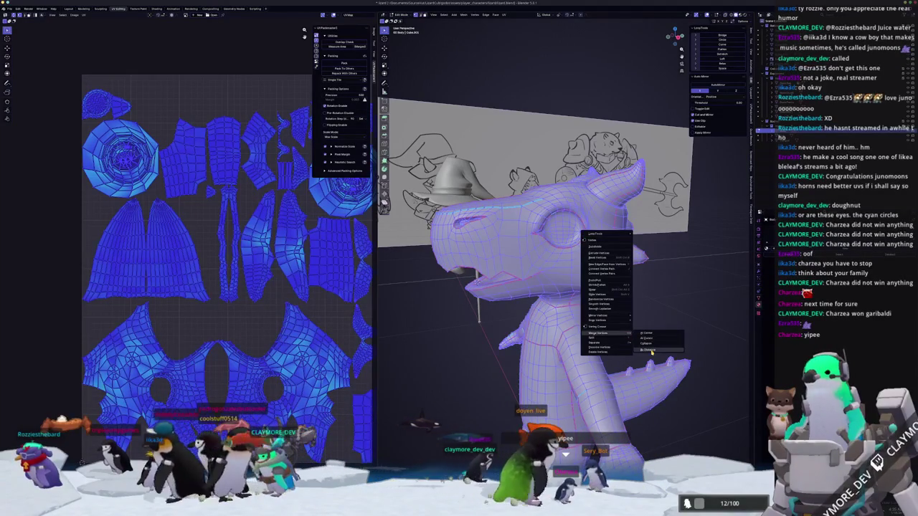
click(652, 351)
mouse_move(652, 352)
middle_down()
mouse_move(717, 344)
mouse_move(674, 346)
mouse_move(634, 380)
mouse_move(624, 368)
middle_up()
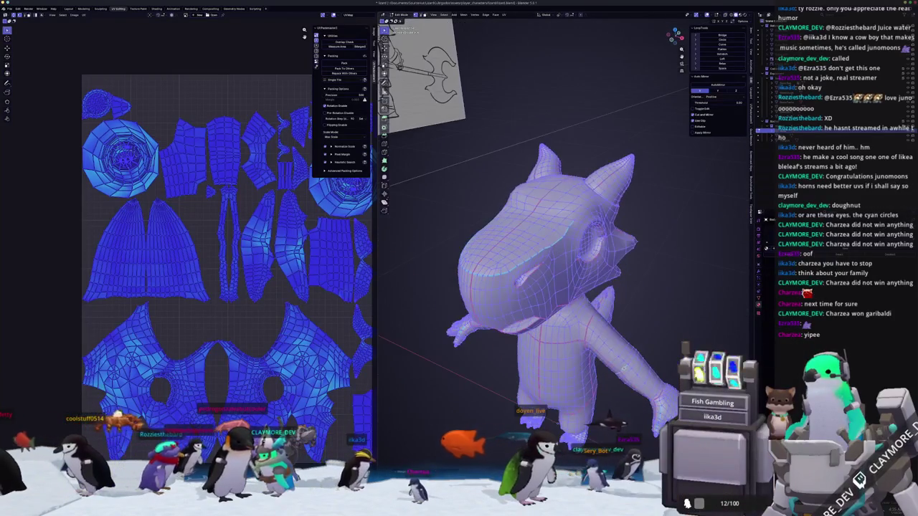
click(504, 14)
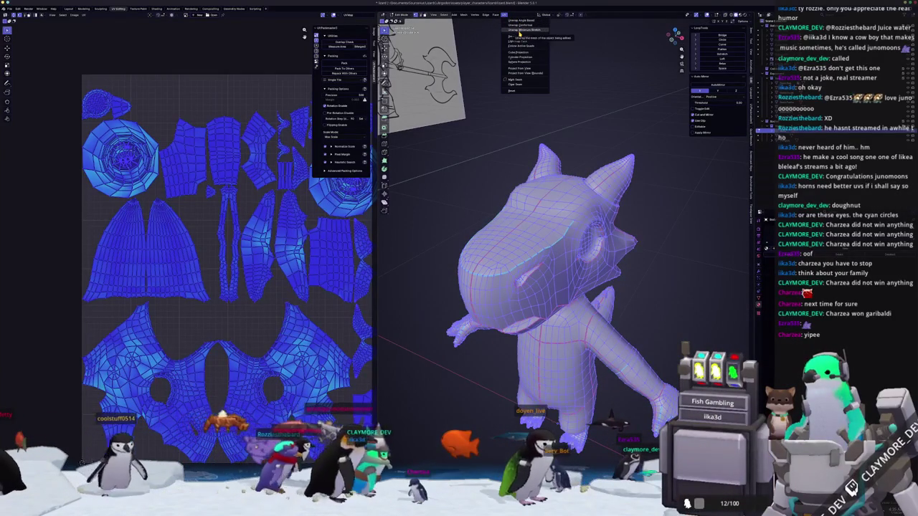
Unwrap the mesh with Minimum Stretch and inspect the new UV islands.
click(519, 30)
middle_drag(373, 307, 352, 334)
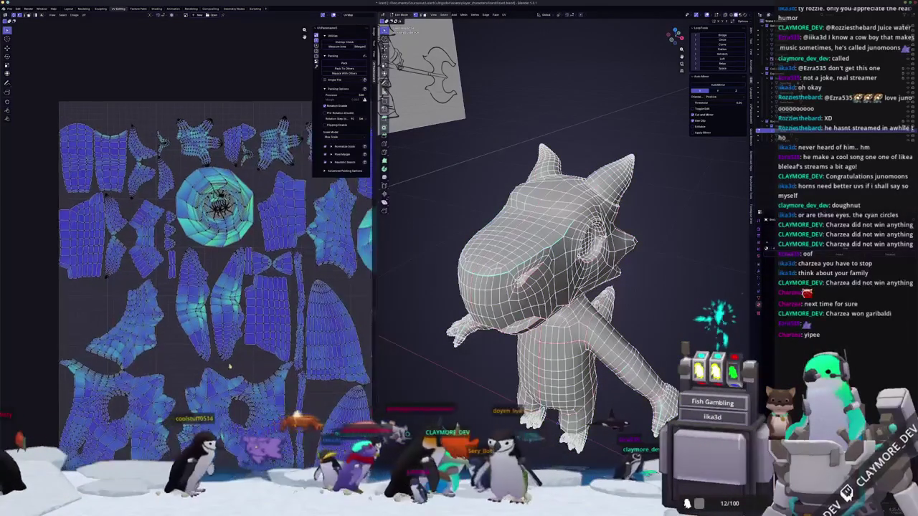
scroll(353, 335, up, 2)
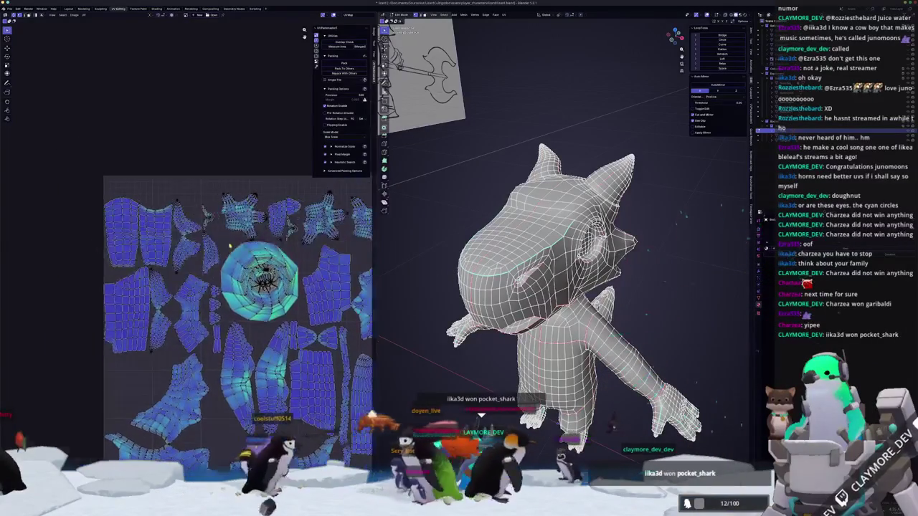
scroll(287, 272, up, 3)
scroll(253, 223, up, 3)
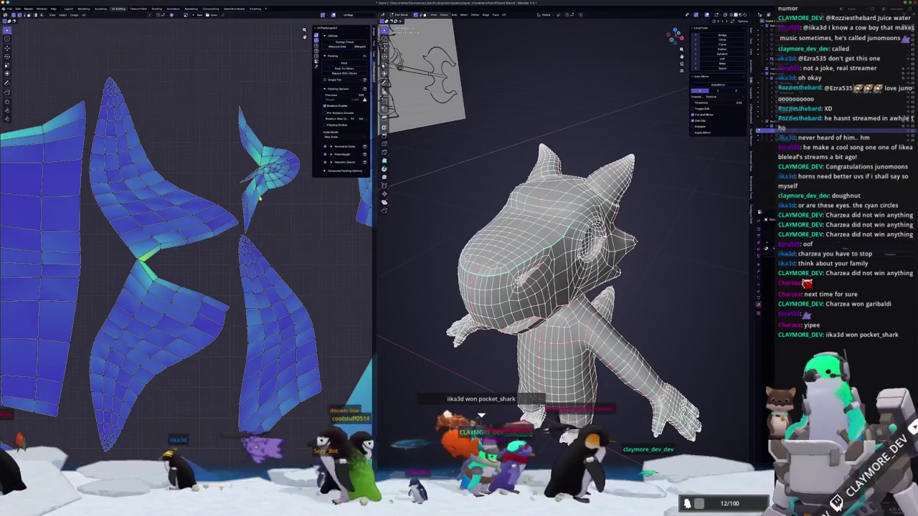
scroll(252, 224, down, 3)
scroll(253, 224, down, 2)
scroll(215, 251, up, 1)
scroll(504, 406, up, 3)
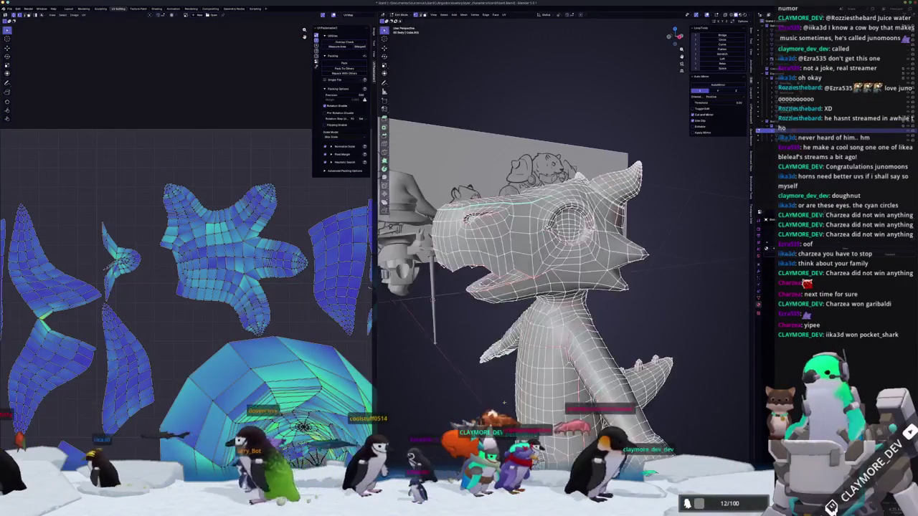
middle_drag(504, 406, 531, 344)
scroll(531, 344, down, 1)
scroll(545, 330, up, 3)
scroll(545, 330, up, 2)
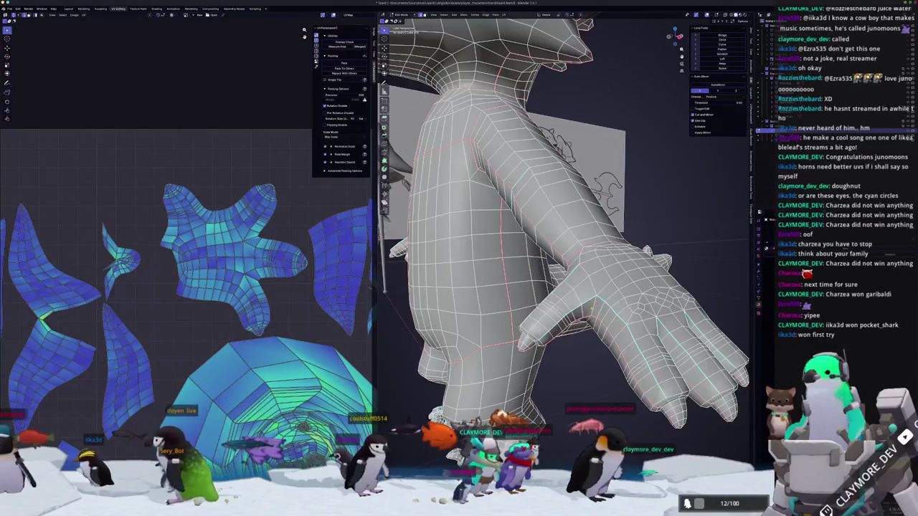
Inspect the arm and hand, toggling X-ray on and off, then open the edge menu there.
middle_drag(567, 230, 523, 208)
key(alt+z)
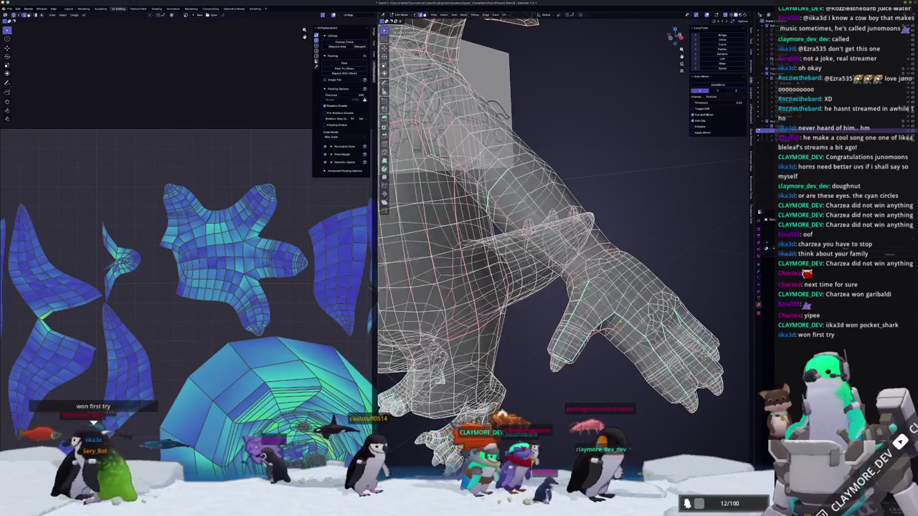
scroll(563, 244, up, 2)
key(alt+z)
mouse_move(566, 237)
middle_down()
mouse_move(559, 258)
mouse_move(587, 269)
mouse_move(645, 454)
middle_up()
scroll(560, 259, down, 2)
mouse_move(545, 287)
middle_down()
mouse_move(506, 351)
mouse_move(513, 310)
middle_up()
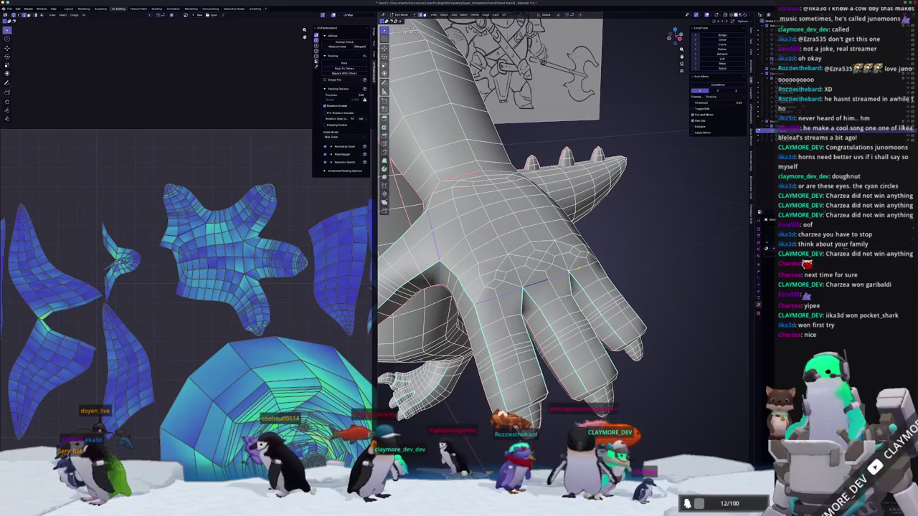
middle_drag(487, 307, 545, 265)
middle_drag(588, 244, 617, 200)
mouse_move(566, 237)
middle_down()
mouse_move(545, 301)
mouse_move(553, 351)
mouse_move(589, 344)
middle_up()
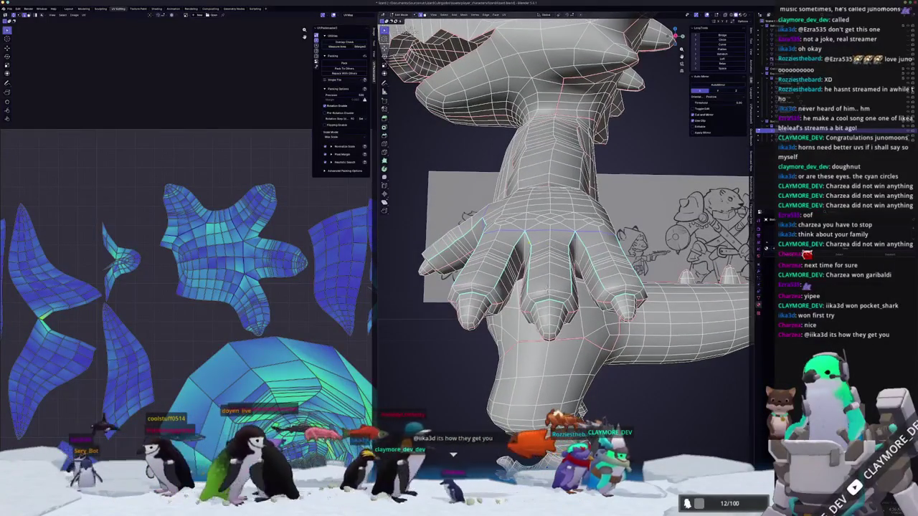
right_click(525, 243)
mouse_move(510, 236)
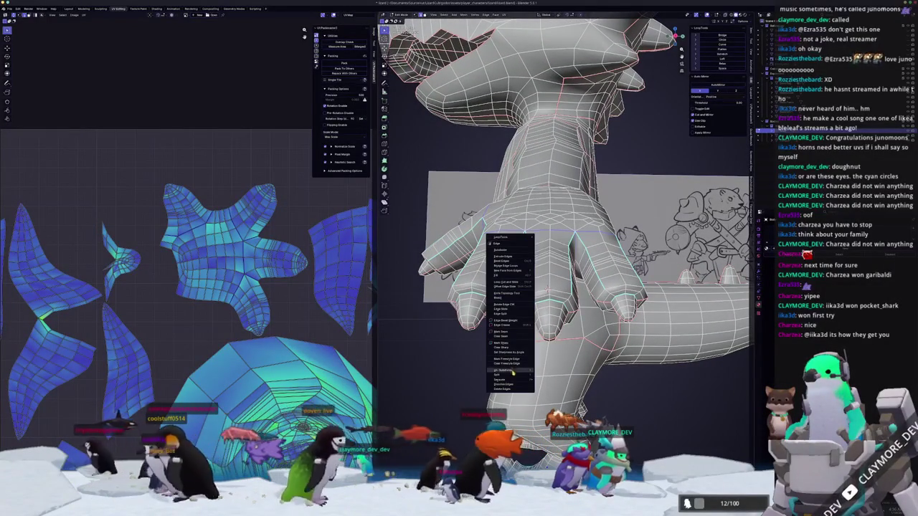
Orbit the viewport to a lower side view of the lizard's arm and hand.
mouse_move(513, 370)
middle_down()
mouse_move(495, 402)
mouse_move(530, 353)
mouse_move(601, 338)
mouse_move(608, 312)
mouse_move(564, 344)
middle_up()
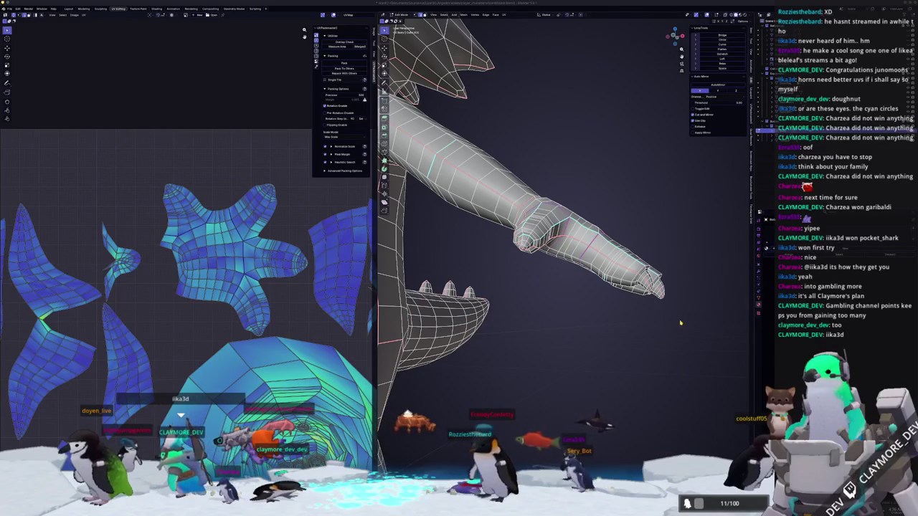
Select the whole lizard mesh and apply Smart UV Project.
middle_drag(626, 330, 623, 328)
key(a)
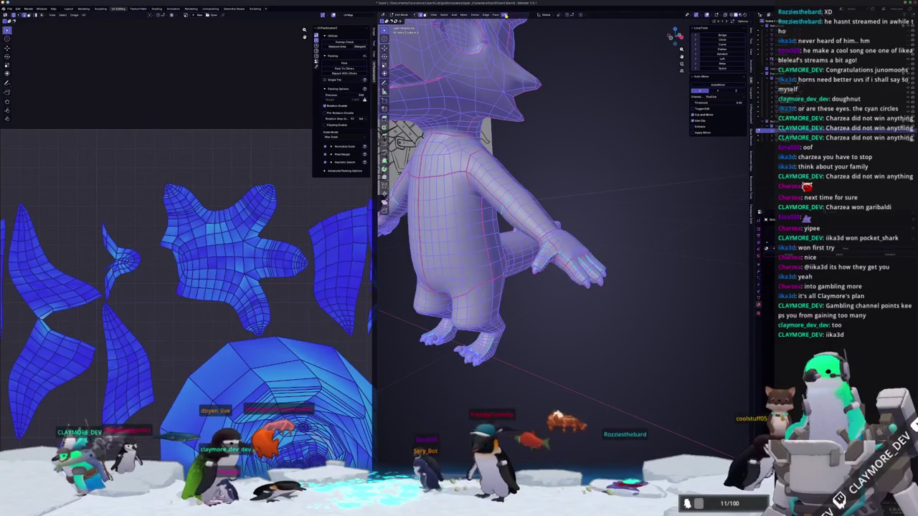
click(505, 14)
click(514, 36)
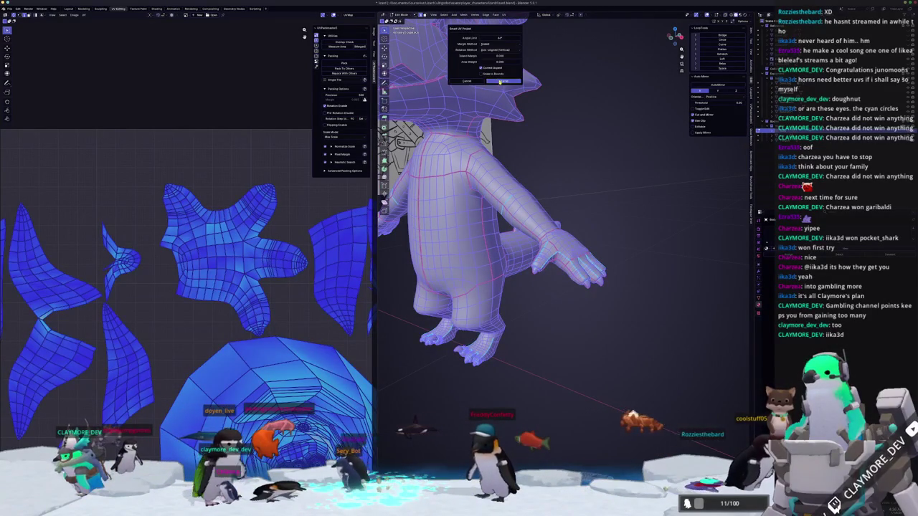
click(500, 81)
Unwrap the mesh with Minimum Stretch and inspect the resulting UV layout.
key(u)
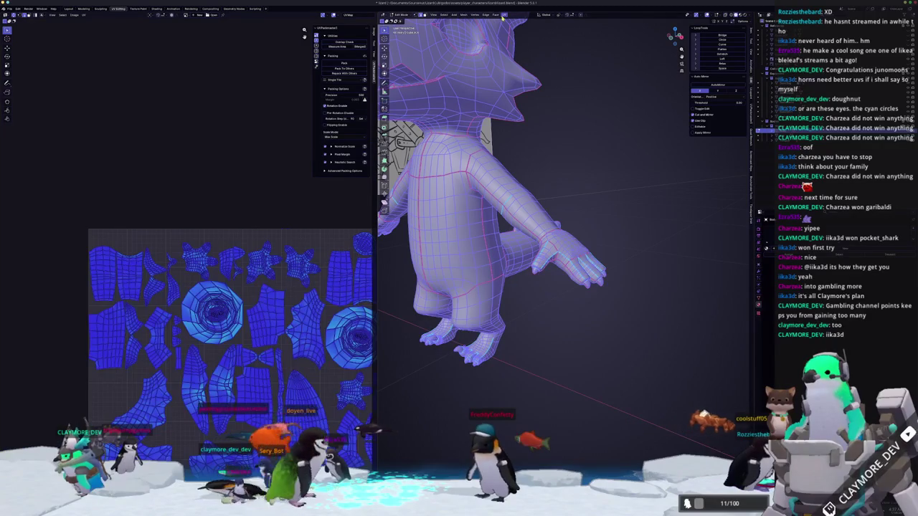
scroll(276, 349, down, 2)
middle_drag(275, 348, 268, 327)
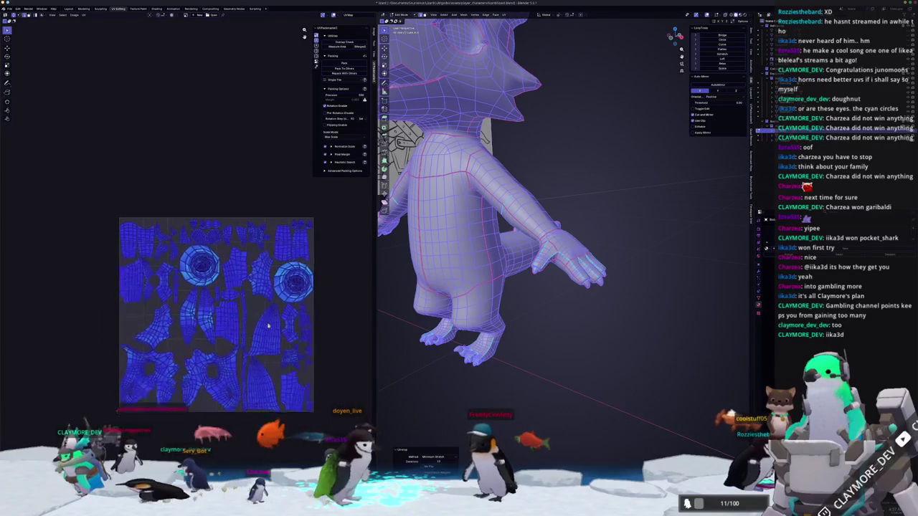
scroll(278, 370, up, 2)
scroll(281, 365, up, 2)
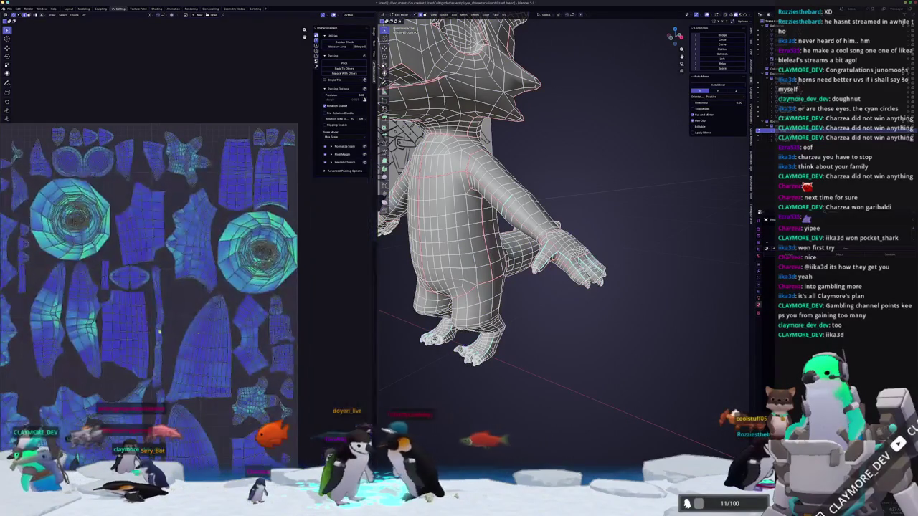
mouse_move(413, 345)
middle_down()
mouse_move(416, 273)
mouse_move(420, 337)
mouse_move(459, 330)
mouse_move(437, 337)
middle_up()
Mark the wrist edge loop as a seam, then clear that seam again.
mouse_move(502, 337)
middle_down()
mouse_move(556, 329)
mouse_move(552, 287)
mouse_move(556, 330)
middle_up()
scroll(555, 329, up, 2)
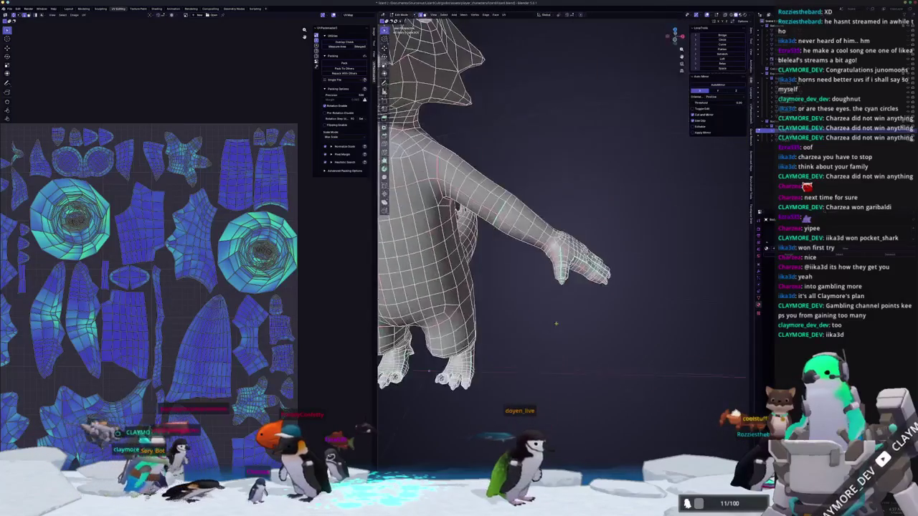
scroll(556, 301, up, 2)
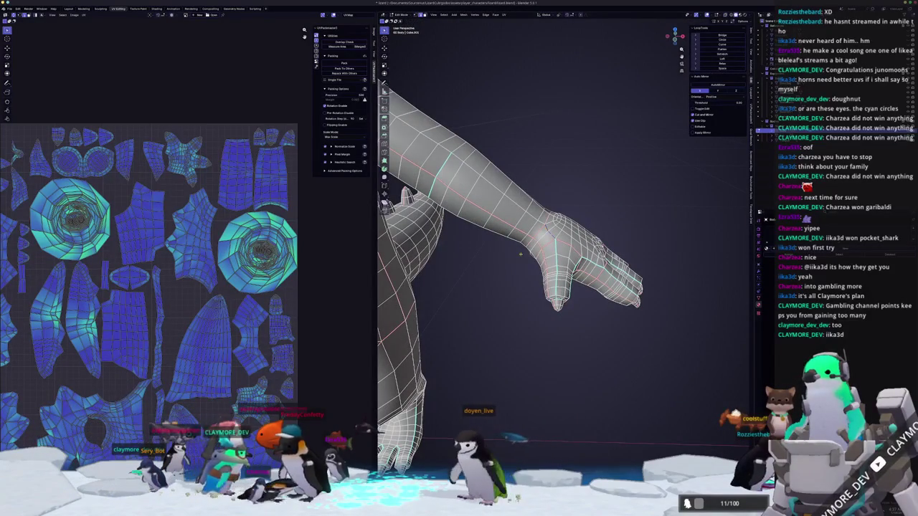
middle_drag(518, 257, 520, 286)
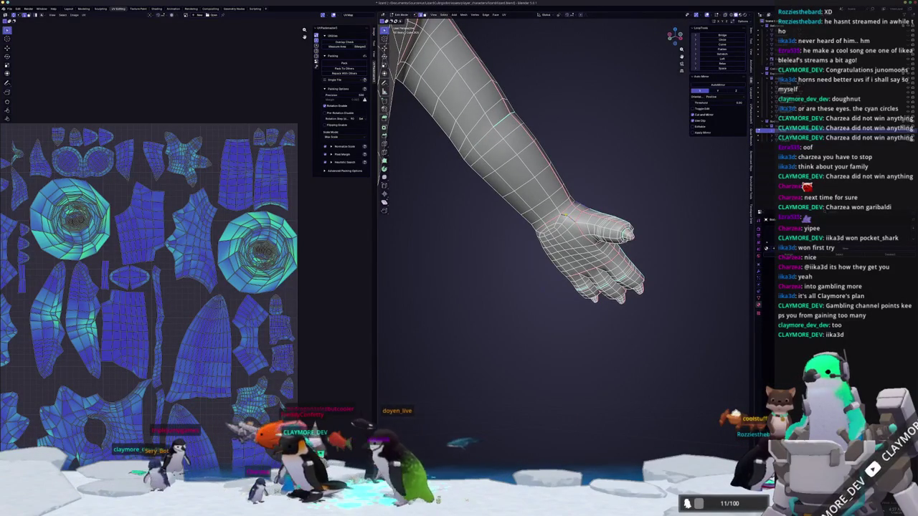
right_click(567, 215)
click(539, 304)
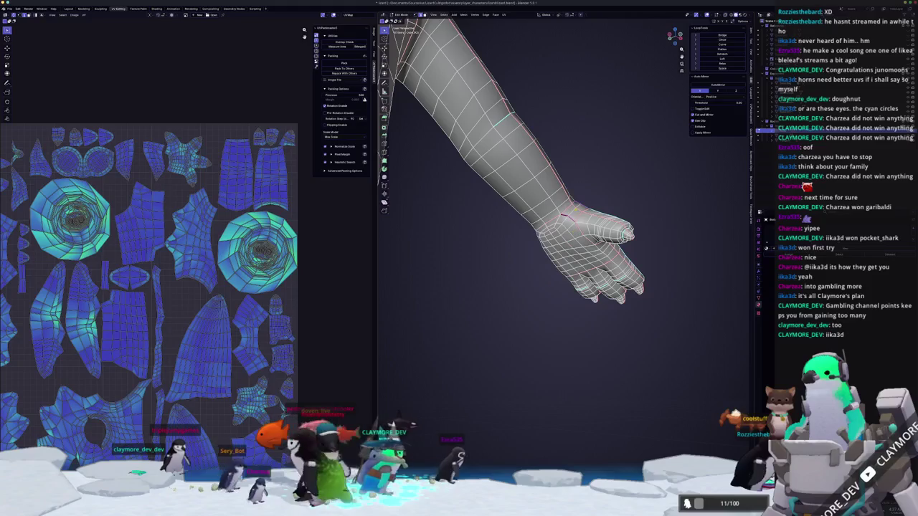
right_click(573, 206)
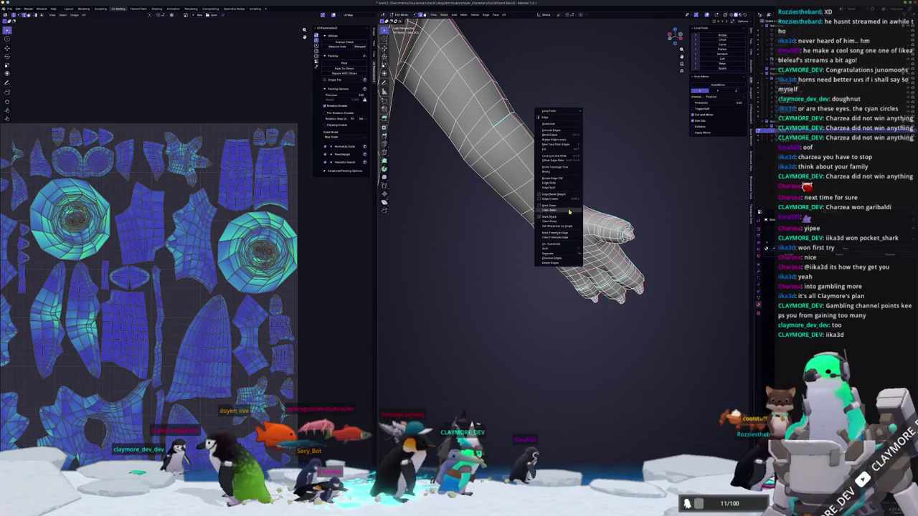
click(570, 211)
Mark seams around the hand edges and from the wrist to the hand.
mouse_move(570, 211)
middle_down()
mouse_move(581, 212)
mouse_move(567, 230)
middle_up()
scroll(567, 229, up, 4)
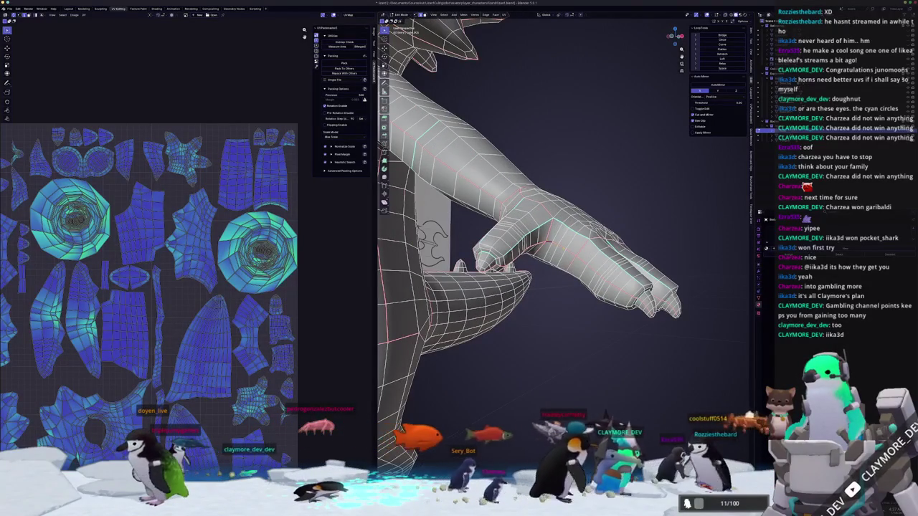
right_click(567, 230)
click(567, 234)
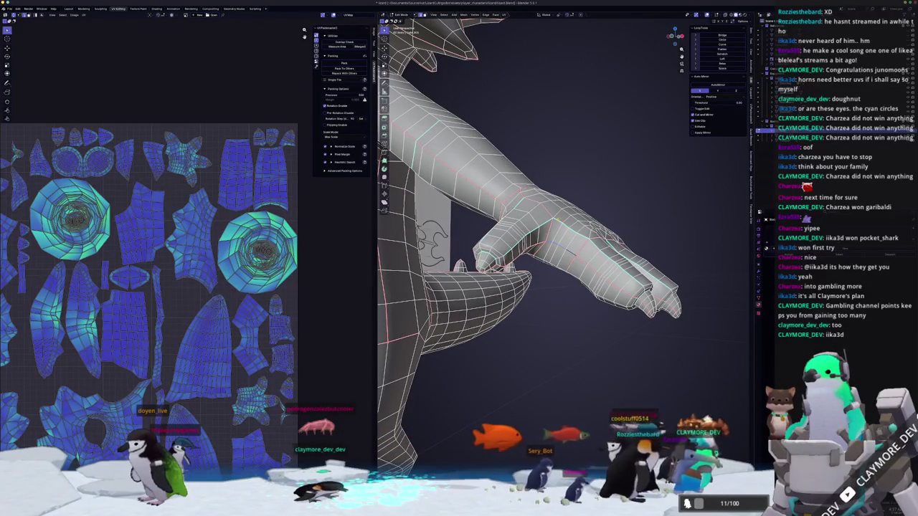
right_click(567, 233)
click(567, 233)
mouse_move(566, 233)
middle_down()
mouse_move(516, 240)
mouse_move(527, 262)
middle_up()
right_click(574, 215)
click(581, 215)
right_click(535, 277)
Select the whole mesh and unwrap it using the new seams.
key(Escape)
key(a)
middle_drag(535, 277, 524, 197)
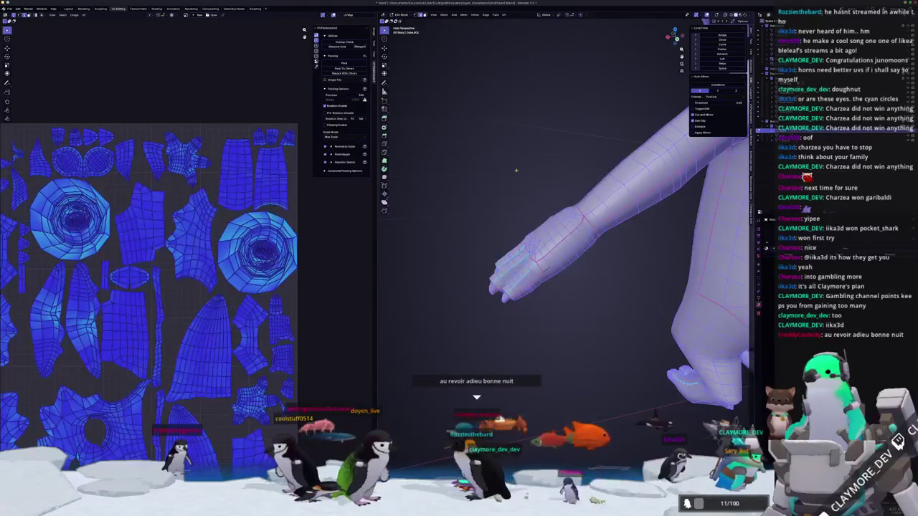
click(504, 15)
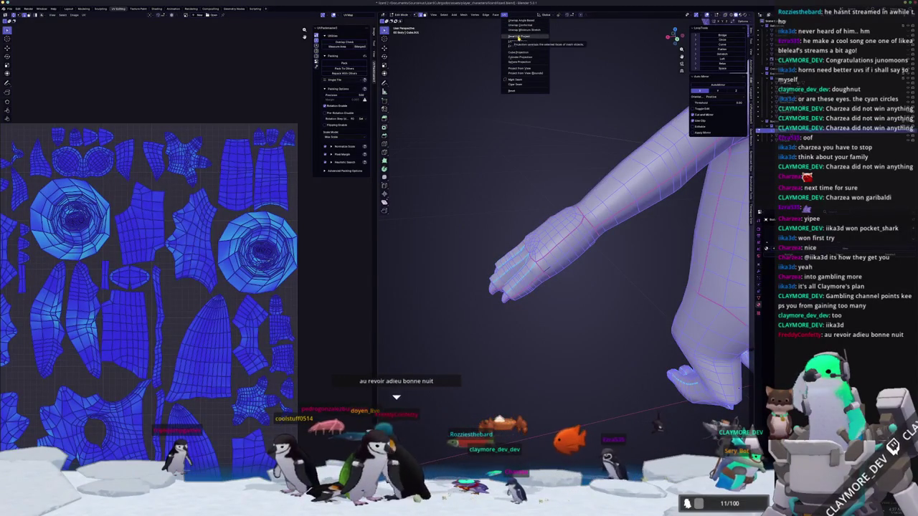
click(522, 30)
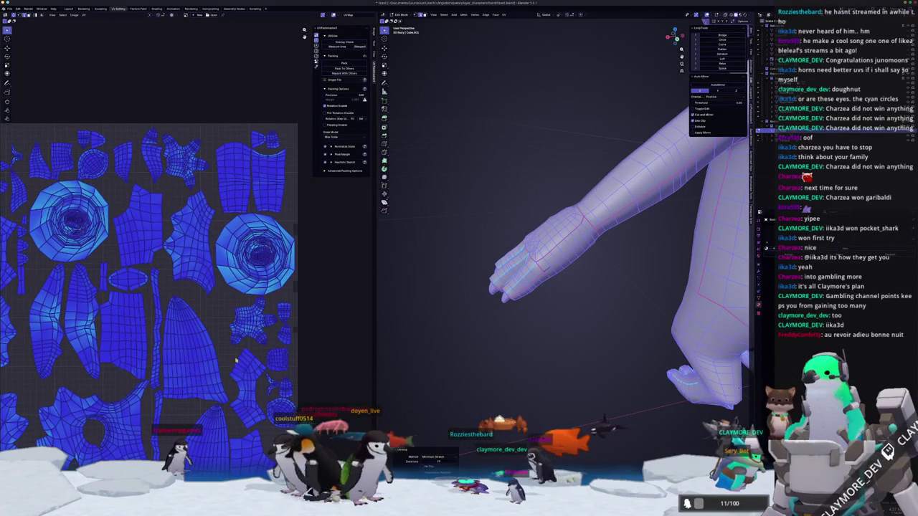
middle_drag(236, 366, 209, 306)
middle_drag(440, 286, 471, 215)
Apply a Mesh menu option, select all UVs, and repack the islands into the square.
click(467, 14)
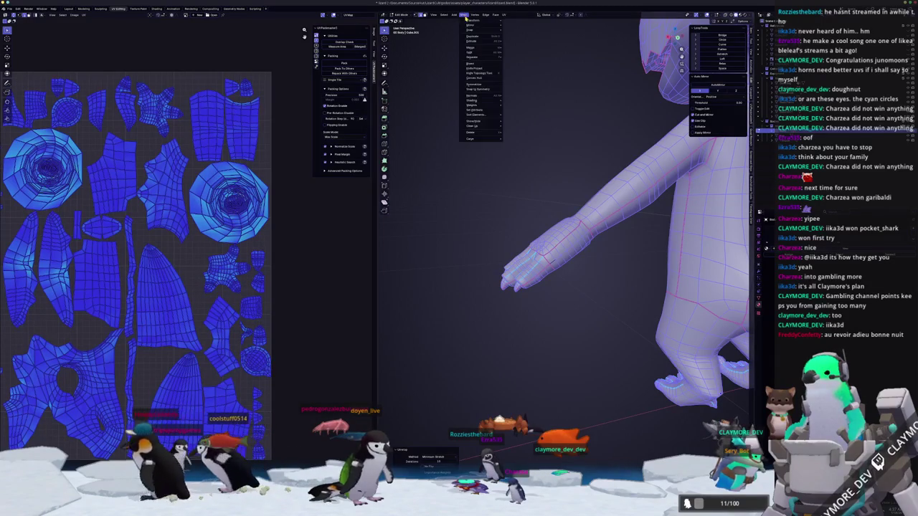
click(470, 84)
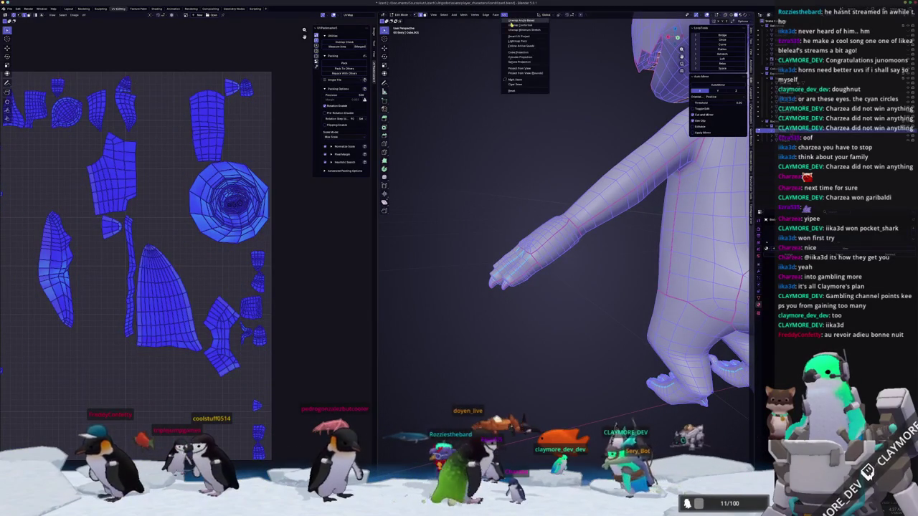
key(a)
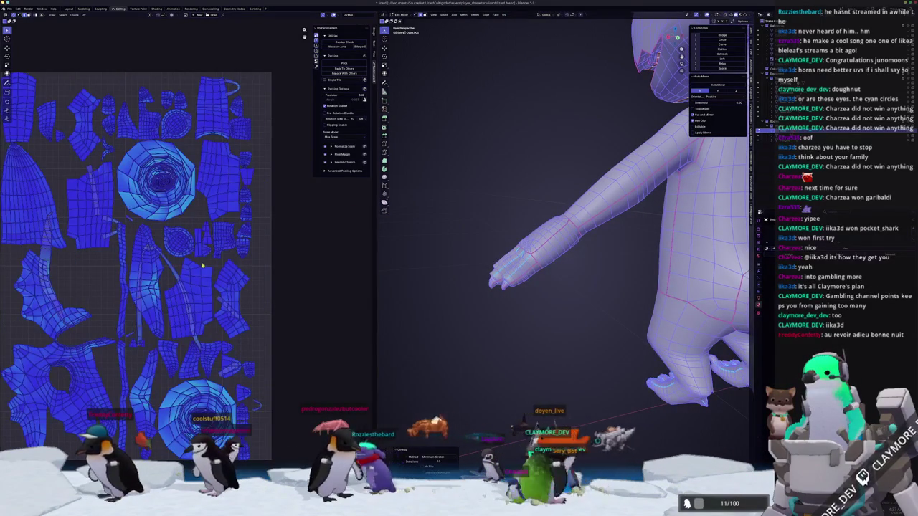
middle_drag(502, 252, 560, 216)
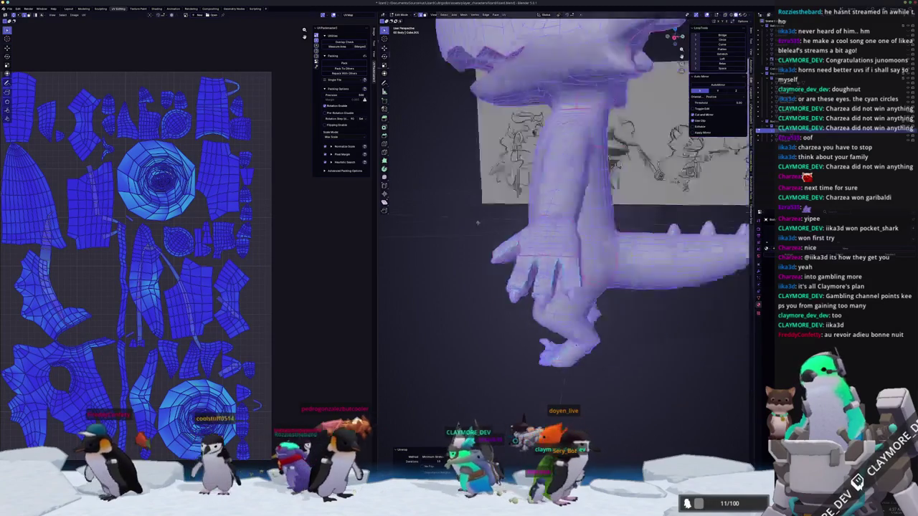
key(ctrl+p)
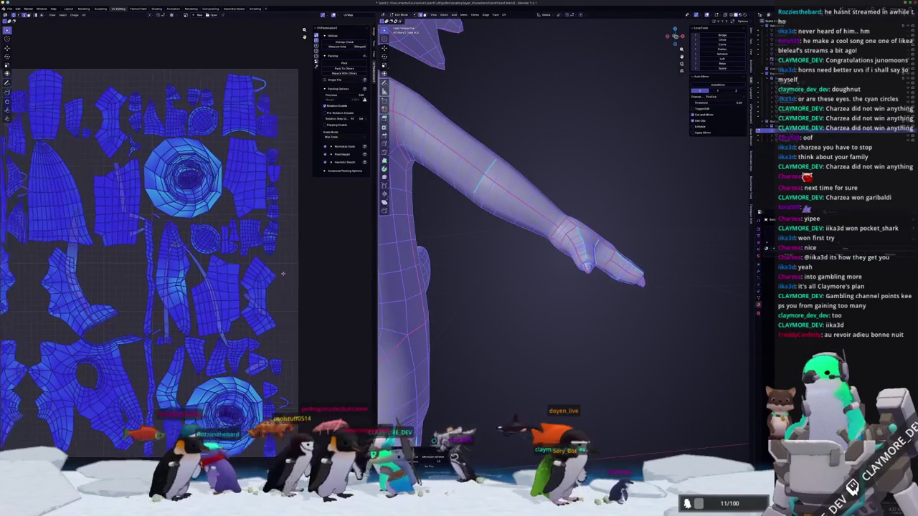
scroll(199, 276, down, 3)
scroll(199, 277, up, 2)
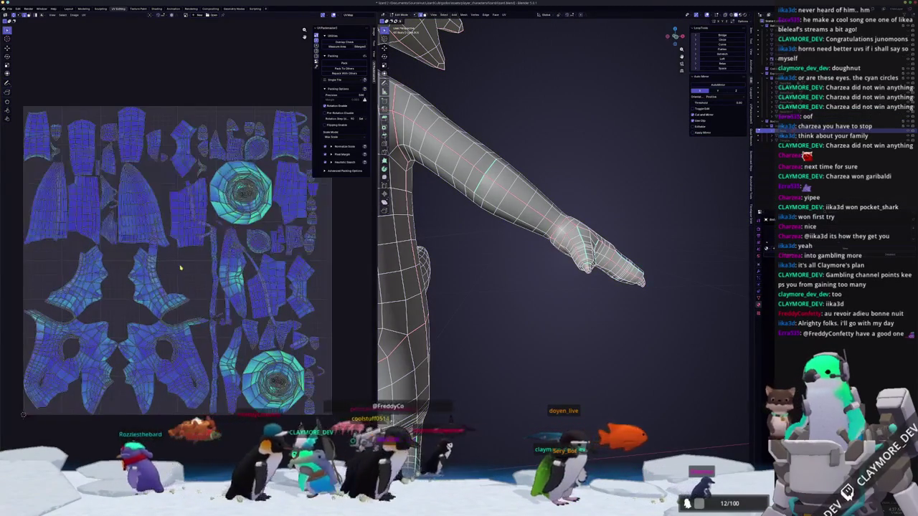
Re-unwrap the whole framed mesh, then deselect everything to check UV stretching.
key(a)
key(Home)
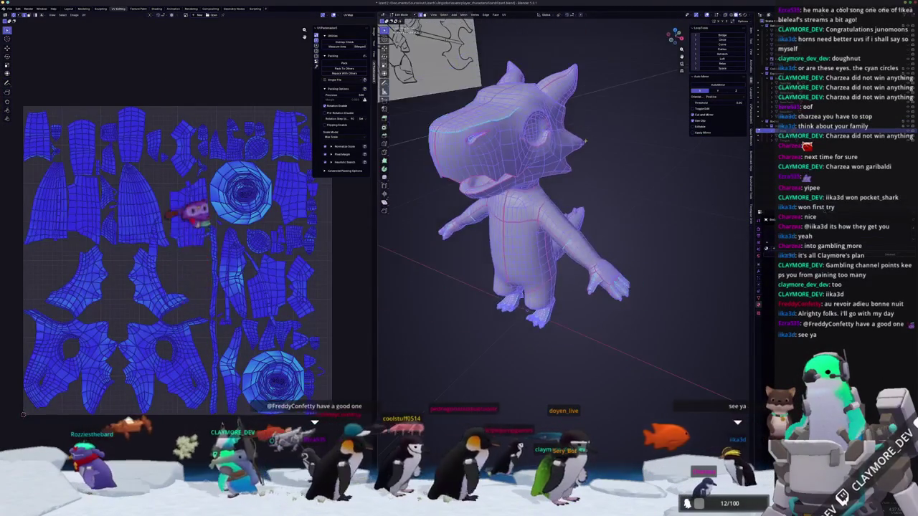
click(505, 14)
click(519, 30)
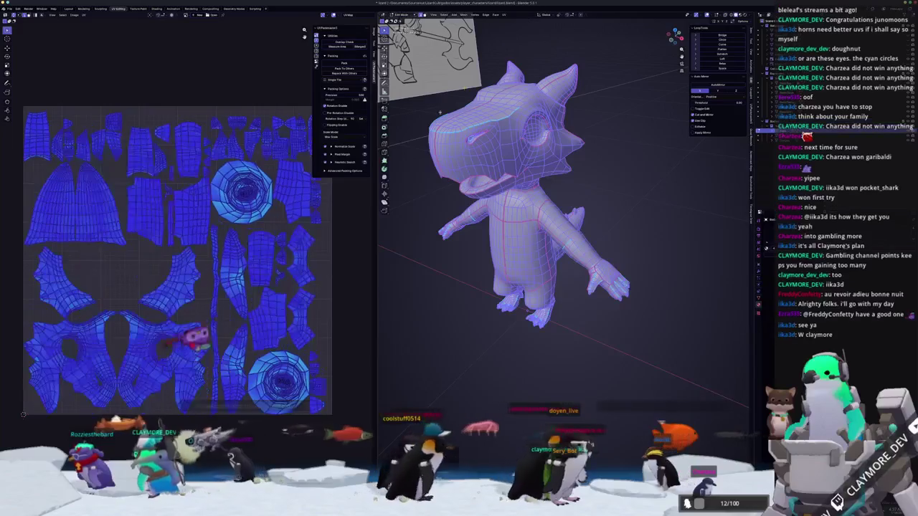
scroll(204, 296, up, 2)
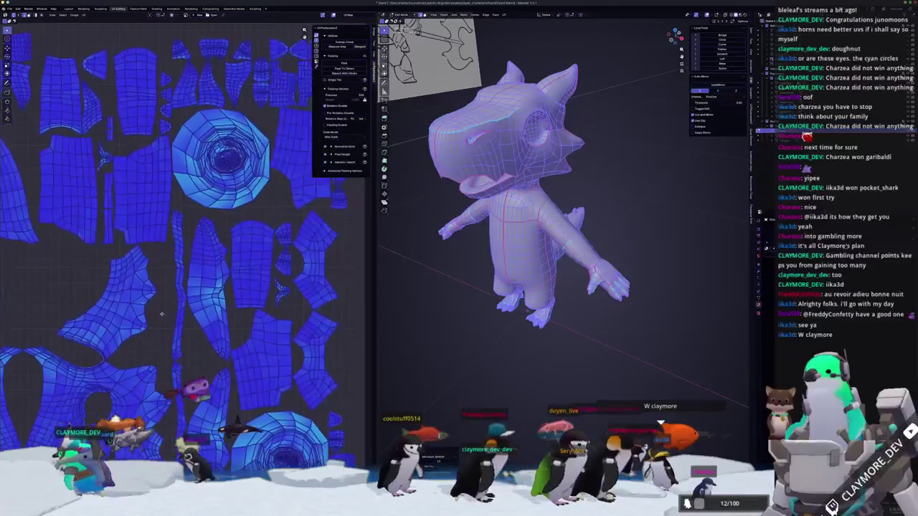
scroll(158, 287, down, 2)
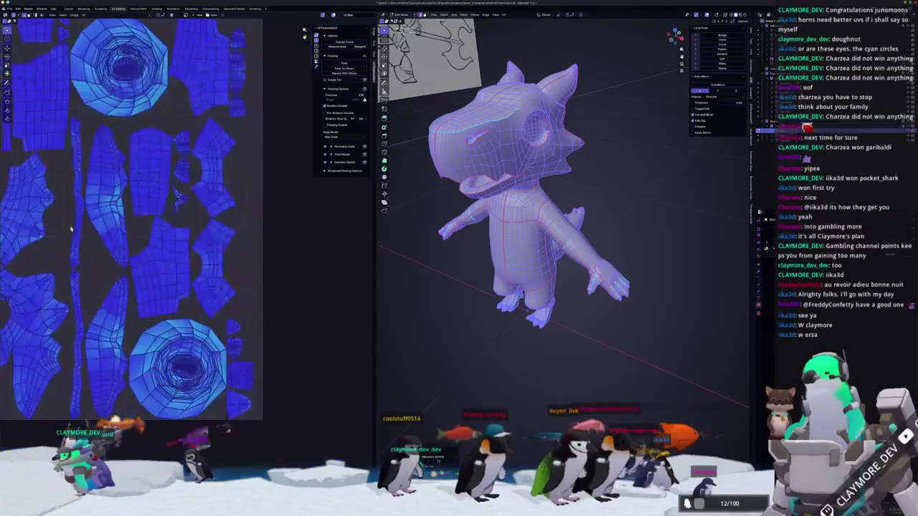
scroll(172, 301, up, 3)
scroll(180, 309, up, 2)
key(alt+a)
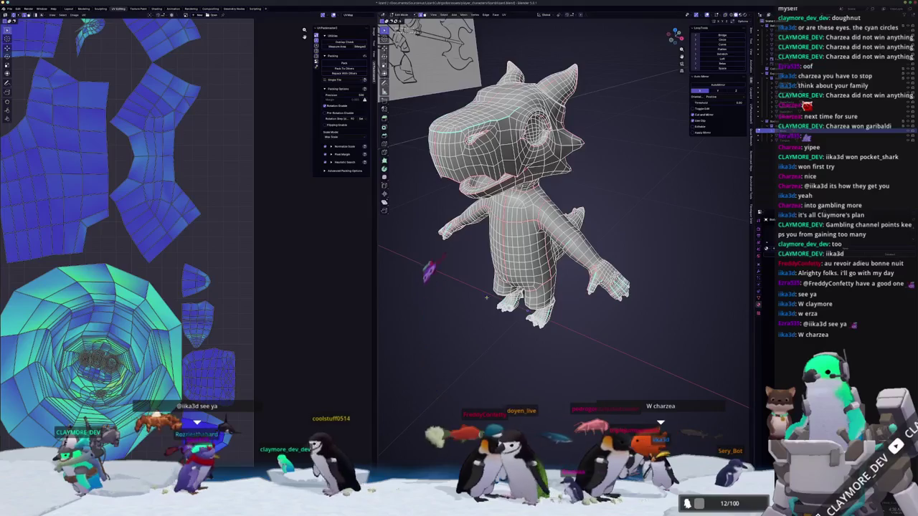
middle_drag(470, 300, 600, 303)
mouse_move(447, 345)
middle_down()
mouse_move(514, 323)
mouse_move(574, 319)
middle_up()
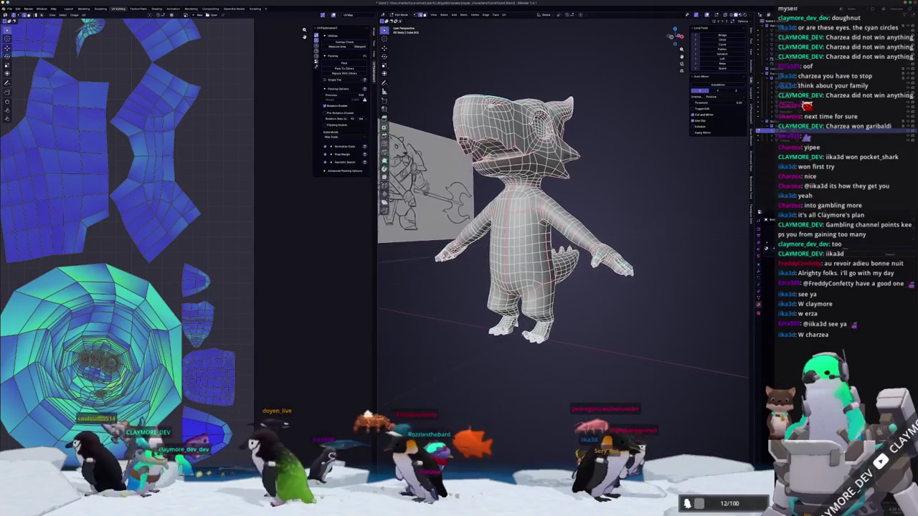
scroll(538, 215, up, 2)
scroll(538, 215, up, 2)
middle_drag(538, 251, 473, 248)
mouse_move(558, 274)
middle_down()
mouse_move(574, 270)
mouse_move(584, 287)
mouse_move(609, 389)
mouse_move(702, 345)
mouse_move(667, 237)
mouse_move(645, 222)
middle_up()
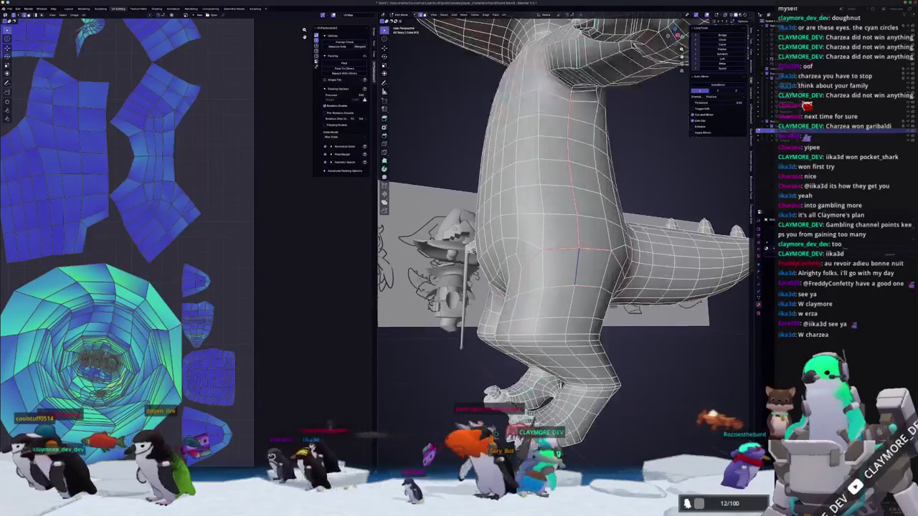
mouse_move(591, 395)
middle_down()
mouse_move(613, 394)
mouse_move(610, 373)
middle_up()
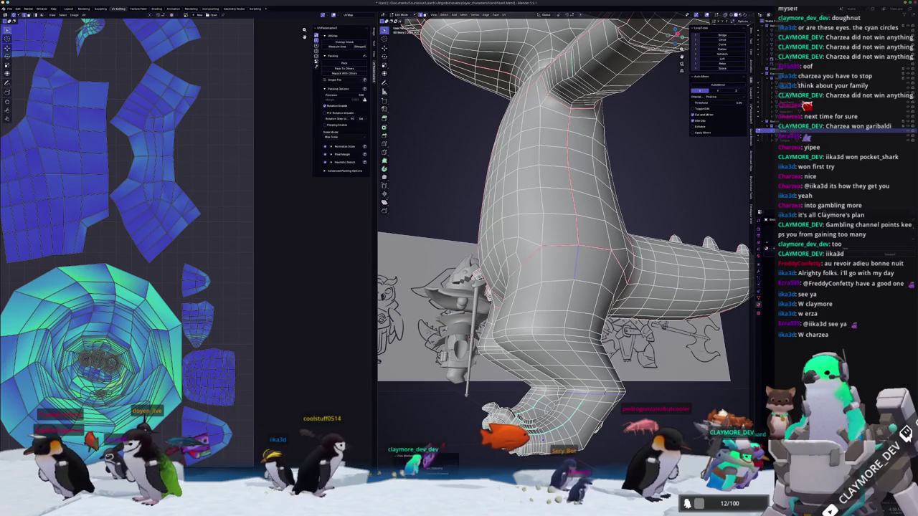
right_click(569, 296)
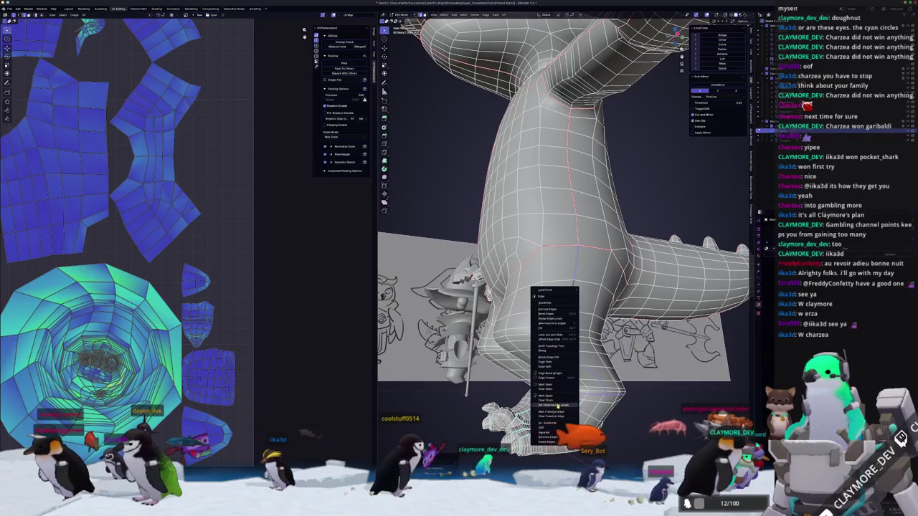
Mark the selected edges as sharp.
click(545, 386)
middle_drag(545, 386, 631, 387)
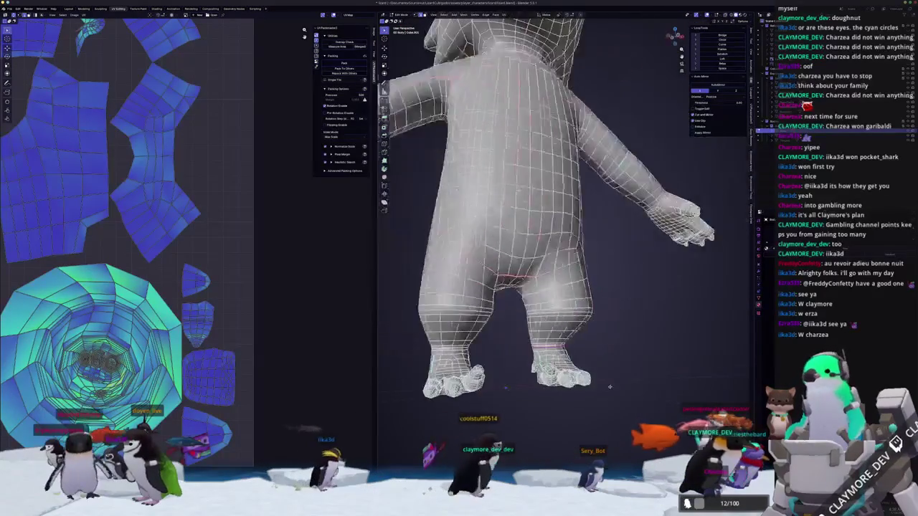
scroll(531, 215, up, 2)
mouse_move(502, 301)
middle_down()
mouse_move(517, 301)
mouse_move(533, 336)
mouse_move(538, 301)
middle_up()
right_click(516, 289)
scroll(520, 302, down, 2)
scroll(527, 315, down, 3)
scroll(538, 287, up, 3)
scroll(542, 229, up, 2)
Mark the foot's edge loop as a seam.
mouse_move(542, 229)
middle_down()
mouse_move(542, 213)
mouse_move(544, 258)
middle_up()
scroll(542, 214, down, 3)
scroll(545, 302, up, 3)
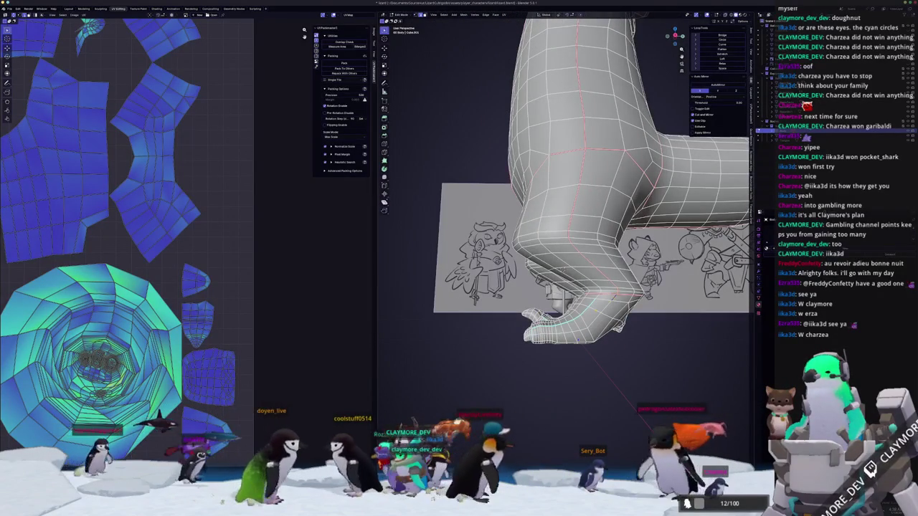
middle_drag(514, 343, 472, 385)
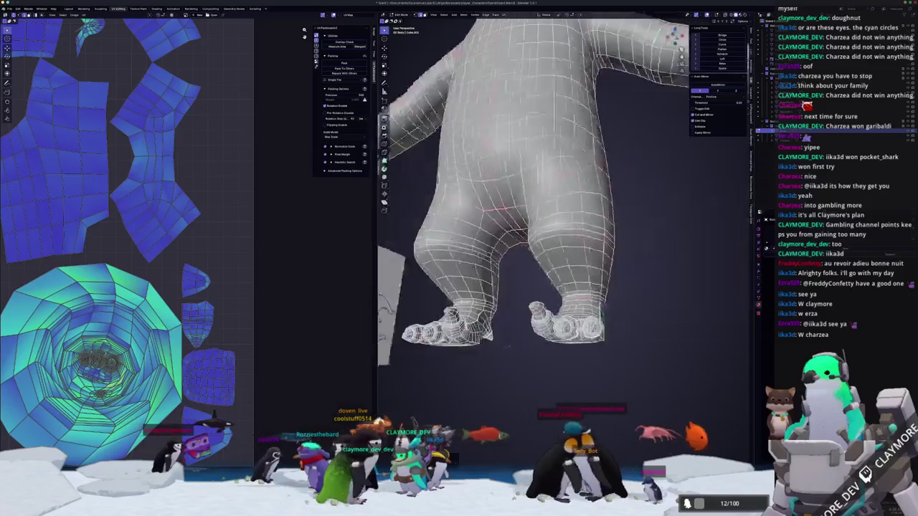
scroll(472, 386, up, 2)
scroll(472, 385, up, 1)
scroll(472, 386, up, 1)
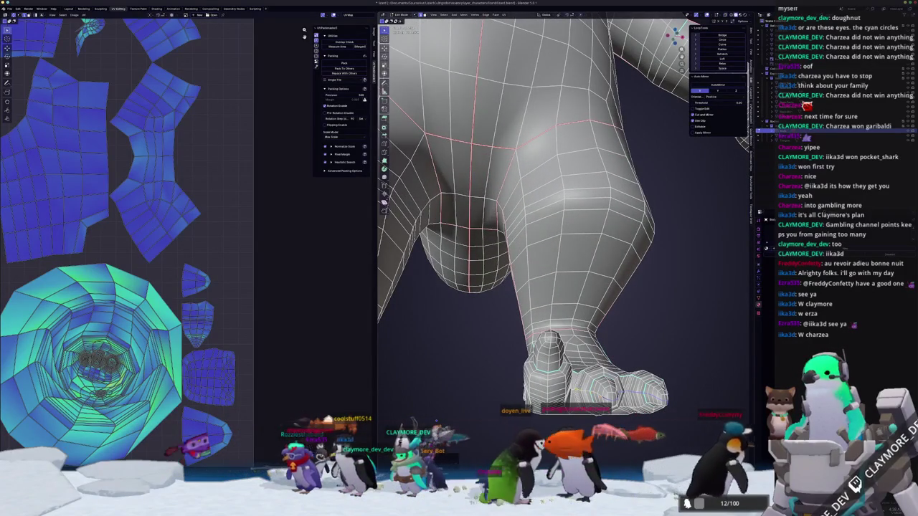
mouse_move(502, 359)
middle_down()
mouse_move(490, 393)
mouse_move(496, 360)
mouse_move(516, 370)
mouse_move(537, 355)
middle_up()
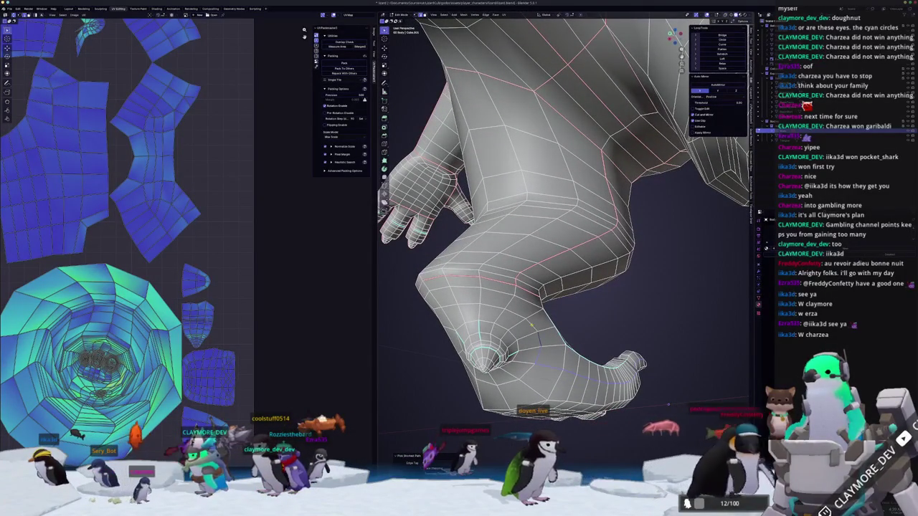
right_click(513, 287)
click(515, 284)
Orbit around the arm and leg to inspect the new seams.
middle_drag(514, 290, 524, 282)
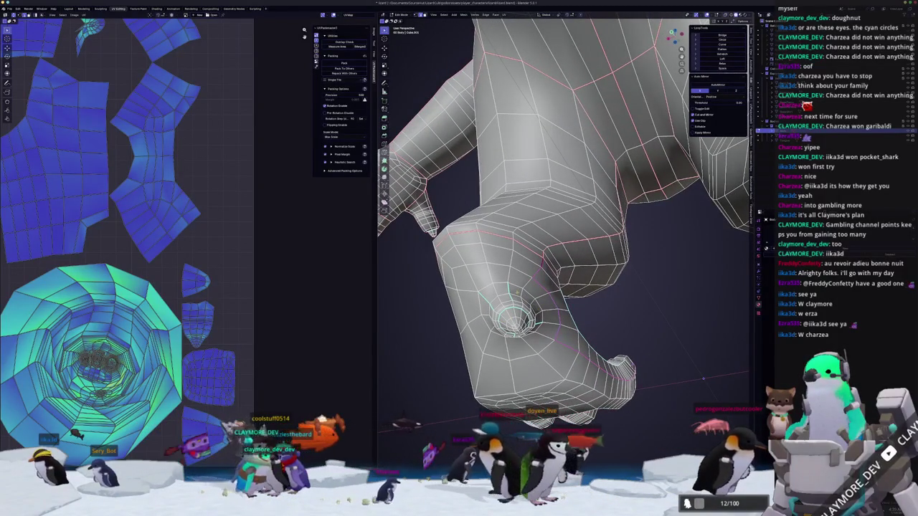
middle_drag(559, 237, 545, 193)
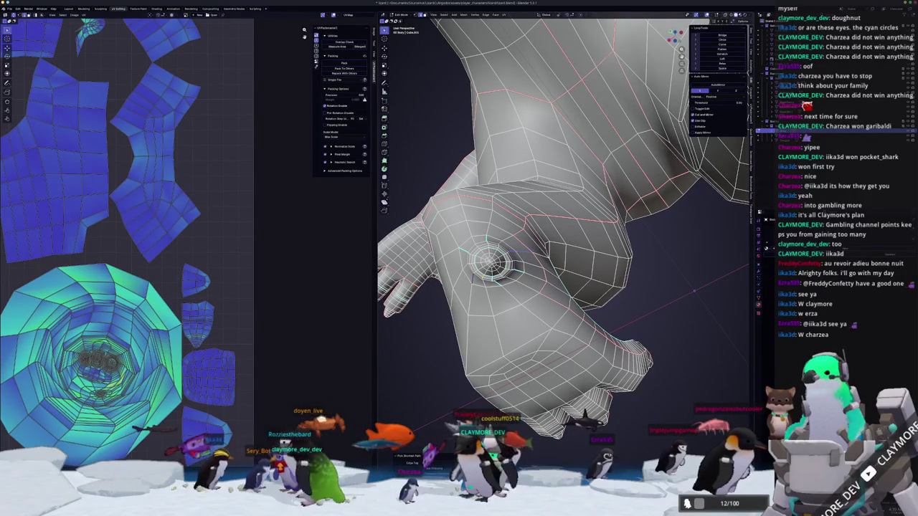
middle_drag(560, 237, 545, 201)
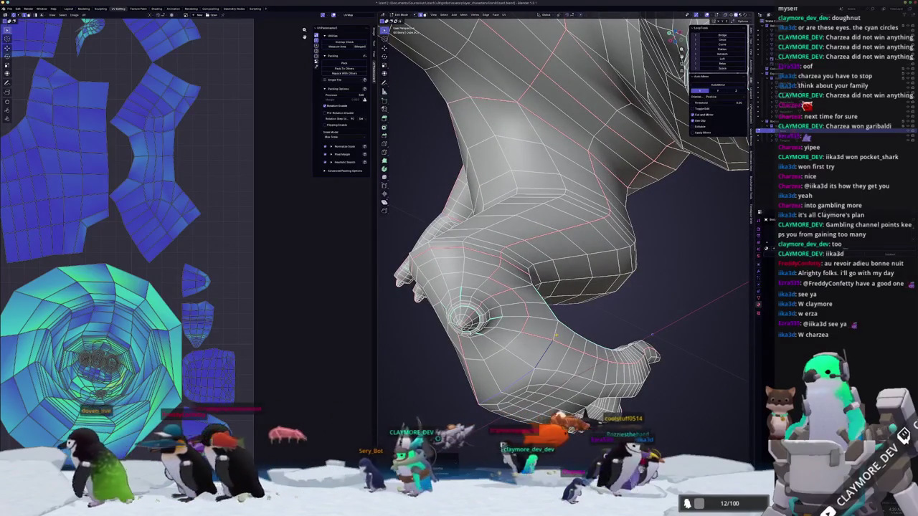
middle_drag(556, 335, 514, 378)
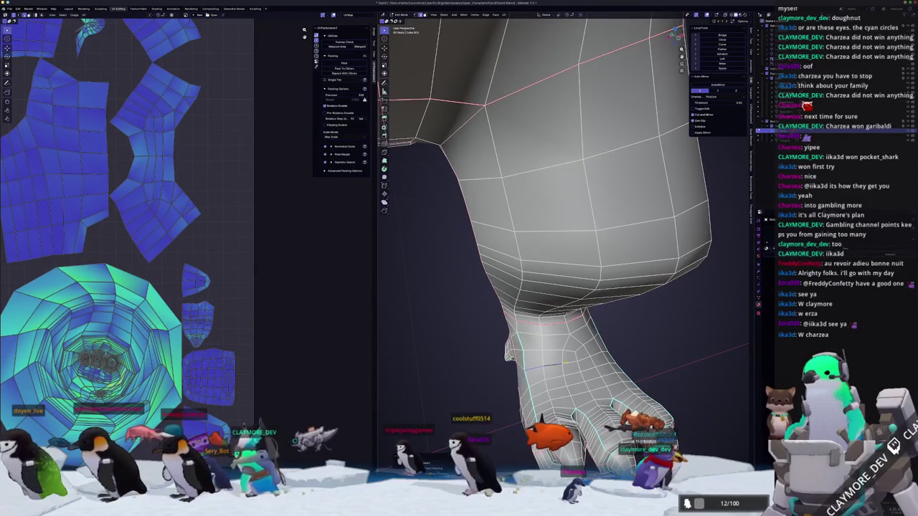
middle_drag(597, 355, 574, 343)
right_click(587, 357)
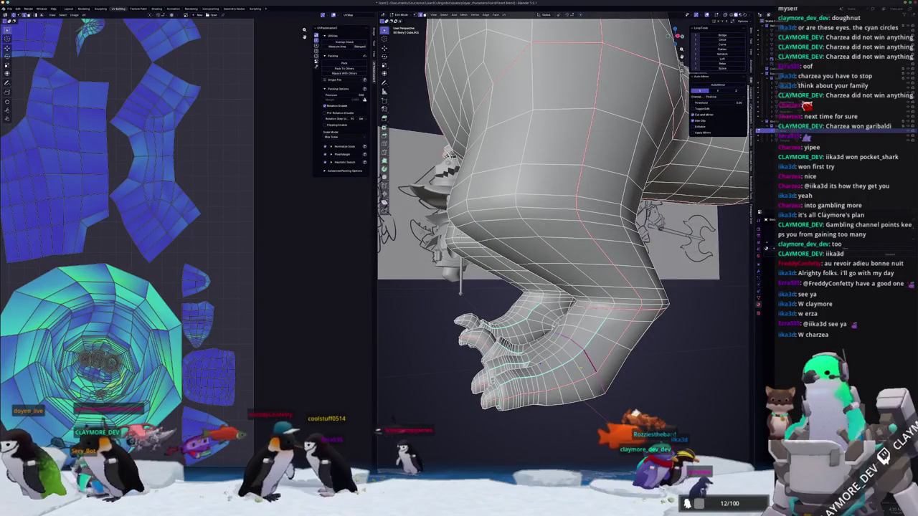
scroll(586, 356, up, 2)
scroll(587, 356, up, 2)
Mark the selected toe edges as seams.
middle_drag(546, 266, 537, 320)
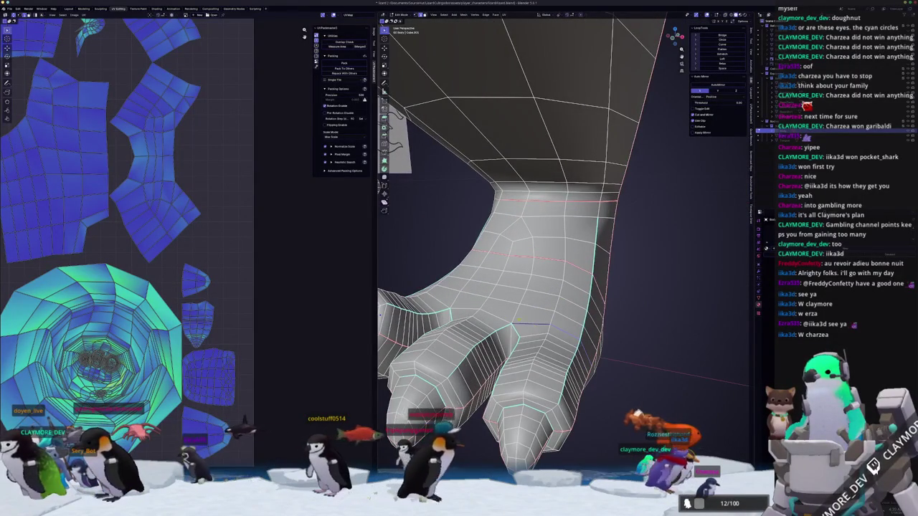
middle_drag(436, 302, 543, 359)
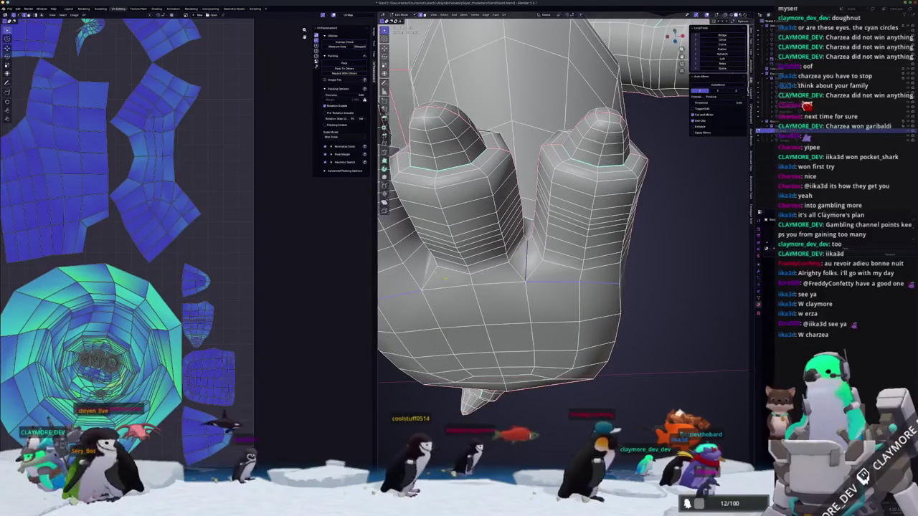
middle_drag(423, 278, 492, 281)
mouse_move(436, 284)
middle_down()
mouse_move(503, 352)
mouse_move(469, 340)
mouse_move(430, 301)
middle_up()
key(ctrl+e)
click(503, 352)
scroll(488, 344, down, 3)
scroll(469, 340, down, 5)
scroll(502, 215, up, 3)
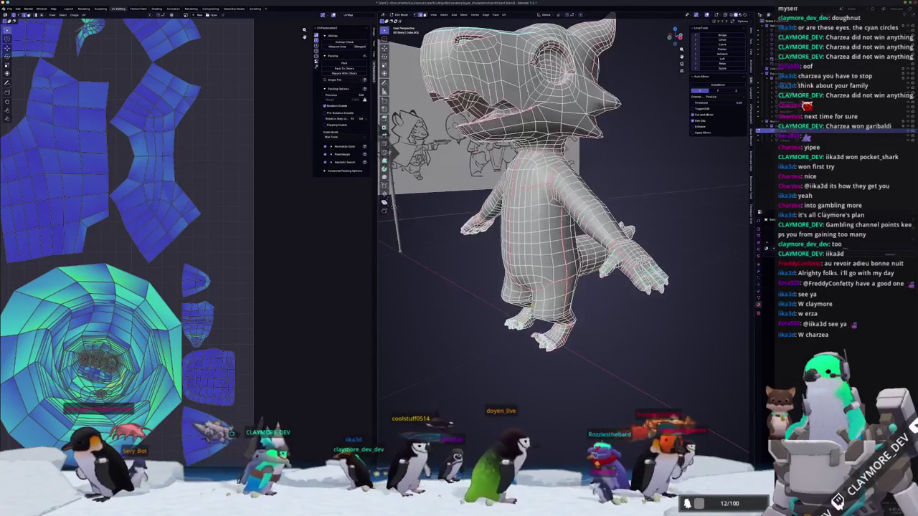
Symmetrize the whole lizard mesh and unwrap it into new UV islands.
key(a)
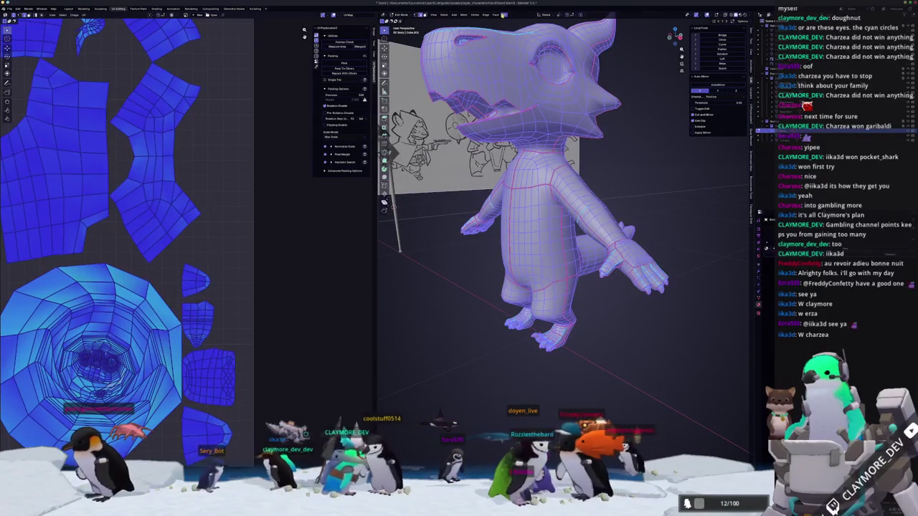
click(504, 14)
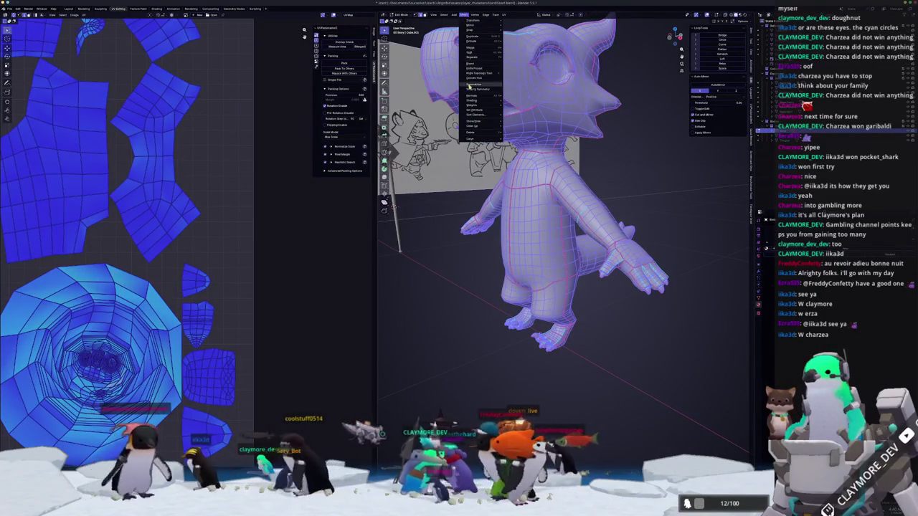
click(469, 85)
middle_drag(465, 86, 478, 125)
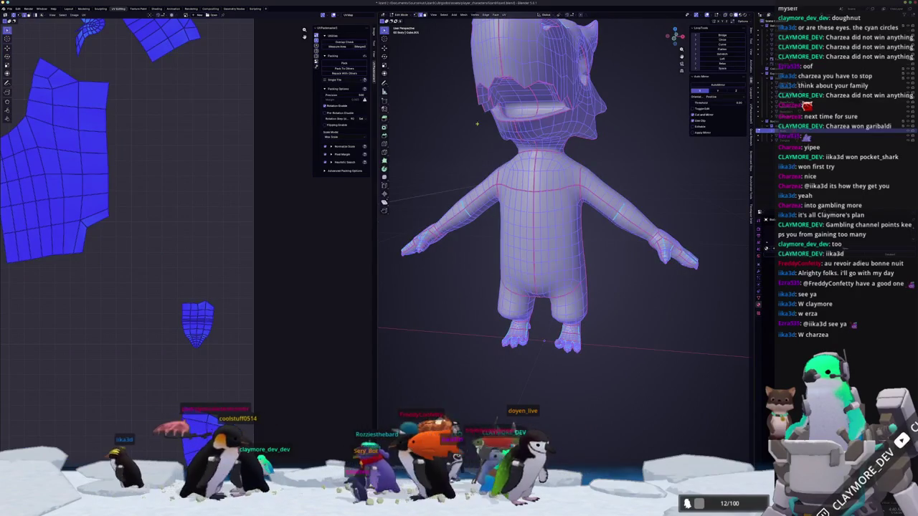
click(504, 15)
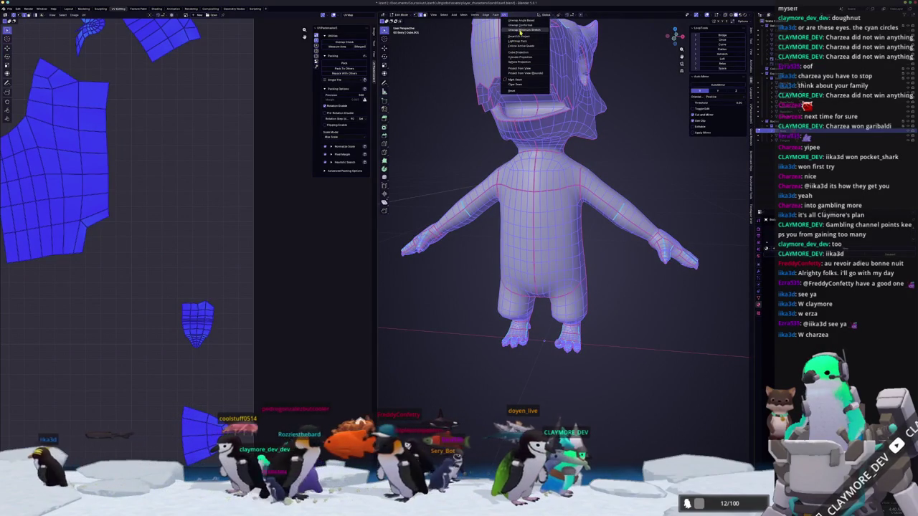
click(520, 30)
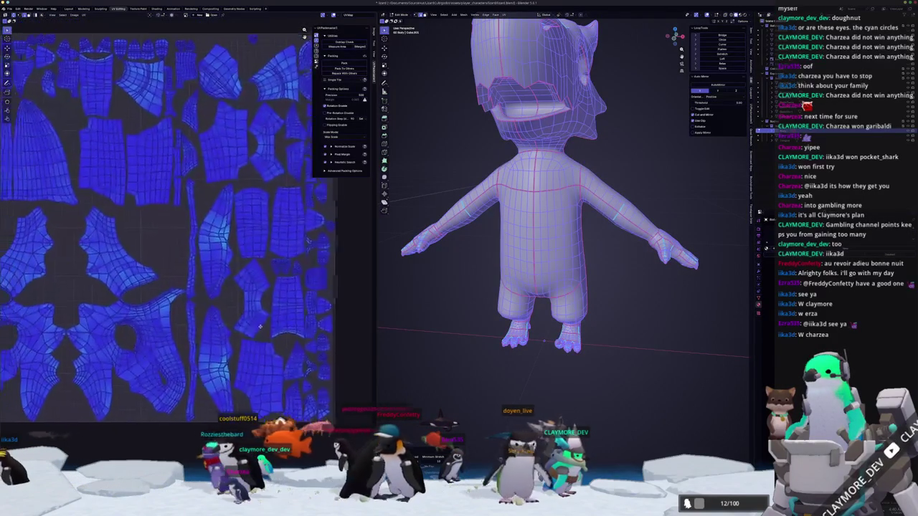
Deselect, inspect the character from all sides, then select the whole mesh again.
key(alt+a)
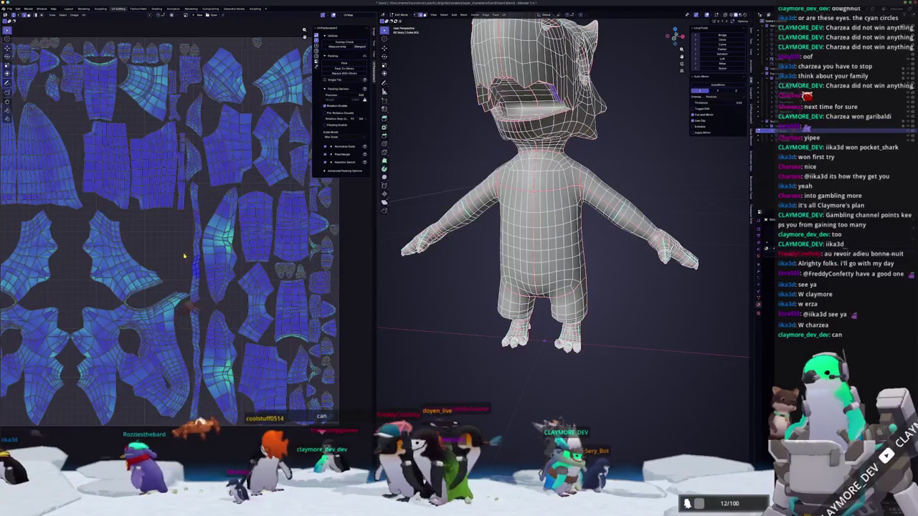
mouse_move(546, 215)
middle_down()
mouse_move(500, 212)
mouse_move(545, 215)
middle_up()
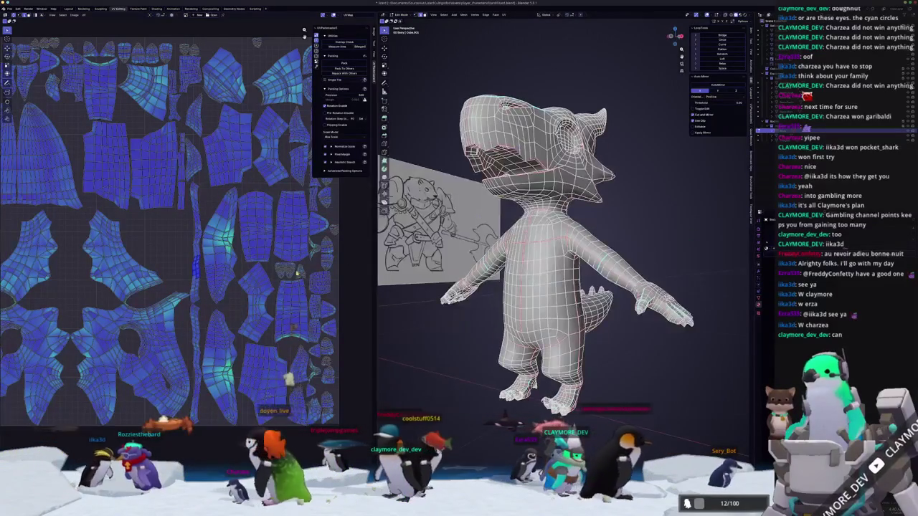
scroll(180, 280, down, 3)
scroll(143, 280, up, 3)
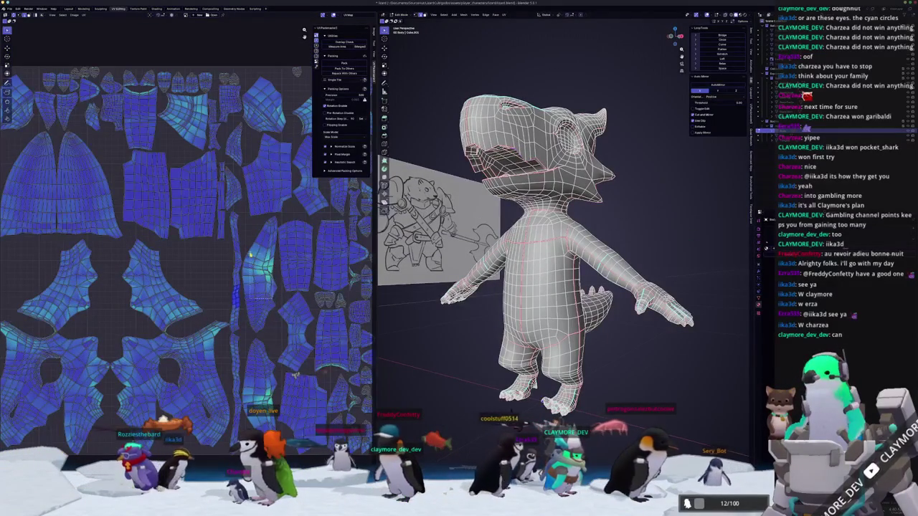
mouse_move(517, 215)
middle_down()
mouse_move(545, 215)
mouse_move(501, 278)
mouse_move(503, 258)
middle_up()
scroll(502, 259, up, 3)
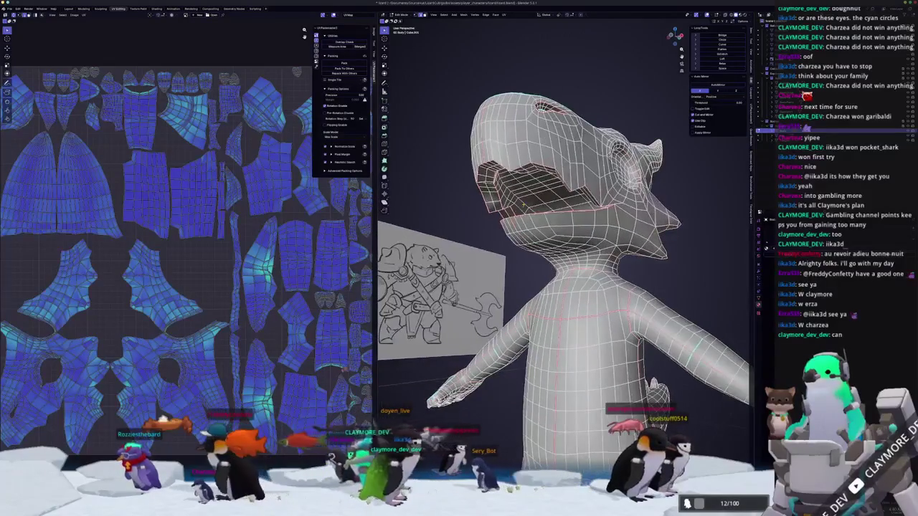
middle_drag(524, 204, 574, 205)
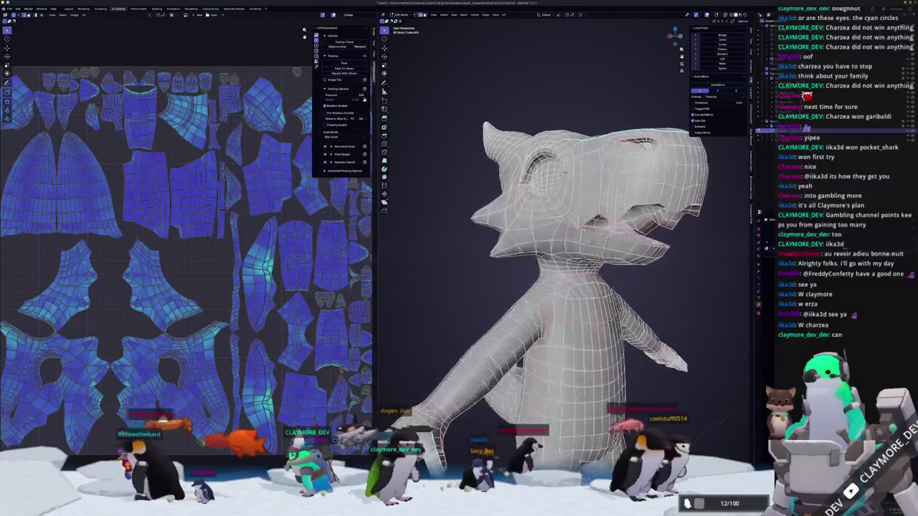
right_click(535, 190)
key(a)
click(504, 15)
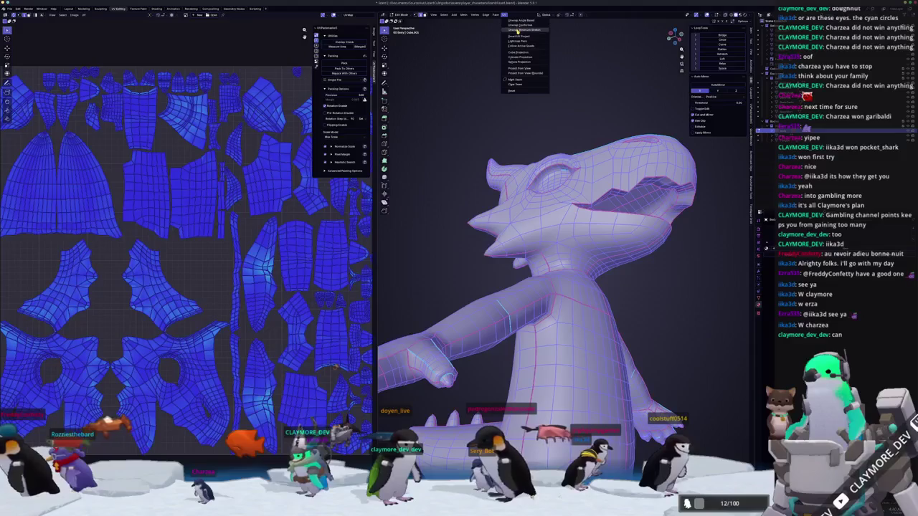
Re-unwrap with Minimum Stretch and pack the UV islands tightly with UVPackmaster.
click(517, 31)
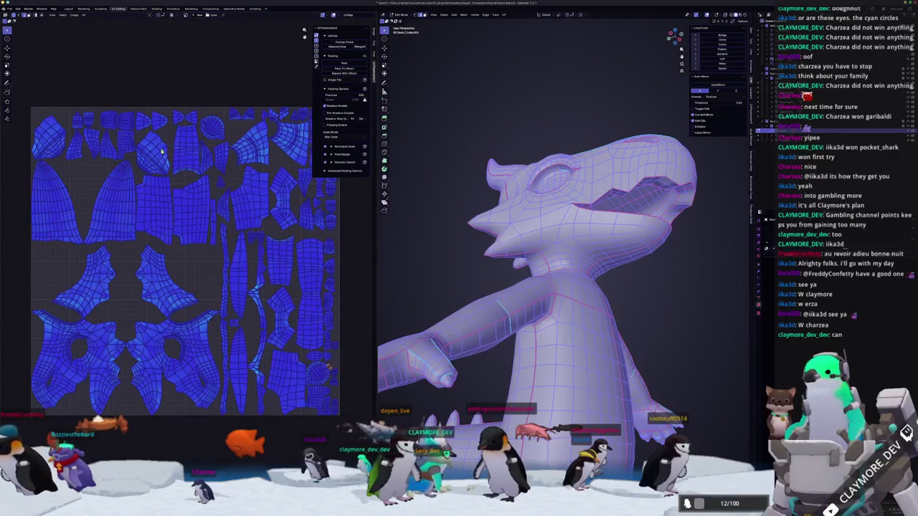
click(343, 63)
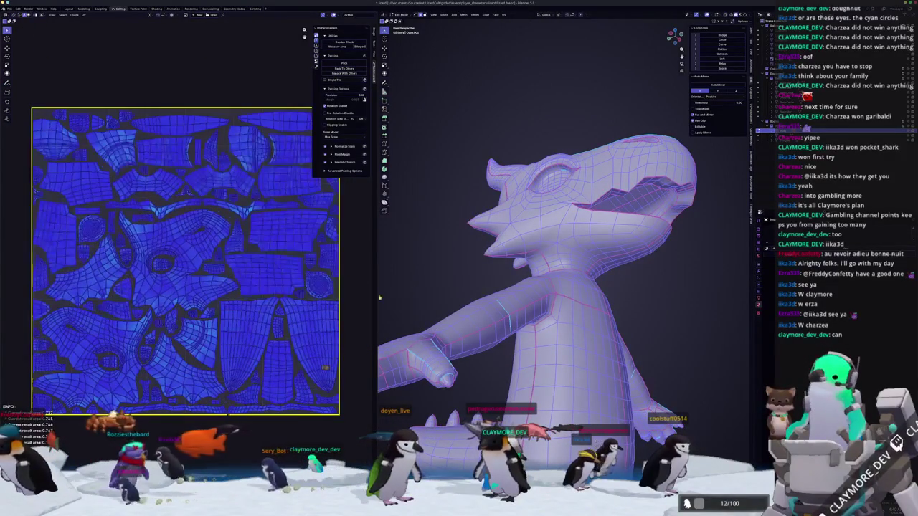
scroll(453, 289, down, 5)
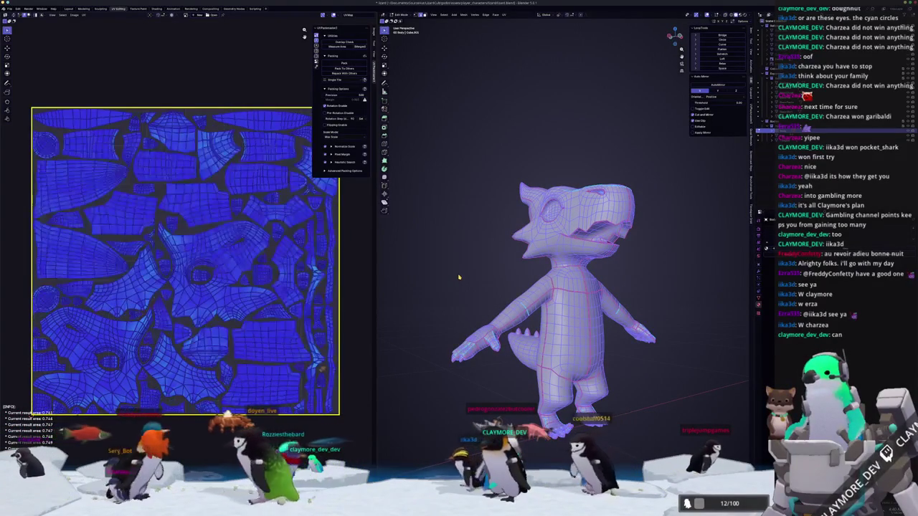
mouse_move(455, 277)
middle_down()
mouse_move(439, 307)
mouse_move(482, 358)
middle_up()
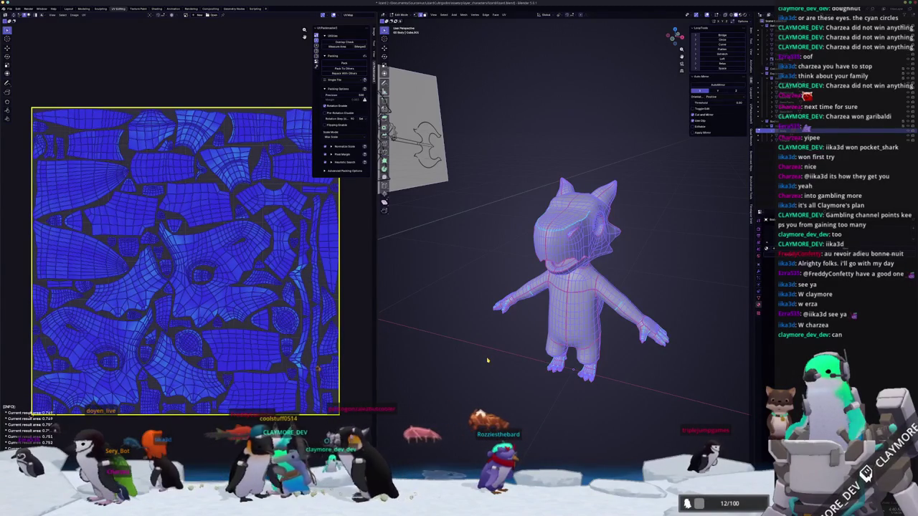
Return to Object Mode and move the character along the X axis.
key(Tab)
scroll(497, 356, down, 3)
middle_drag(498, 356, 459, 337)
key(g)
key(x)
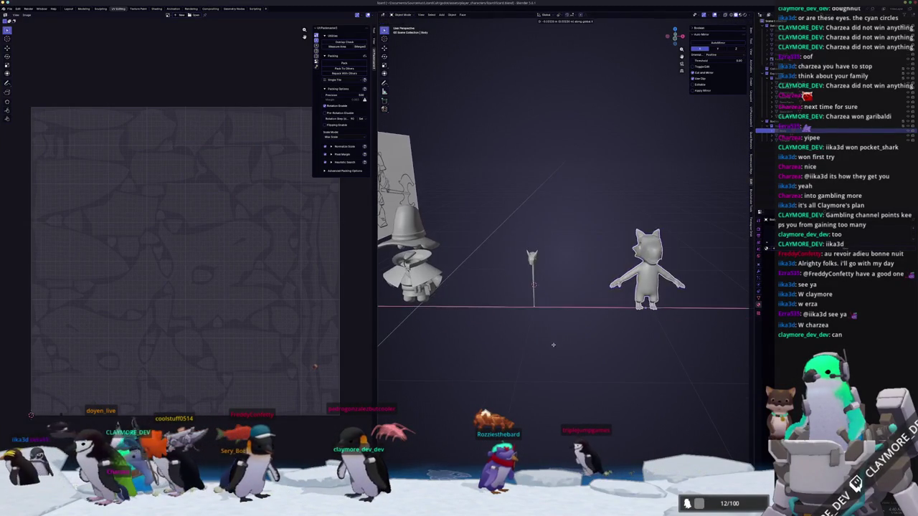
click(497, 298)
View the wizard body's UVs in Edit Mode, then return to Object Mode.
middle_drag(497, 298, 650, 329)
key(Tab)
scroll(650, 329, up, 2)
scroll(650, 328, up, 2)
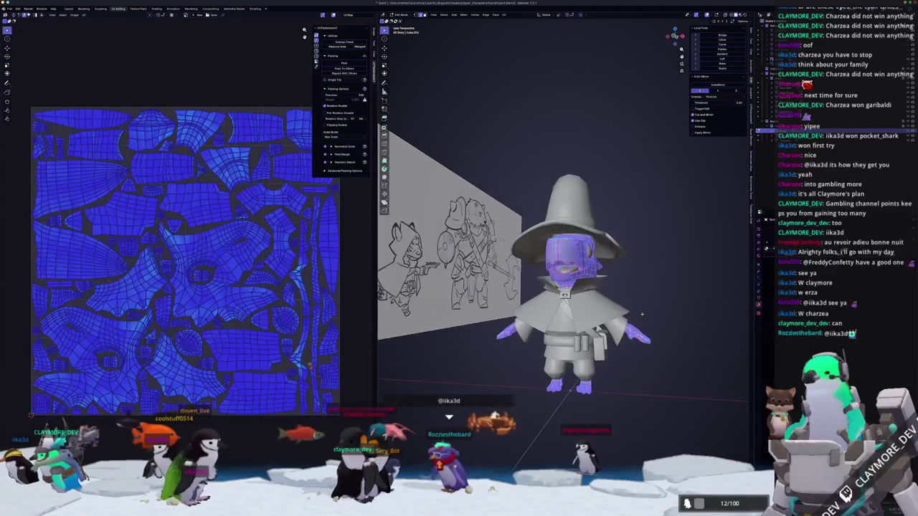
scroll(621, 319, up, 2)
key(Tab)
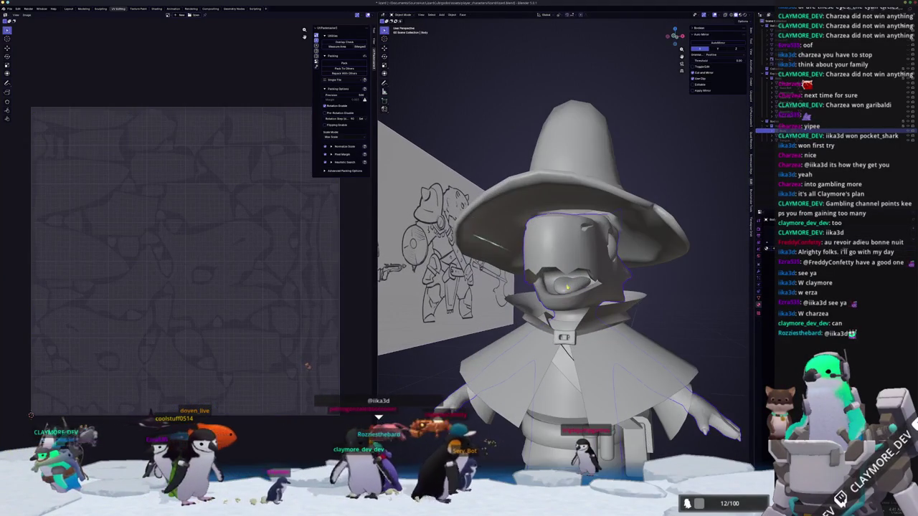
Select the Eye object and check its UVs from a front view.
click(771, 138)
middle_drag(566, 287, 502, 301)
key(KP_1)
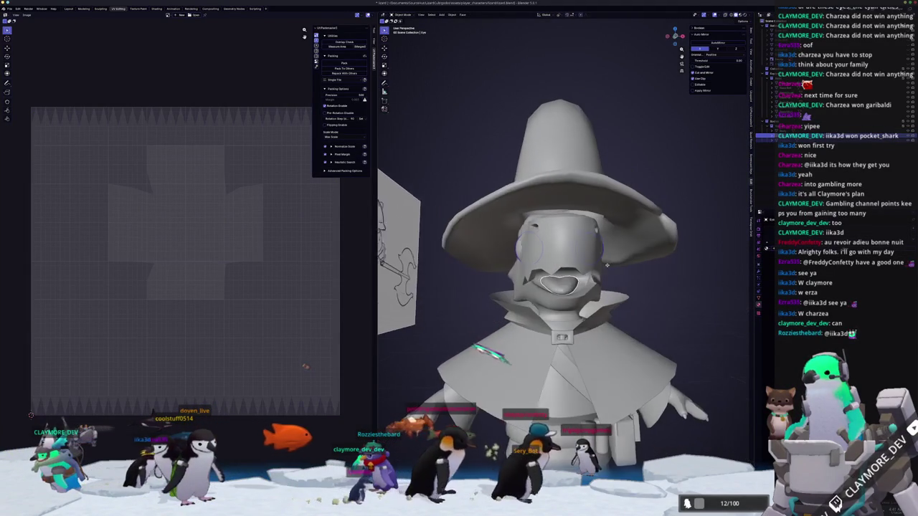
key(Tab)
scroll(563, 287, up, 3)
scroll(586, 323, down, 2)
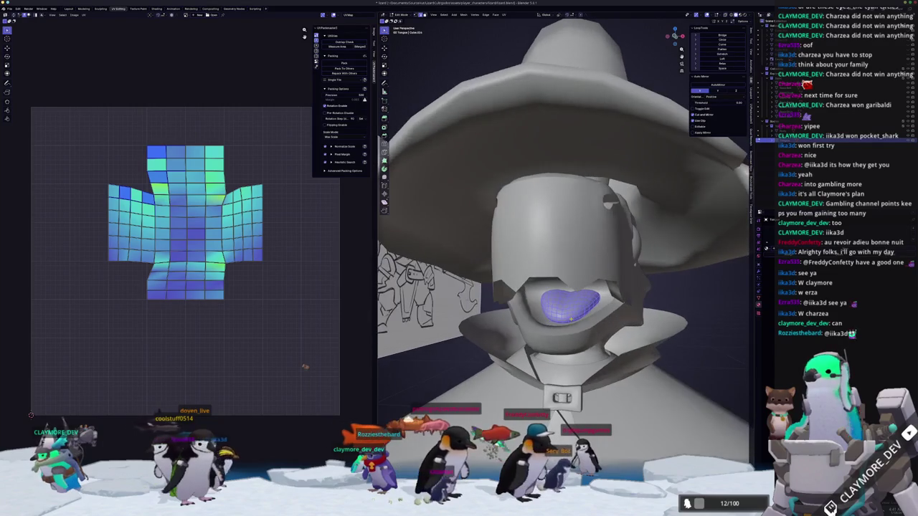
scroll(582, 315, down, 2)
scroll(578, 301, down, 2)
key(Tab)
Frame the axe prop and view its UVs in Edit Mode.
scroll(574, 290, down, 1)
scroll(575, 291, down, 5)
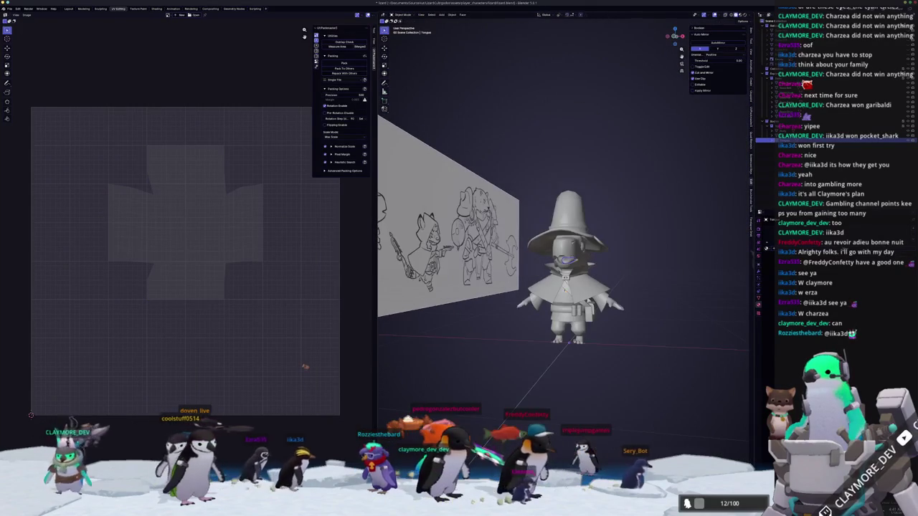
scroll(609, 296, down, 2)
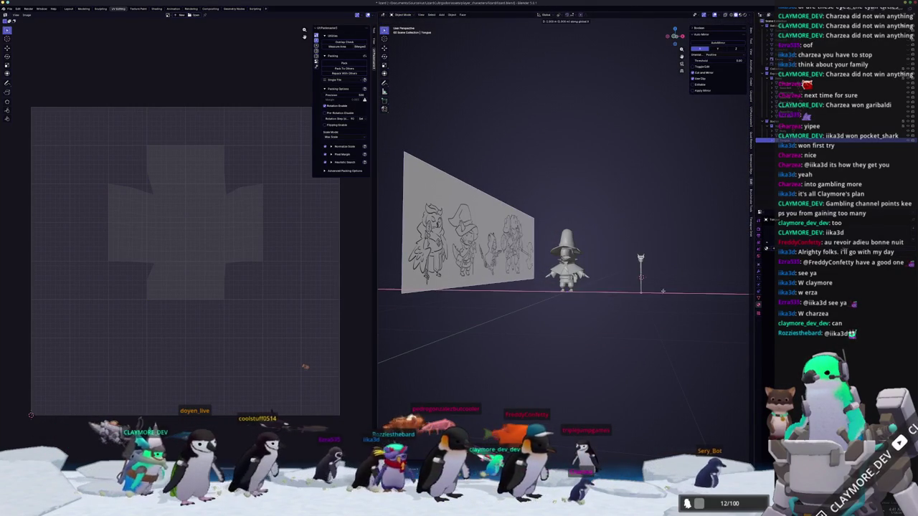
key(KP_Decimal)
key(Tab)
Select the tongue-shaped mouth piece and isolate it for editing.
key(Tab)
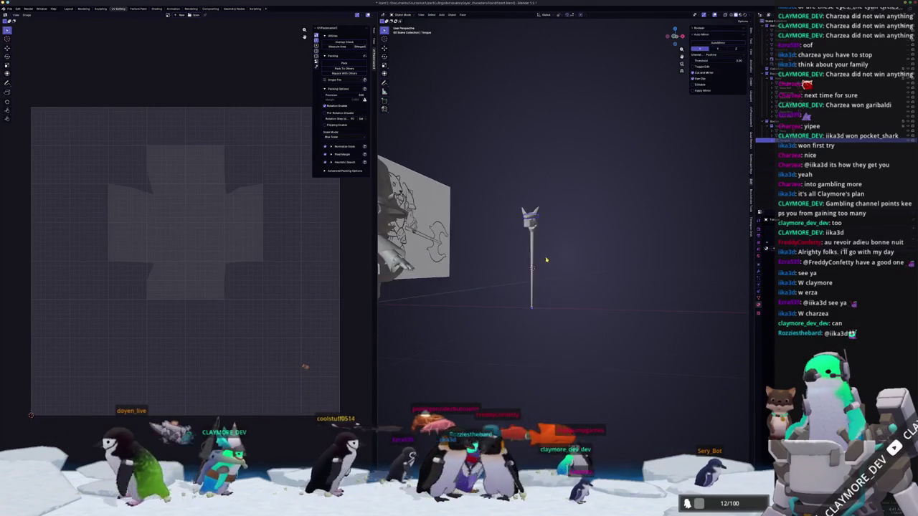
scroll(610, 276, down, 3)
scroll(645, 286, down, 2)
click(742, 237)
key(KP_Decimal)
key(Tab)
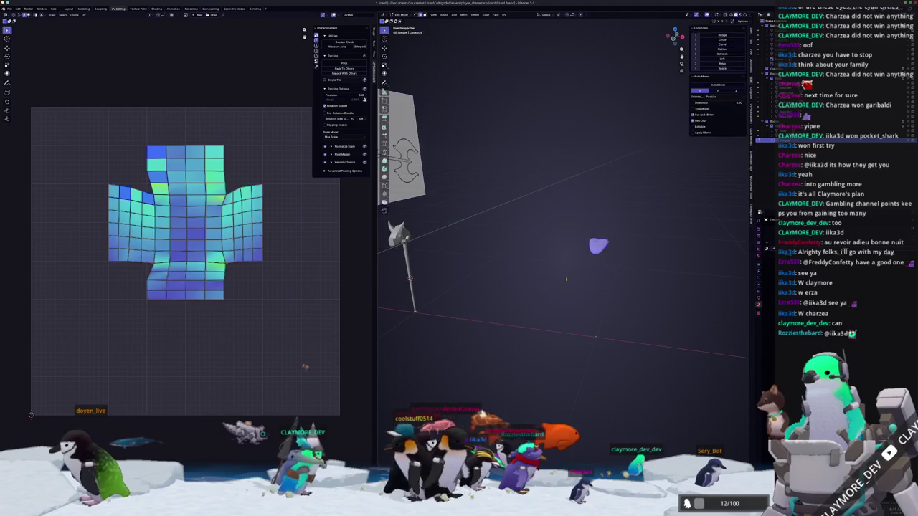
Deselect the tongue geometry and inspect the piece from the side and from below.
key(alt+a)
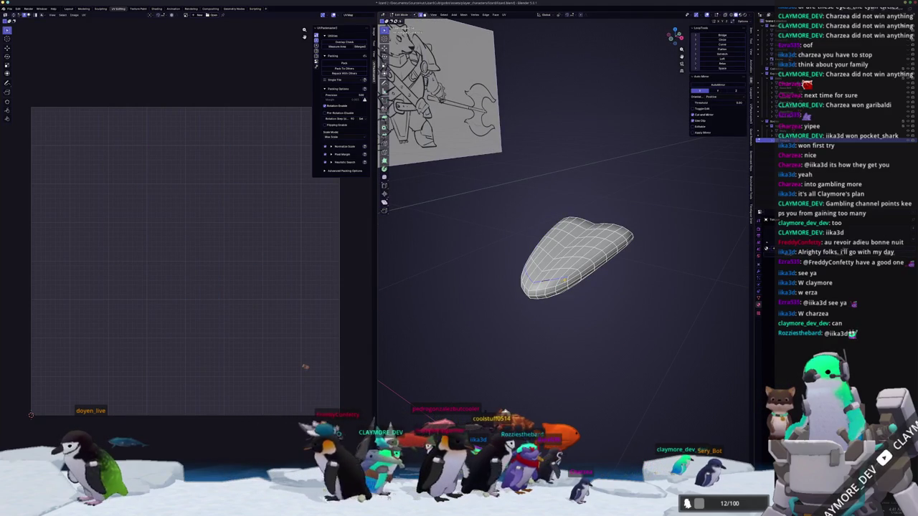
key(u)
key(Escape)
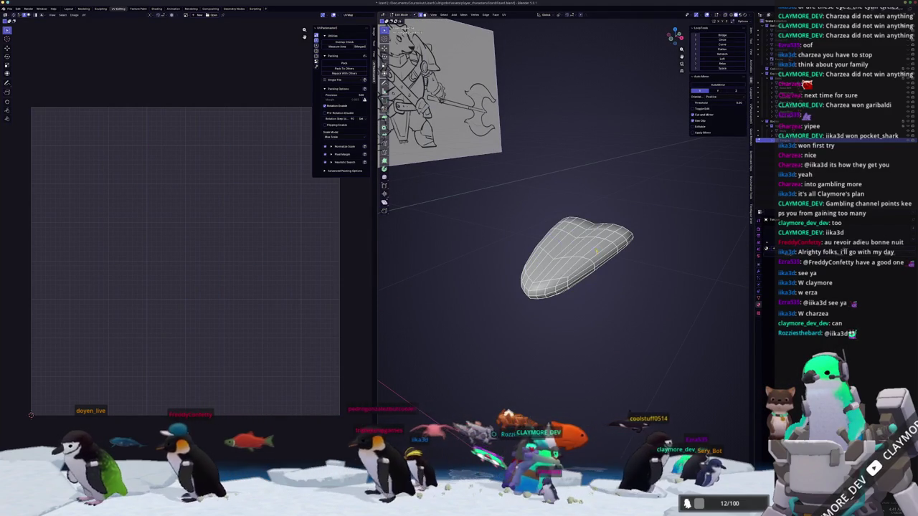
middle_drag(596, 250, 586, 265)
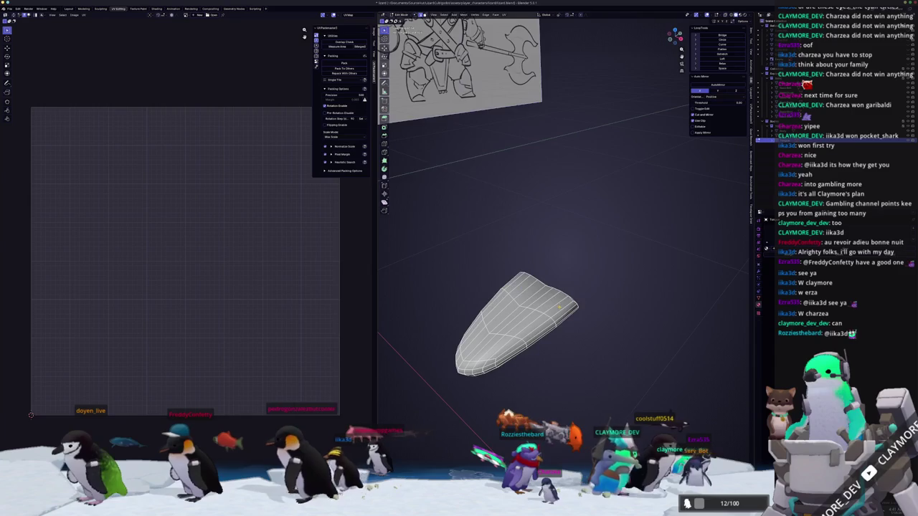
middle_drag(559, 304, 572, 194)
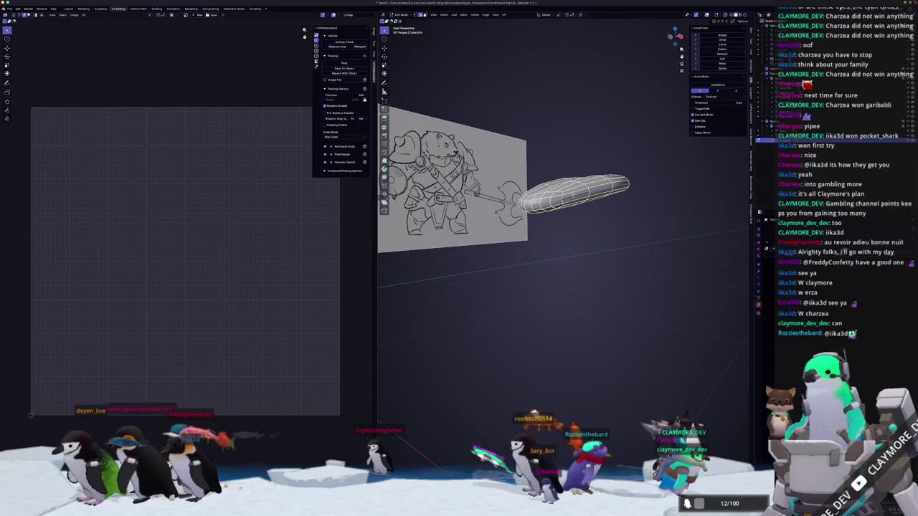
key(ctrl+z)
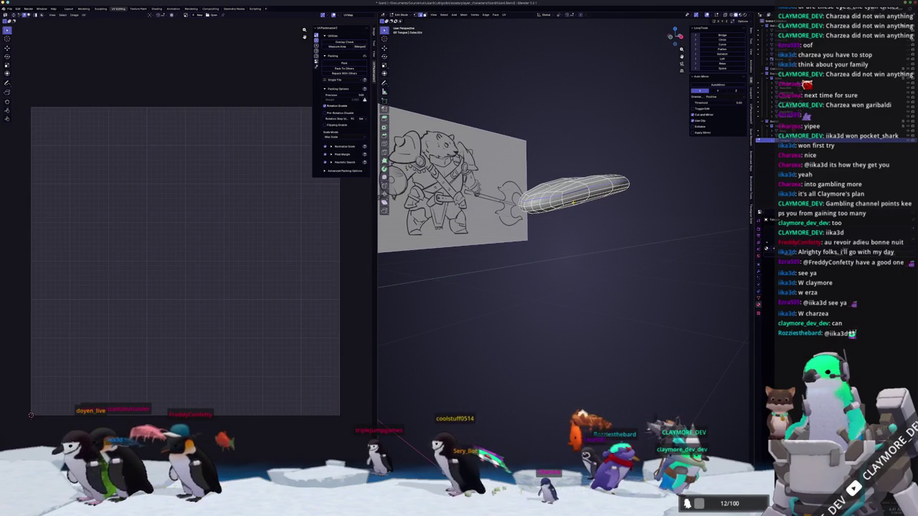
key(ctrl+shift+z)
mouse_move(566, 220)
middle_down()
mouse_move(583, 188)
mouse_move(596, 267)
middle_up()
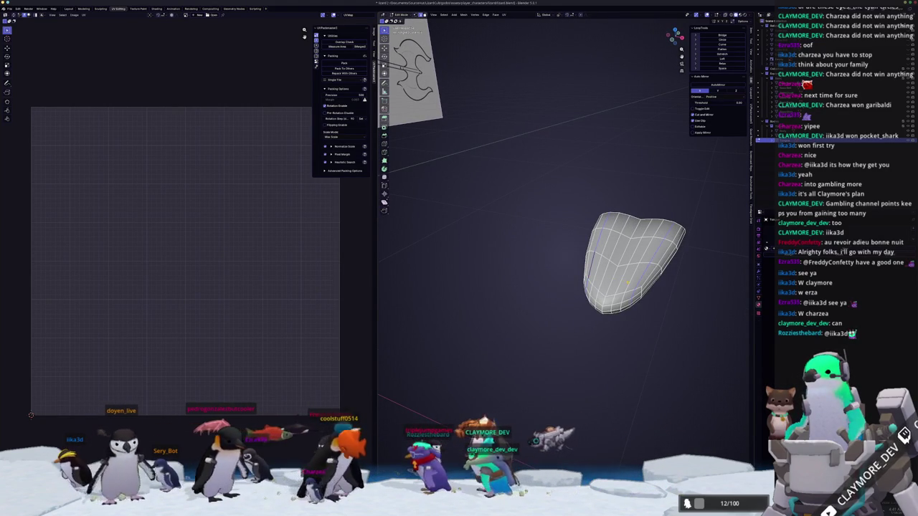
middle_drag(596, 267, 624, 244)
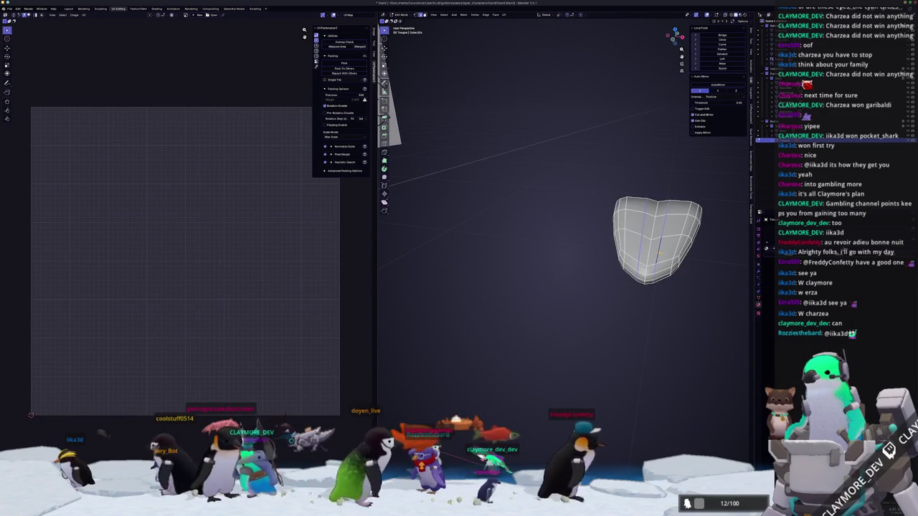
Set the pivot point to Active Element and scale the tongue along the X axis.
click(559, 14)
click(577, 48)
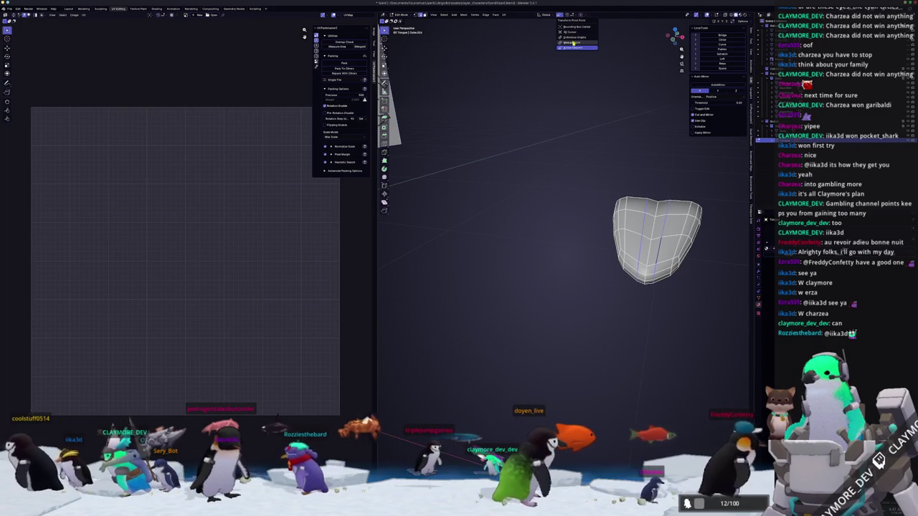
middle_drag(601, 188, 578, 238)
key(s)
key(x)
click(619, 239)
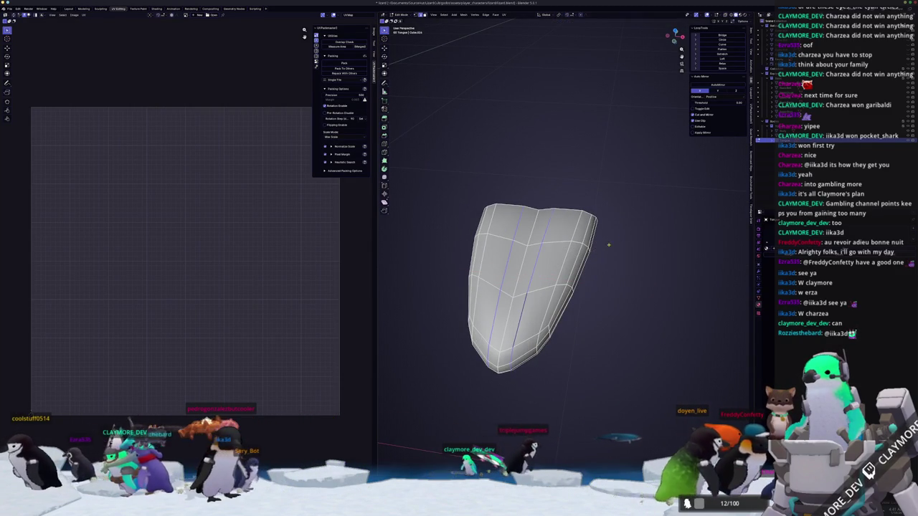
Move the tongue, edge-slide a loop along it, and return to Object Mode viewing the whole scene.
key(g)
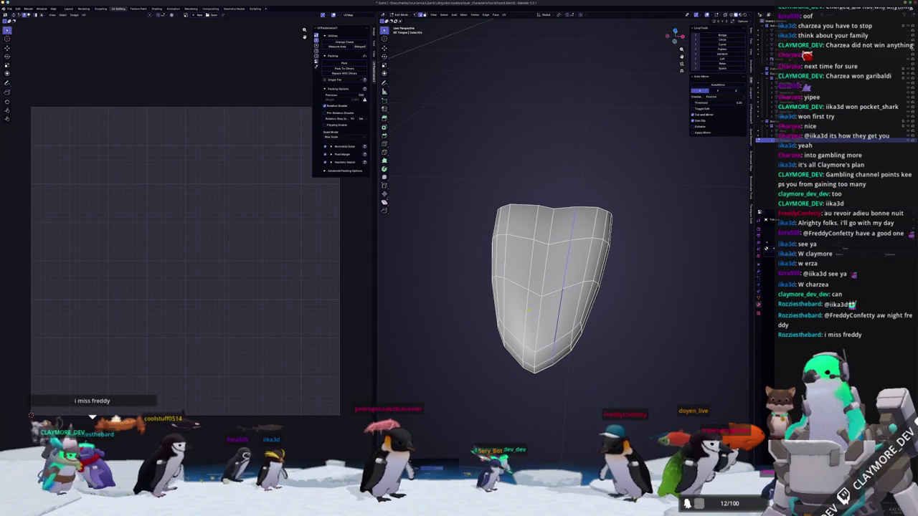
key(g)
key(g)
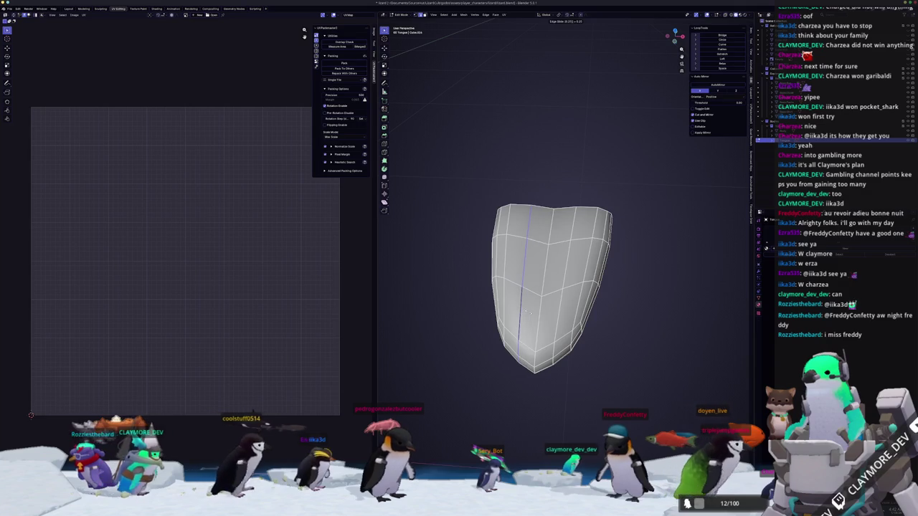
click(527, 312)
key(Tab)
scroll(543, 318, down, 5)
mouse_move(543, 317)
middle_down()
mouse_move(487, 263)
mouse_move(445, 287)
middle_up()
Move the staff along the X axis to its new position.
key(g)
key(x)
click(521, 281)
scroll(488, 271, up, 5)
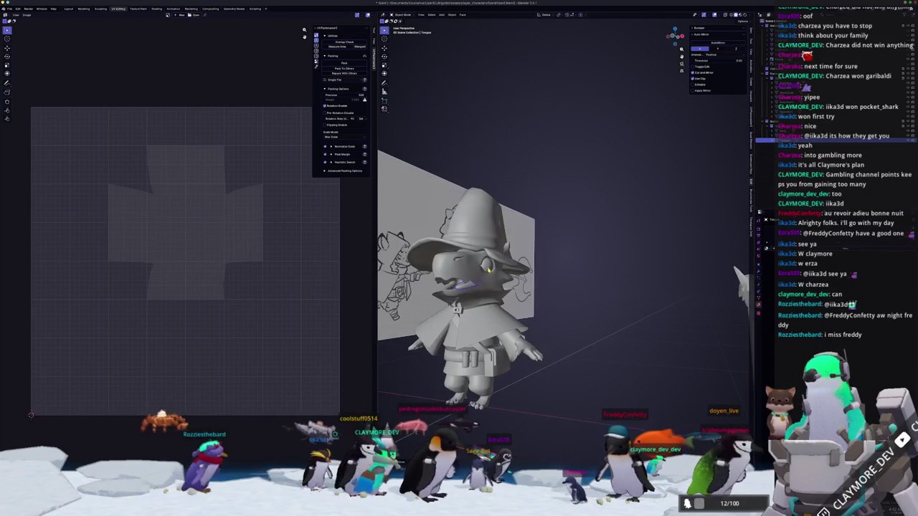
Enter Edit Mode on the eye spheres and shift their geometry along X.
key(Tab)
middle_drag(489, 270, 581, 273)
key(g)
key(x)
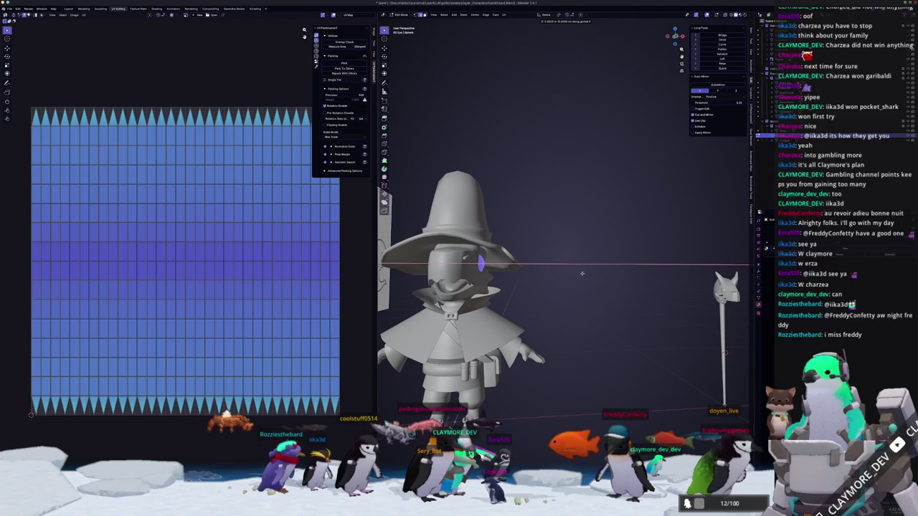
mouse_move(682, 270)
middle_down()
mouse_move(574, 287)
mouse_move(595, 316)
mouse_move(593, 334)
mouse_move(583, 330)
mouse_move(594, 329)
middle_up()
scroll(563, 292, up, 3)
scroll(602, 323, up, 3)
Select the right eye sphere's linked faces and delete half of them.
key(alt+a)
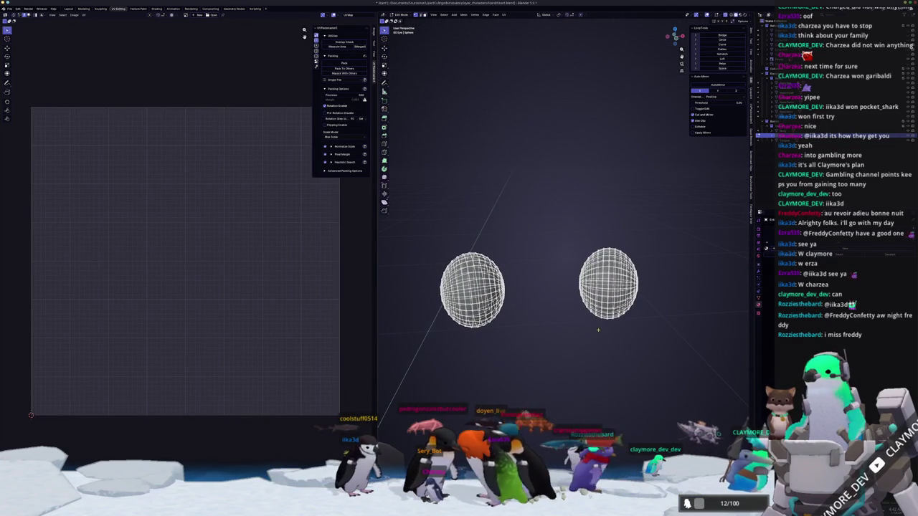
key(l)
key(x)
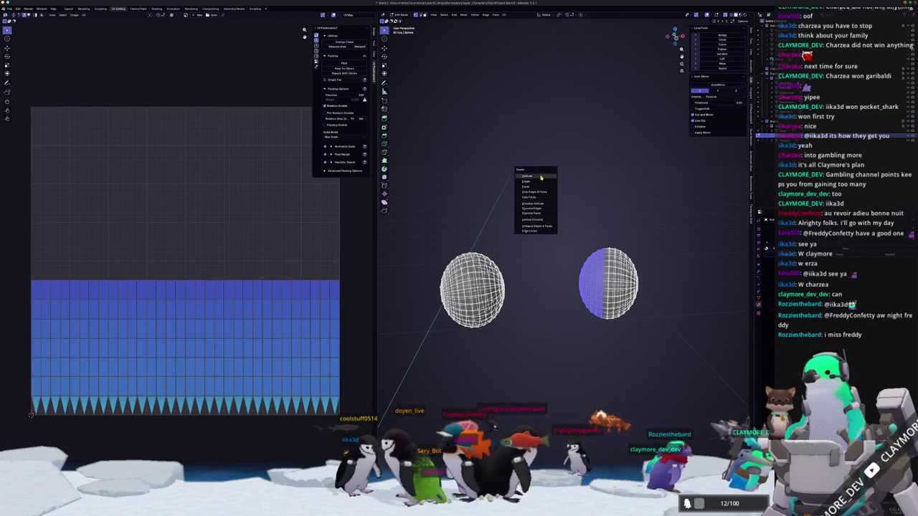
click(540, 176)
key(KP_Divide)
key(Tab)
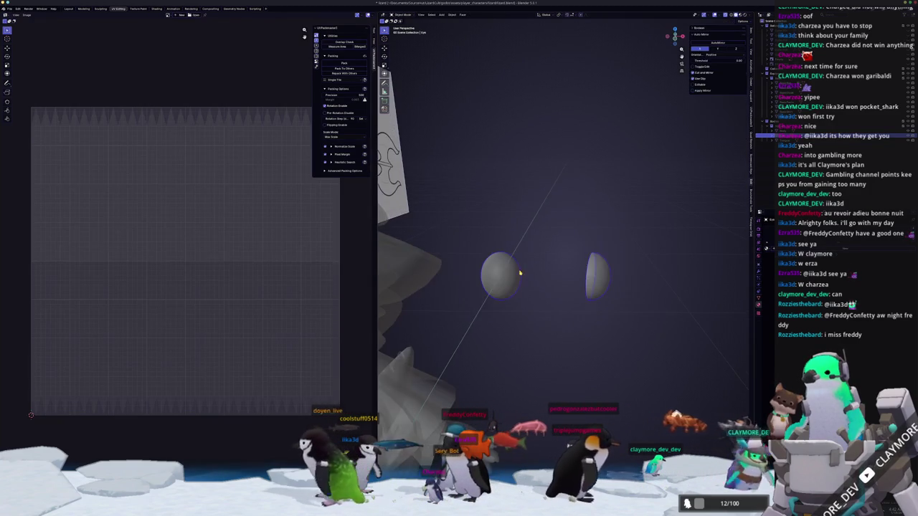
scroll(519, 273, down, 5)
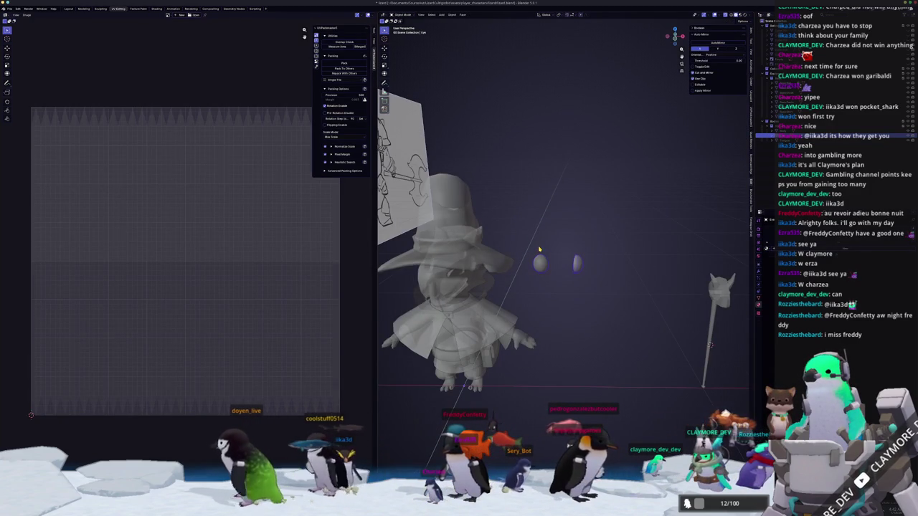
Box-select the left eye sphere's right half and delete it, leaving a half-dome.
key(Tab)
scroll(540, 249, up, 5)
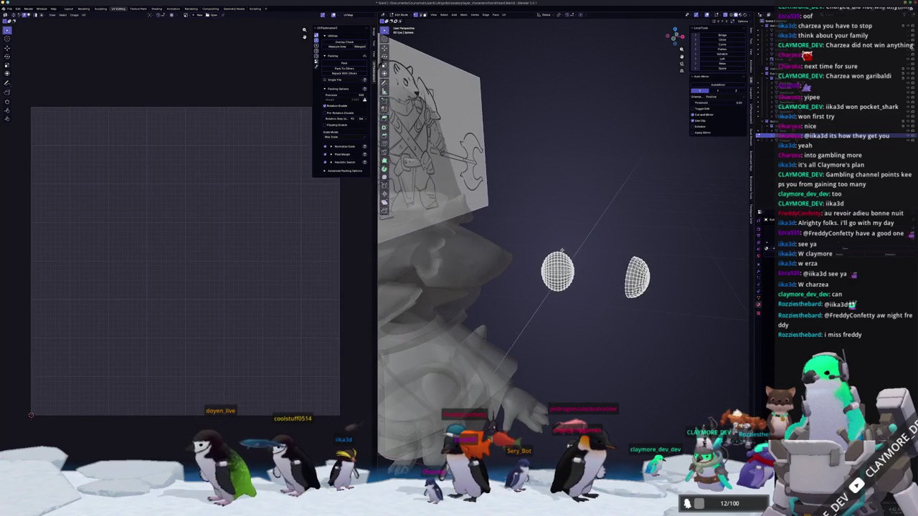
middle_drag(563, 251, 602, 317)
mouse_move(603, 317)
mouse_down()
mouse_move(558, 249)
mouse_move(557, 227)
mouse_up()
key(x)
middle_drag(560, 234, 602, 288)
key(Tab)
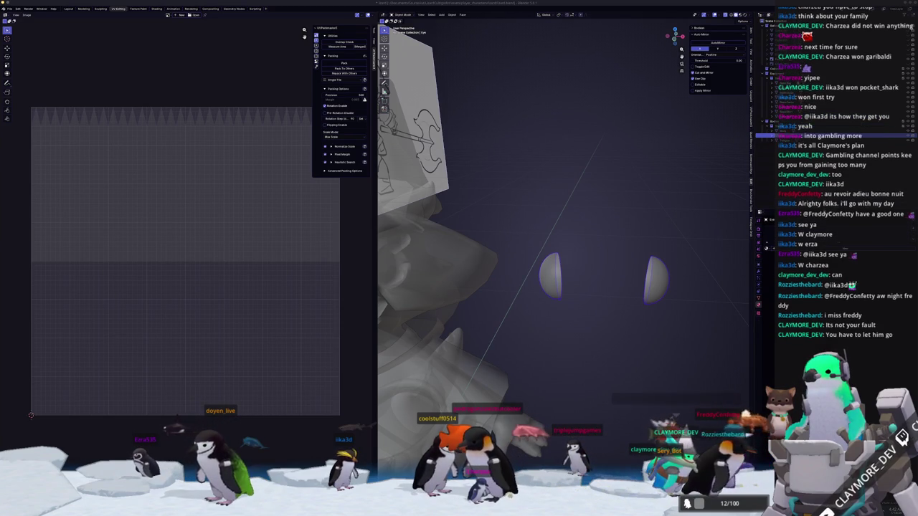
Move the eye halves along the X axis, then select the Tongue object.
scroll(616, 268, down, 1)
scroll(615, 269, down, 1)
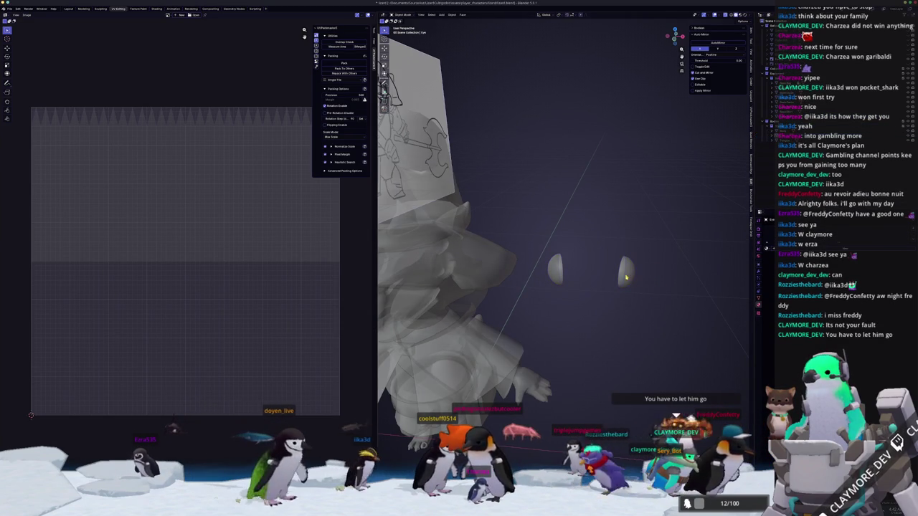
scroll(615, 268, down, 1)
scroll(615, 269, down, 3)
key(g)
key(x)
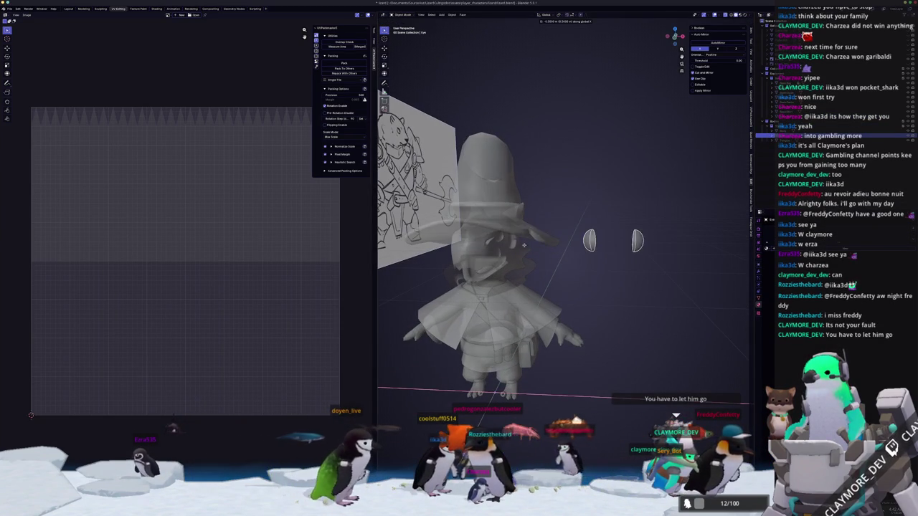
scroll(576, 267, up, 2)
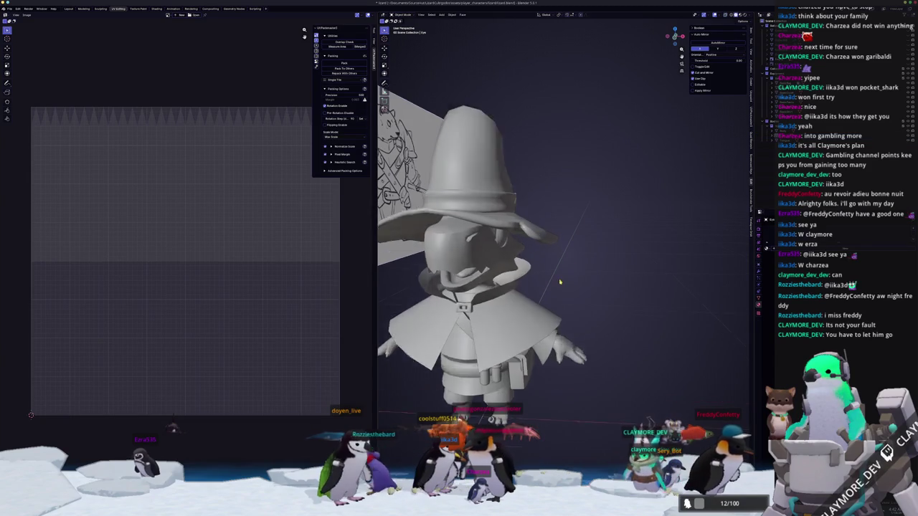
middle_drag(576, 268, 598, 238)
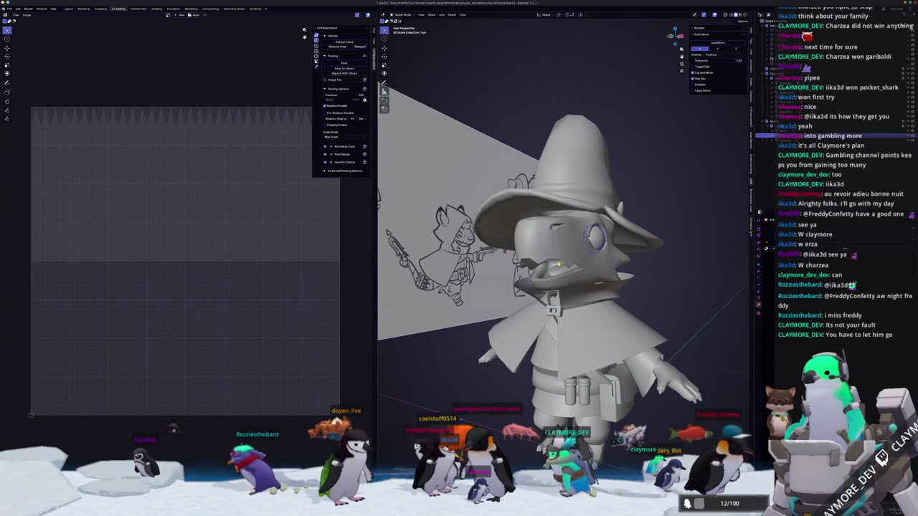
click(574, 256)
Inspect the tongue mesh in Edit Mode with X-ray briefly toggled, then return to Object Mode.
key(Tab)
scroll(574, 250, down, 3)
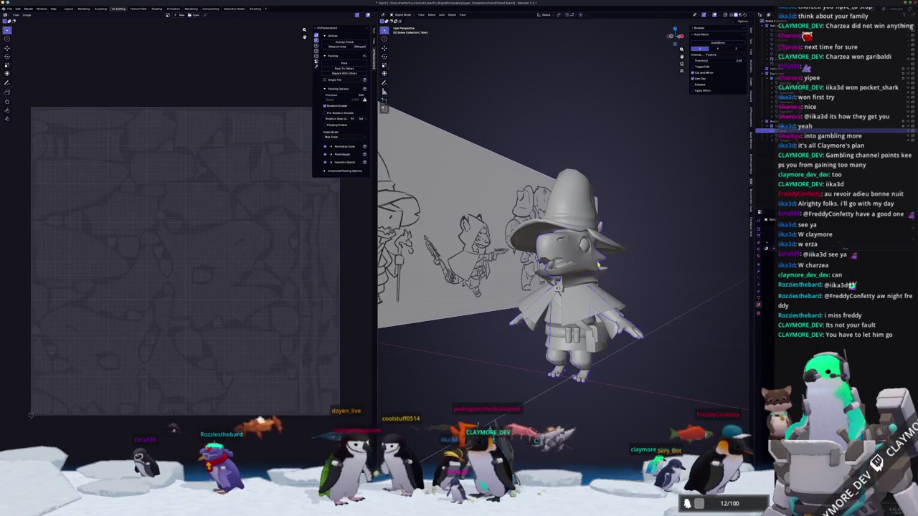
key(a)
scroll(643, 274, up, 2)
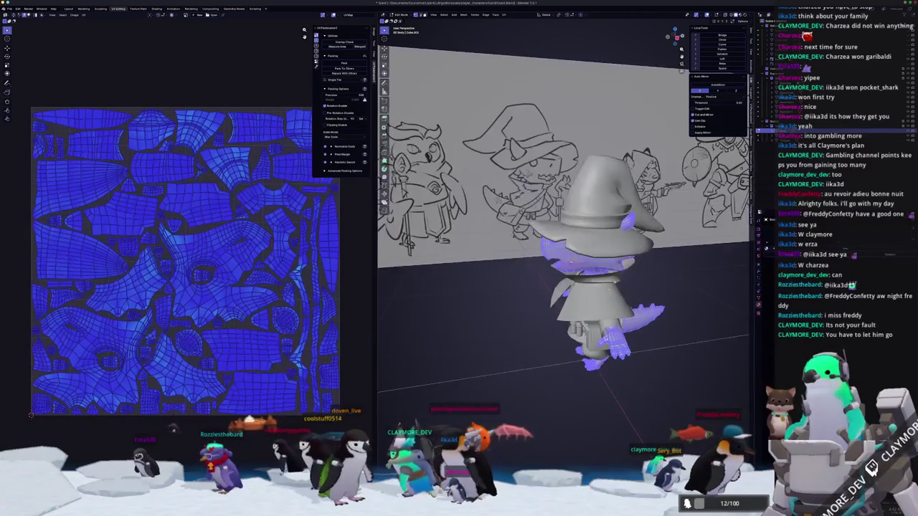
scroll(644, 273, up, 3)
key(alt+z)
key(alt+z)
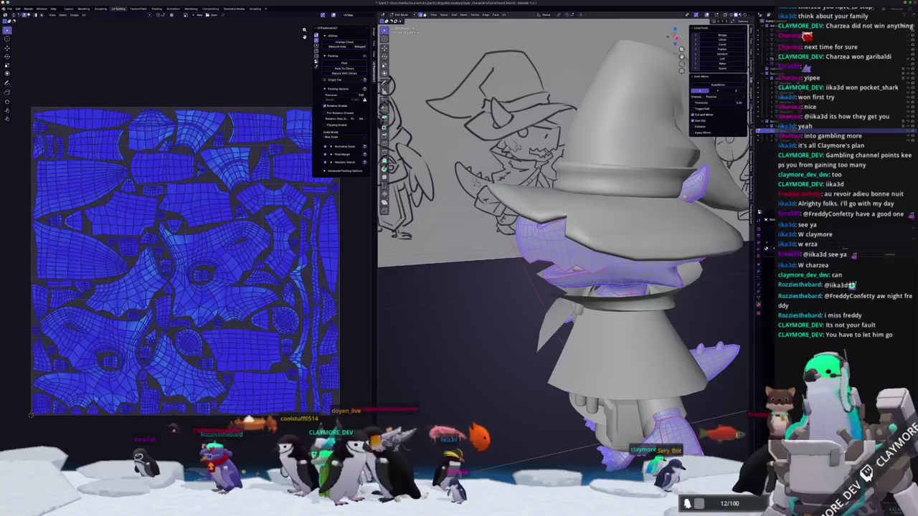
key(alt+a)
key(x)
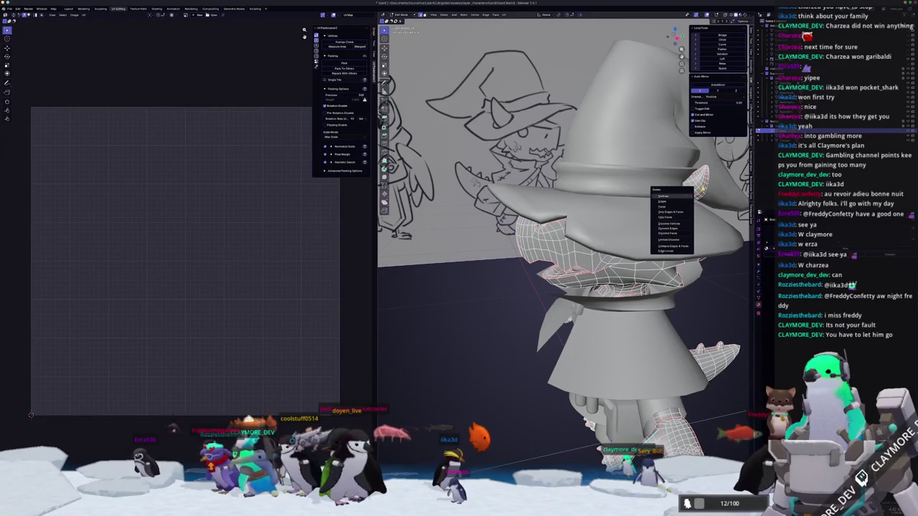
key(Escape)
key(Tab)
scroll(661, 194, down, 5)
middle_drag(661, 193, 631, 215)
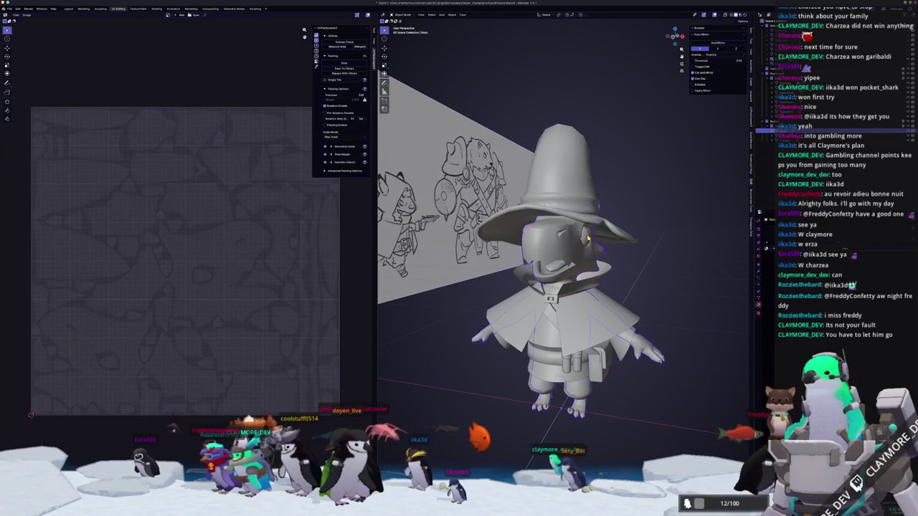
Select the character's body mesh and apply All Transforms to it.
click(562, 408)
scroll(563, 272, down, 2)
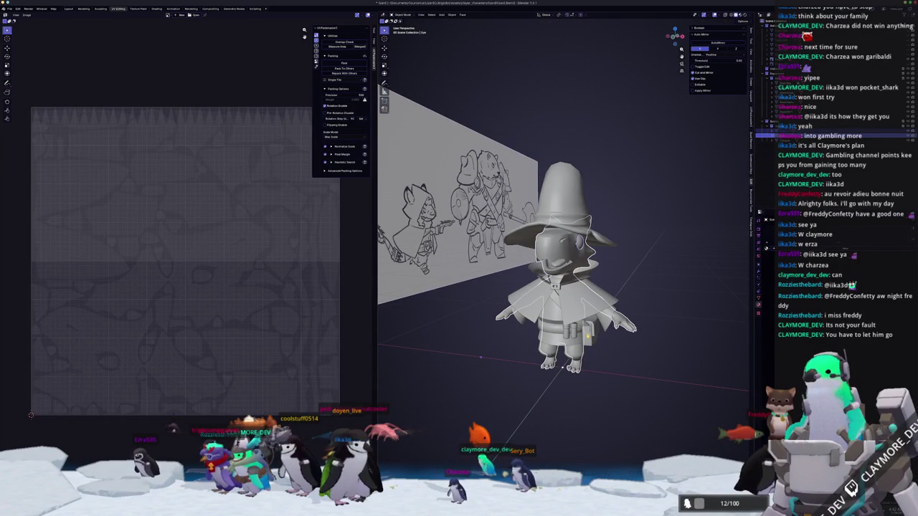
middle_drag(587, 335, 617, 315)
key(ctrl+a)
click(618, 316)
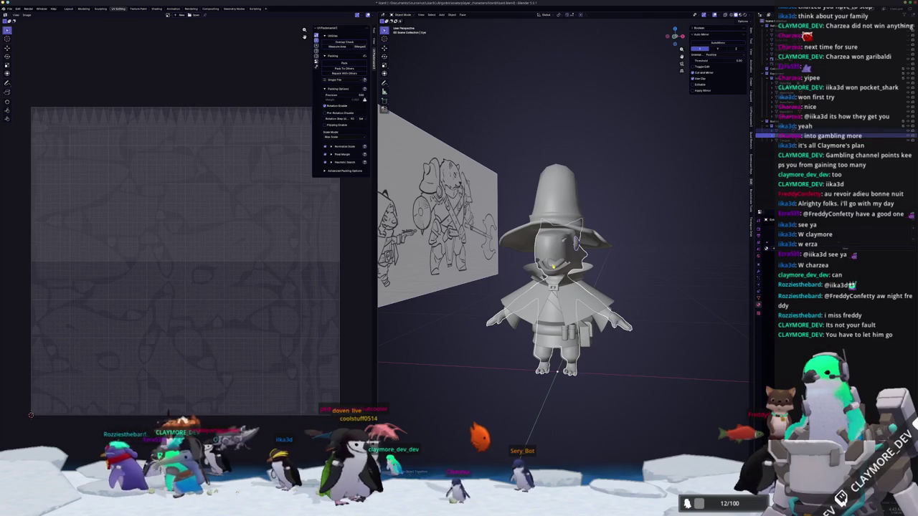
In Edit Mode, apply an Edge menu operation to the character's head edges.
key(Tab)
key(a)
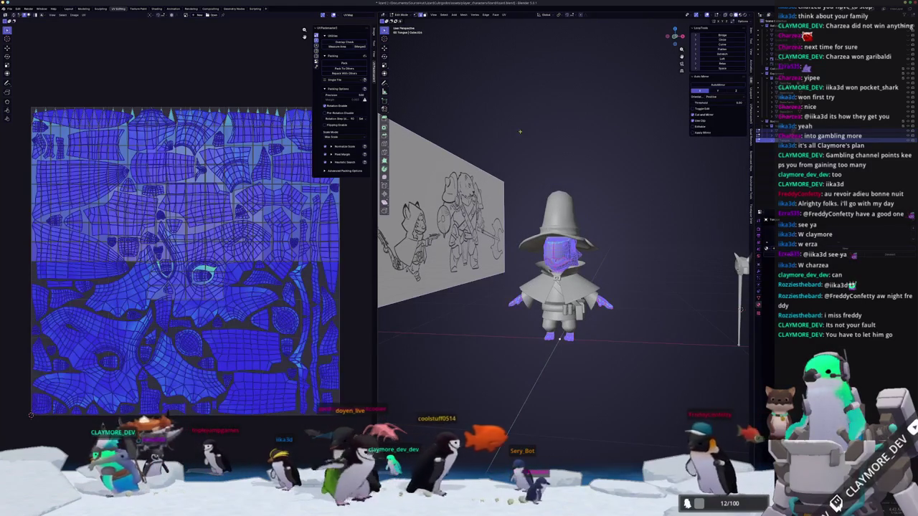
key(alt+a)
scroll(543, 152, up, 3)
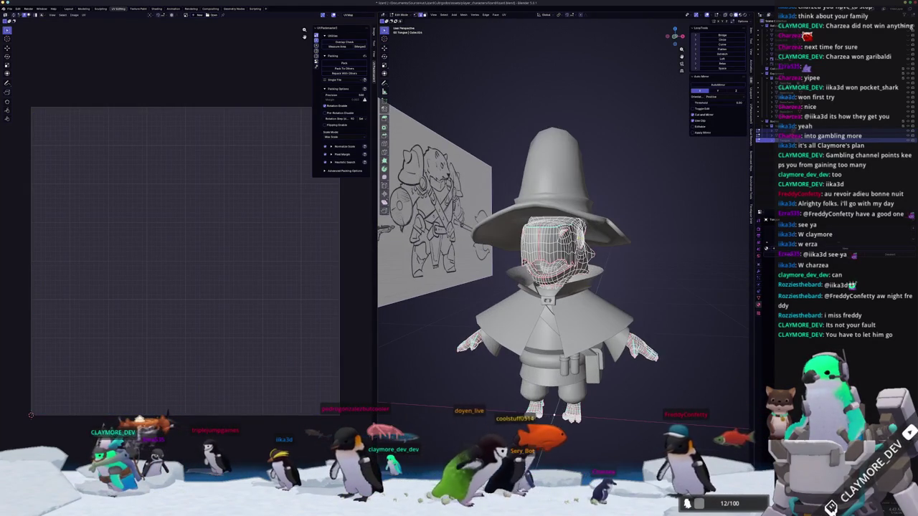
scroll(552, 244, up, 4)
scroll(552, 244, up, 2)
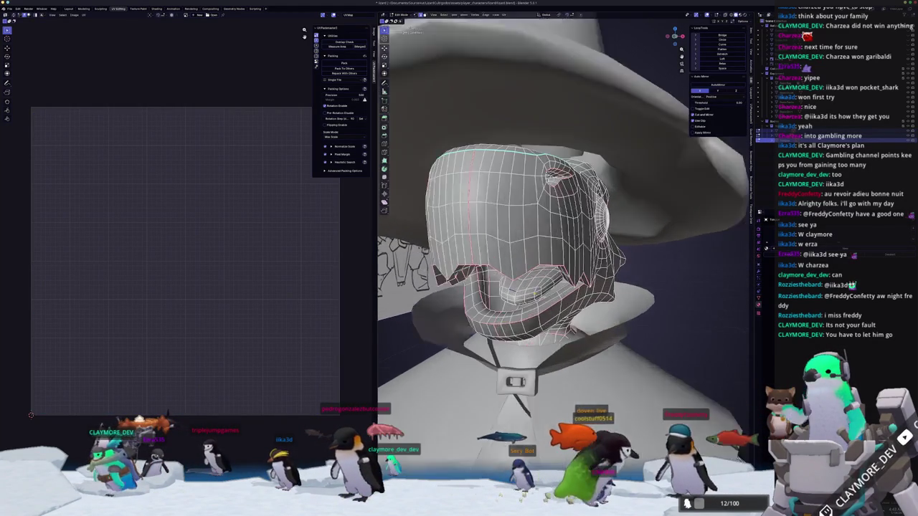
middle_drag(495, 287, 512, 310)
key(ctrl+e)
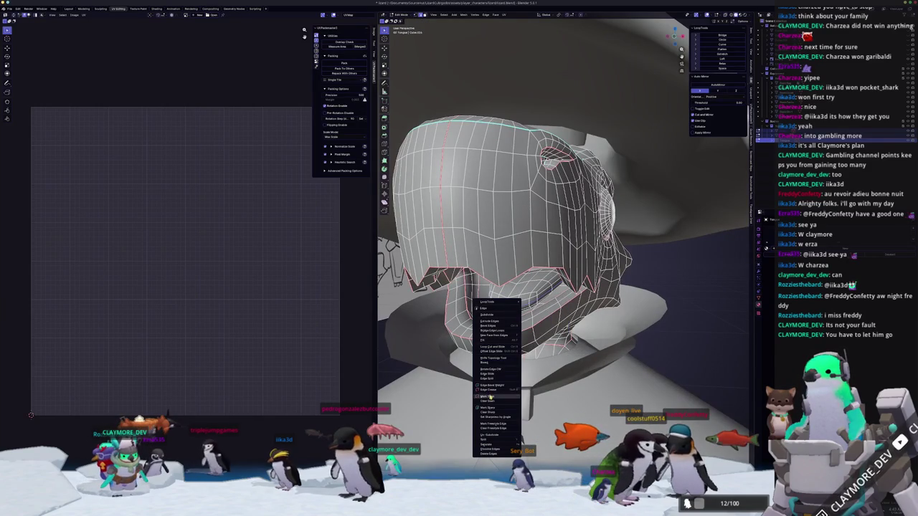
click(489, 399)
middle_drag(488, 399, 545, 216)
scroll(552, 149, down, 5)
Select all faces, UV Unwrap the character into a fresh layout, and exit Edit Mode.
key(a)
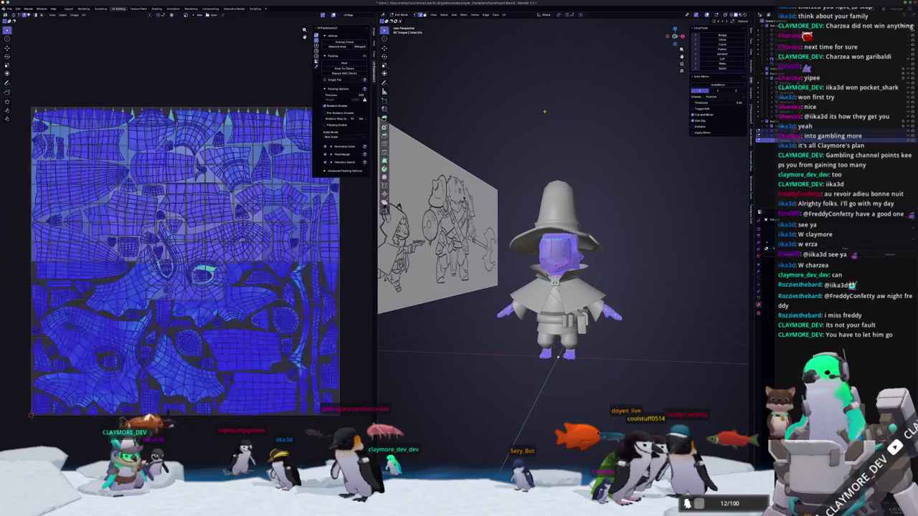
click(504, 15)
click(516, 30)
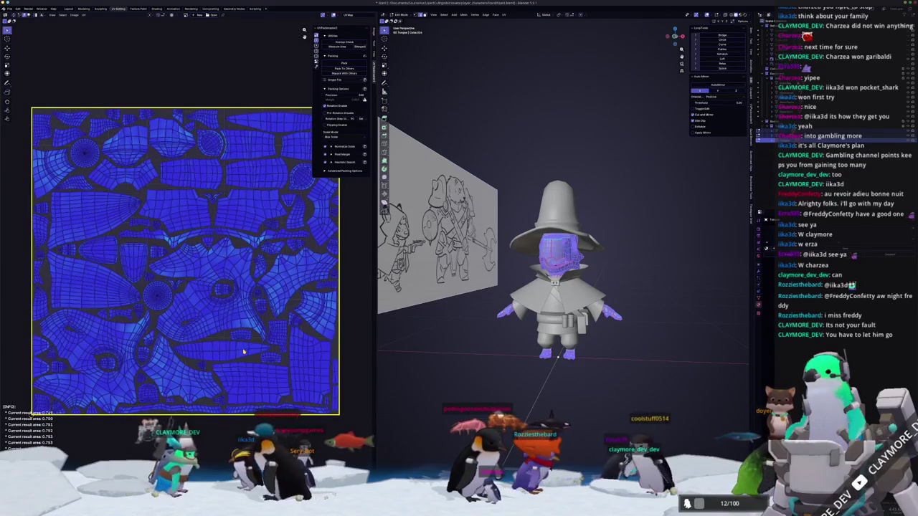
key(Tab)
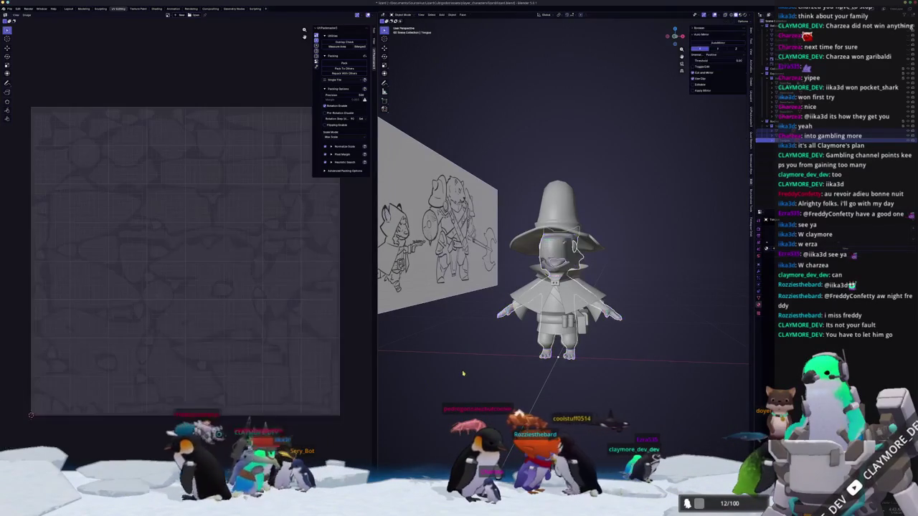
scroll(466, 370, up, 2)
middle_drag(466, 370, 502, 345)
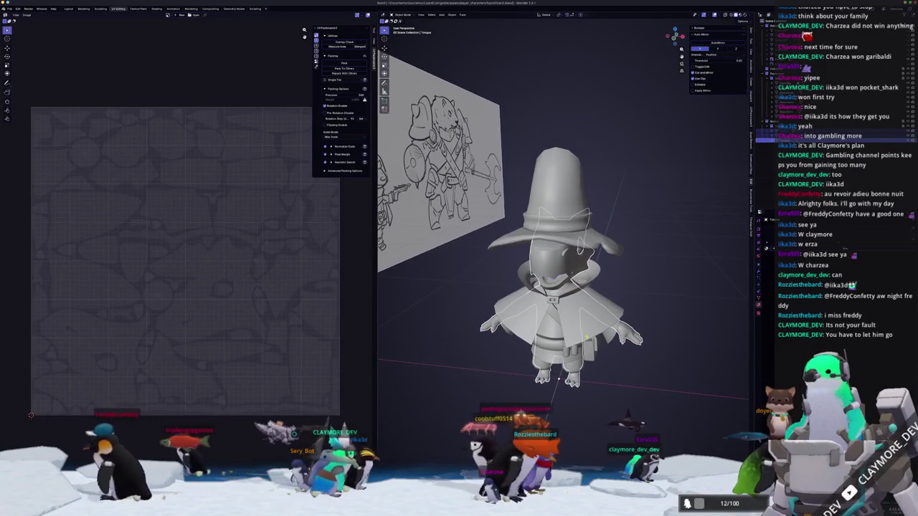
Select the mesh part in the Outliner and make a first FBX export attempt.
click(768, 230)
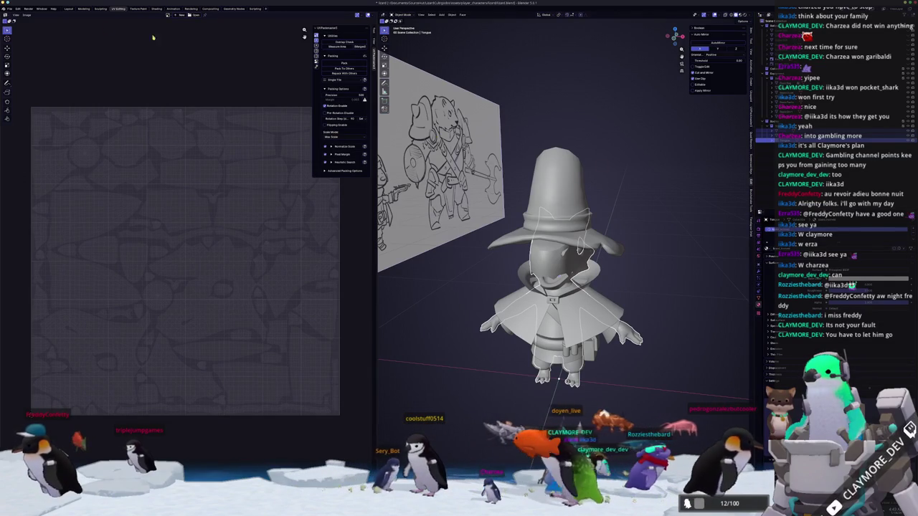
click(8, 8)
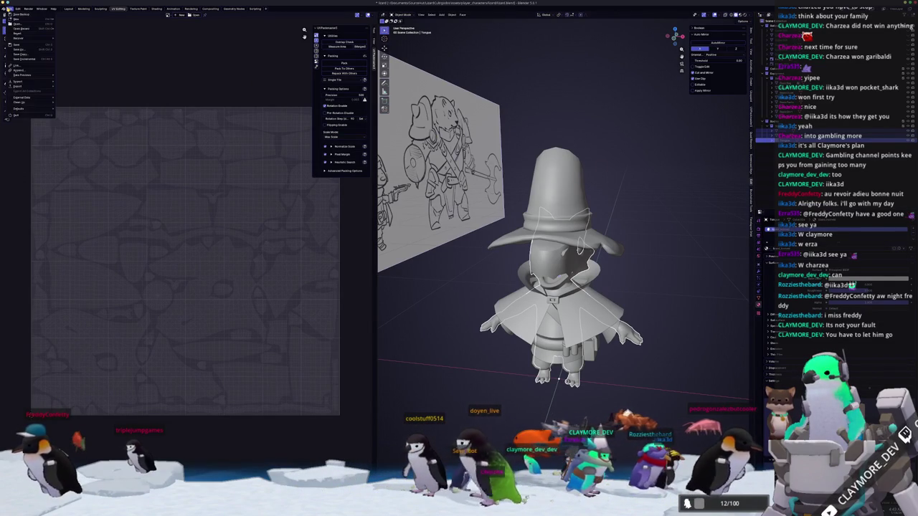
mouse_move(22, 86)
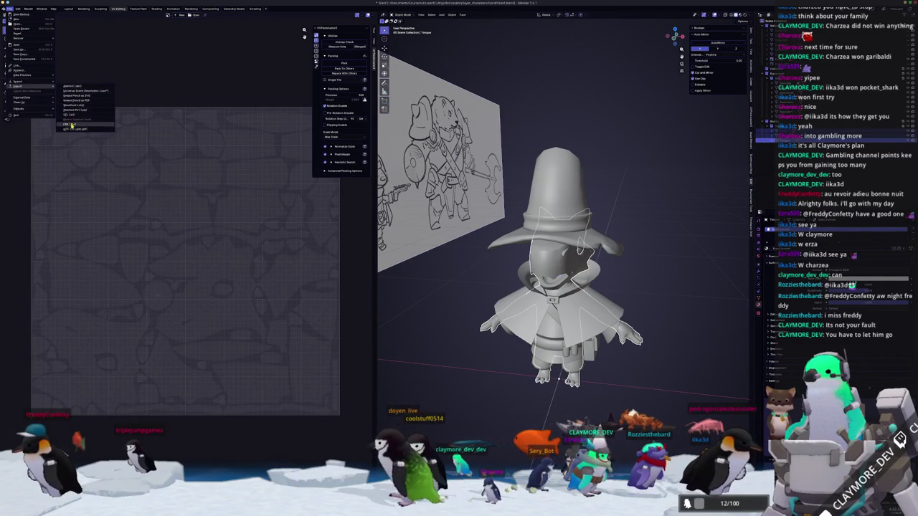
click(71, 125)
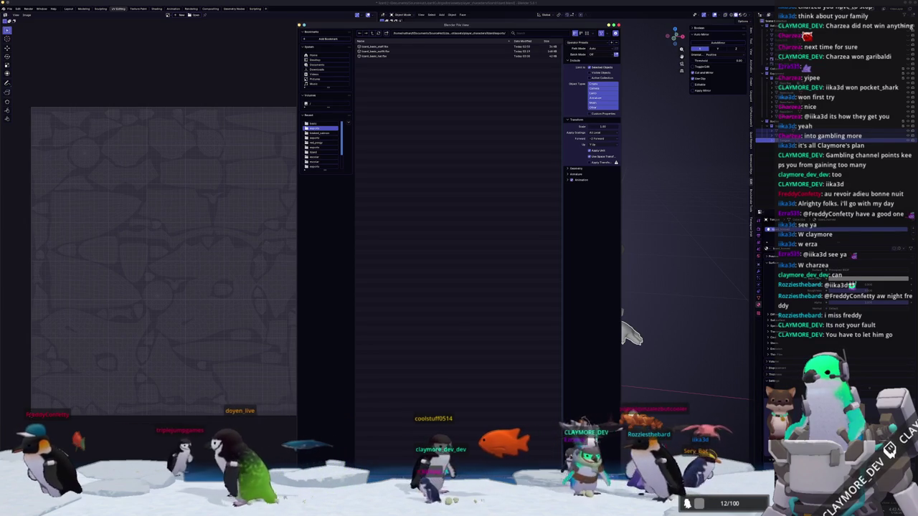
key(Return)
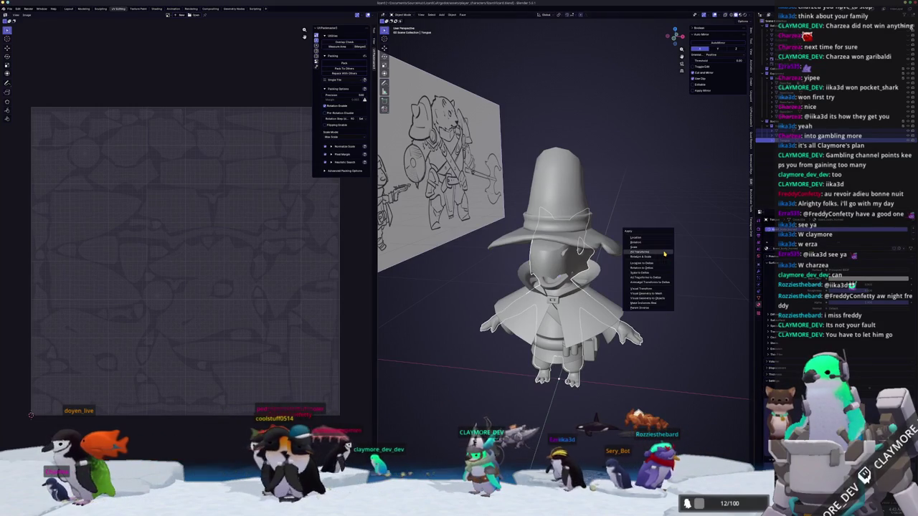
scroll(666, 260, down, 2)
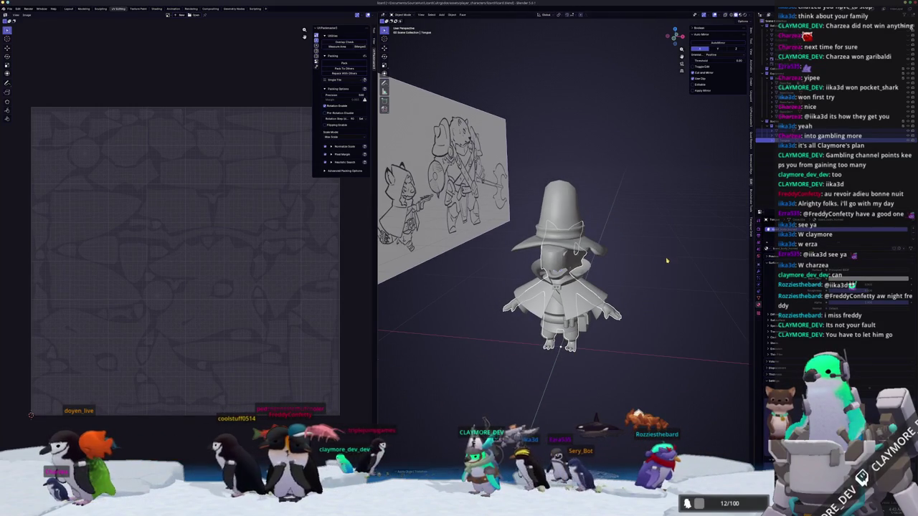
Export the selected mesh as an FBX file and view the model in Substance 3D Painter.
click(7, 8)
click(77, 125)
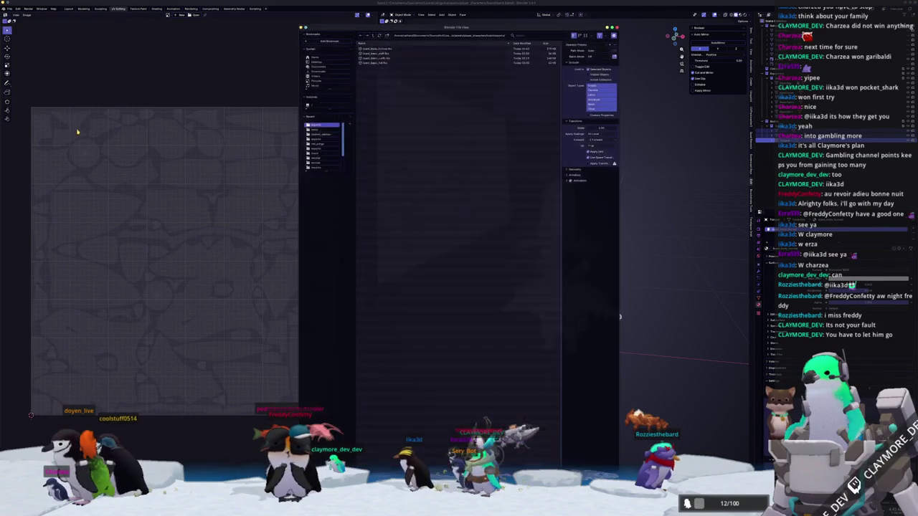
key(Return)
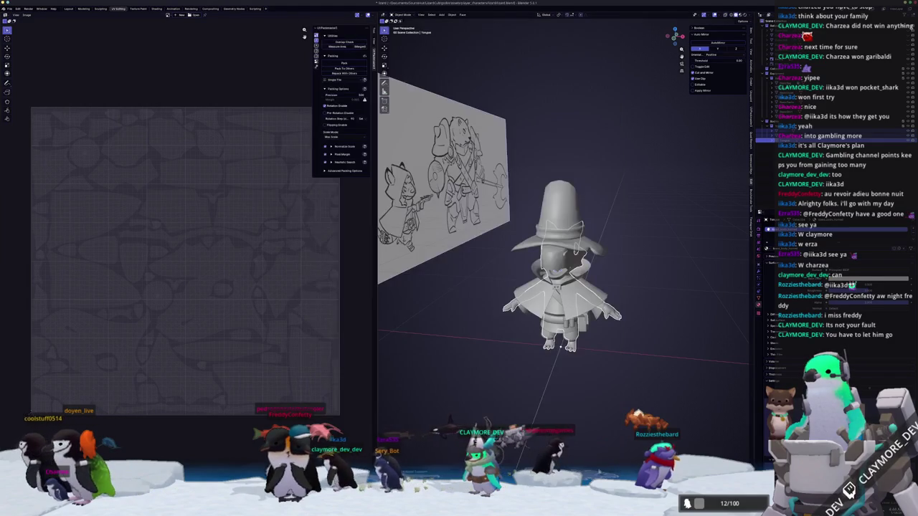
key(alt+Tab)
mouse_move(459, 236)
alt+mouse_down()
mouse_move(495, 300)
mouse_move(482, 302)
alt+mouse_up()
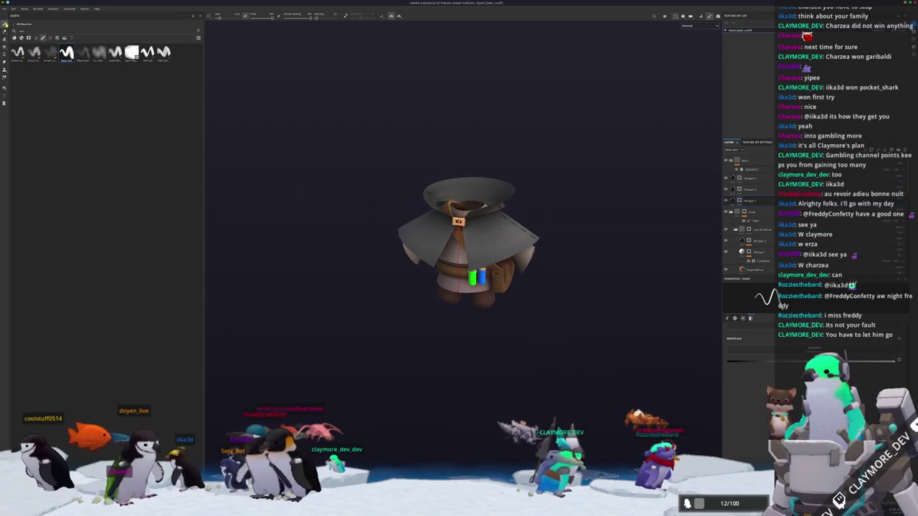
Create a new project from the exported lizard mesh FBX with the chosen texture resolution.
click(4, 9)
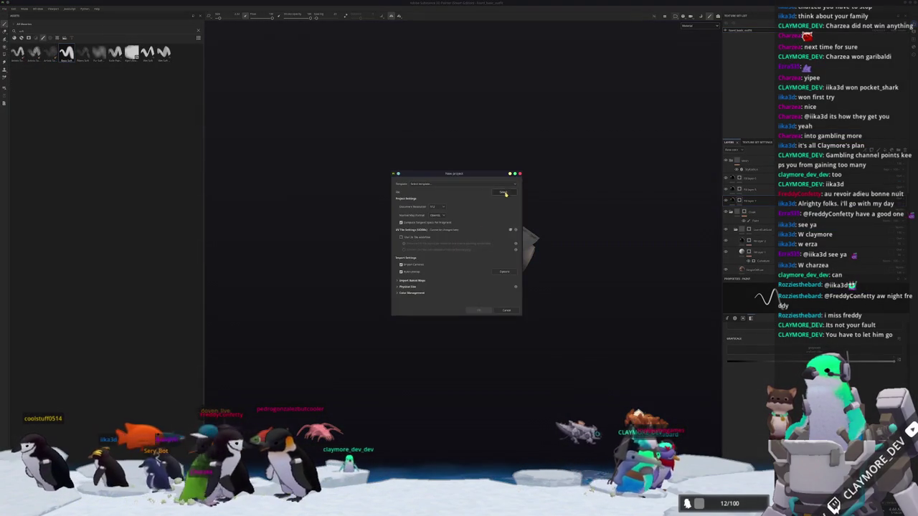
click(502, 195)
double_click(431, 220)
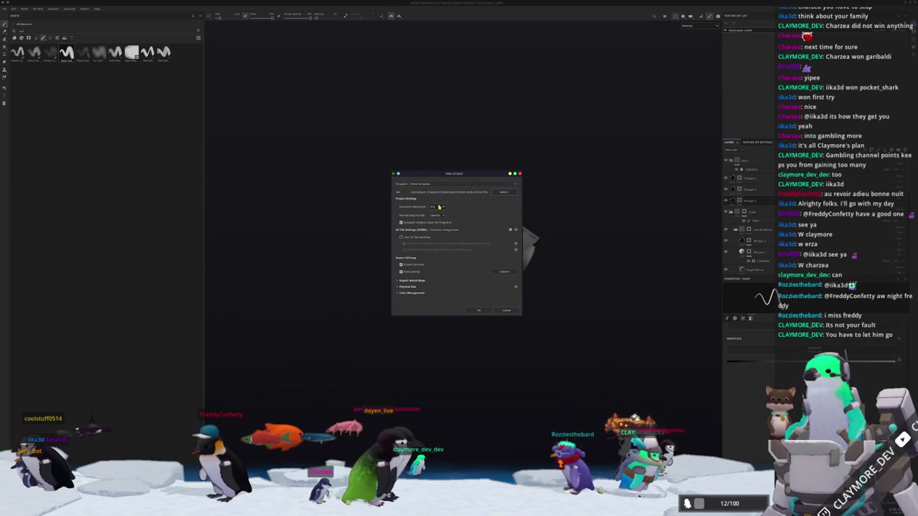
click(436, 228)
click(478, 311)
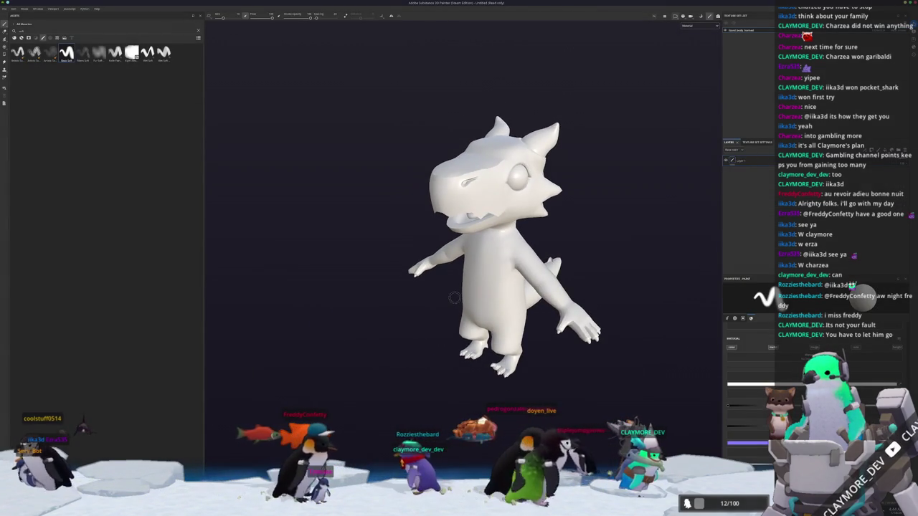
Bake the lizard's mesh maps and display the Base color channel in the viewport.
key(ctrl+shift+b)
click(230, 467)
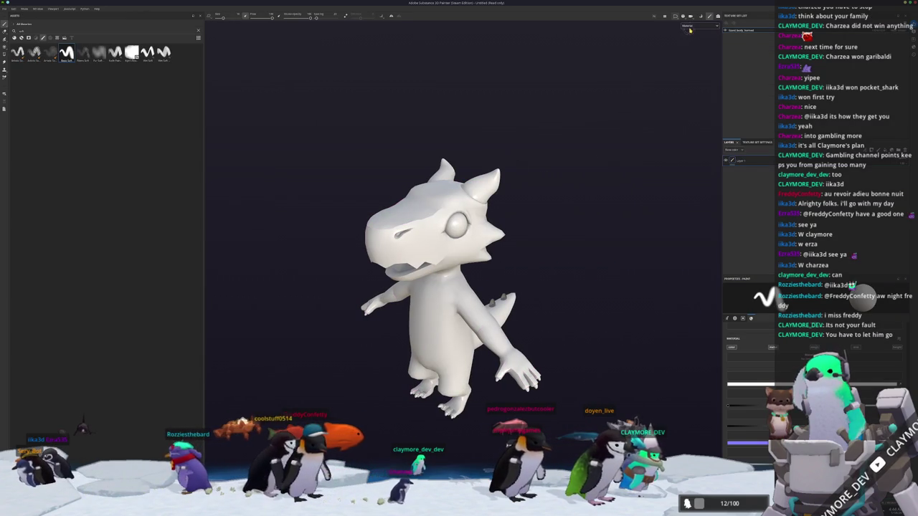
click(690, 46)
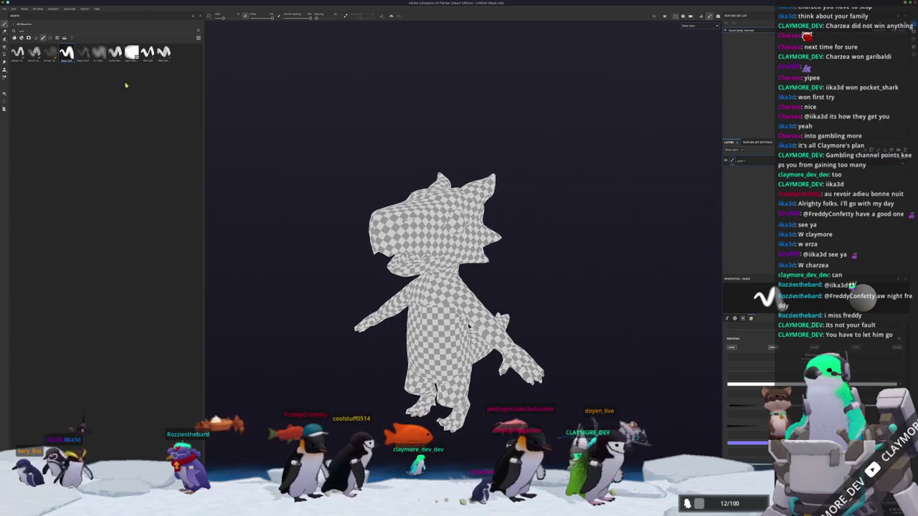
Search the asset shelf for 'smudge' and open the texture export settings.
click(19, 38)
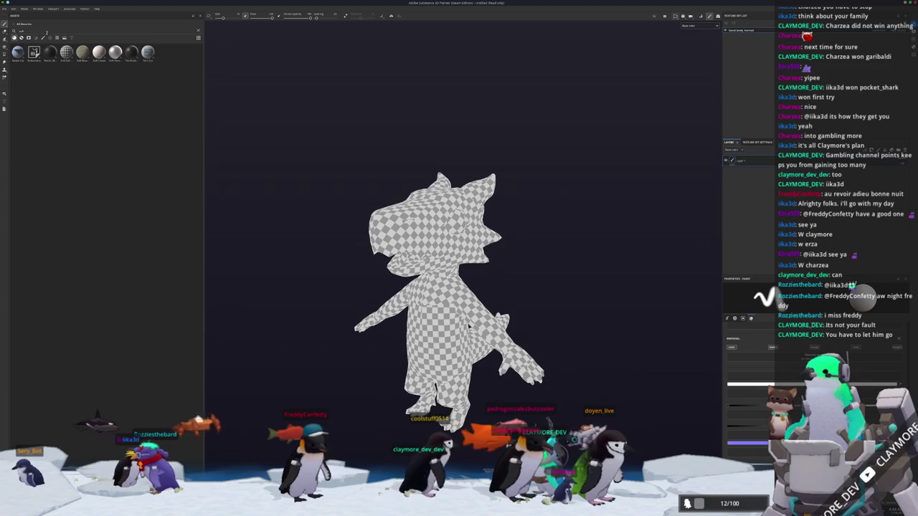
key(BackSpace)
text(smudge)
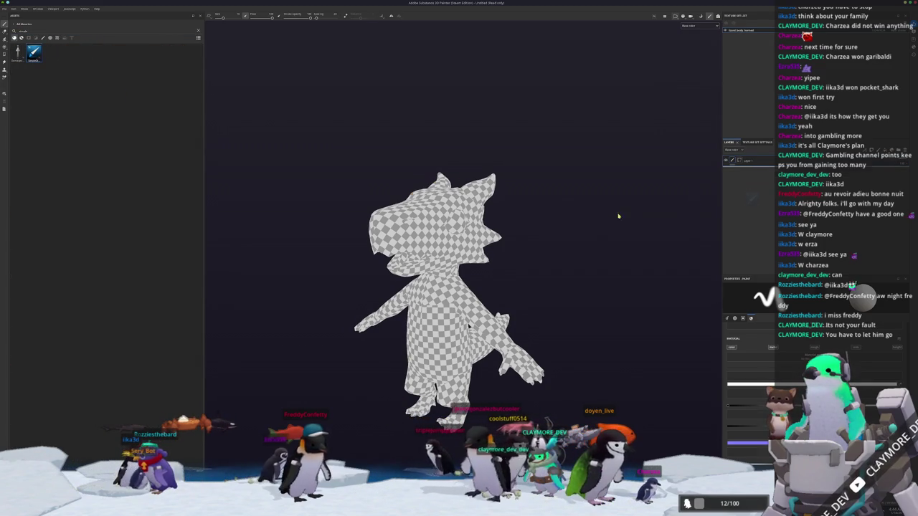
key(ctrl+shift+e)
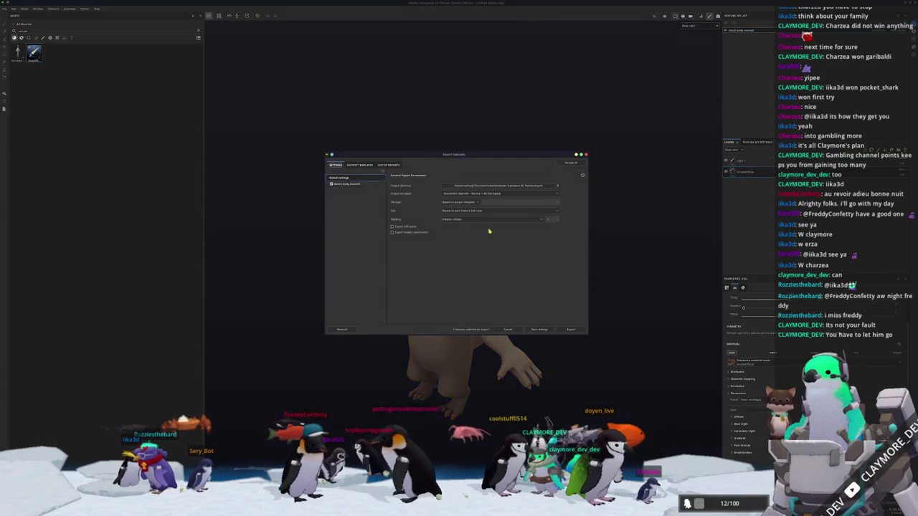
Create a new folder 'body' in the character's texture folder and set it as the export destination.
click(474, 186)
click(448, 204)
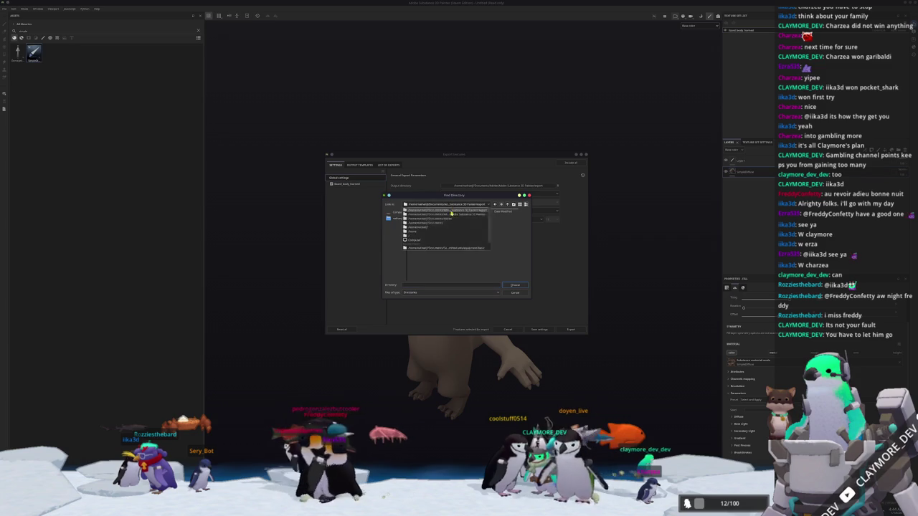
click(453, 241)
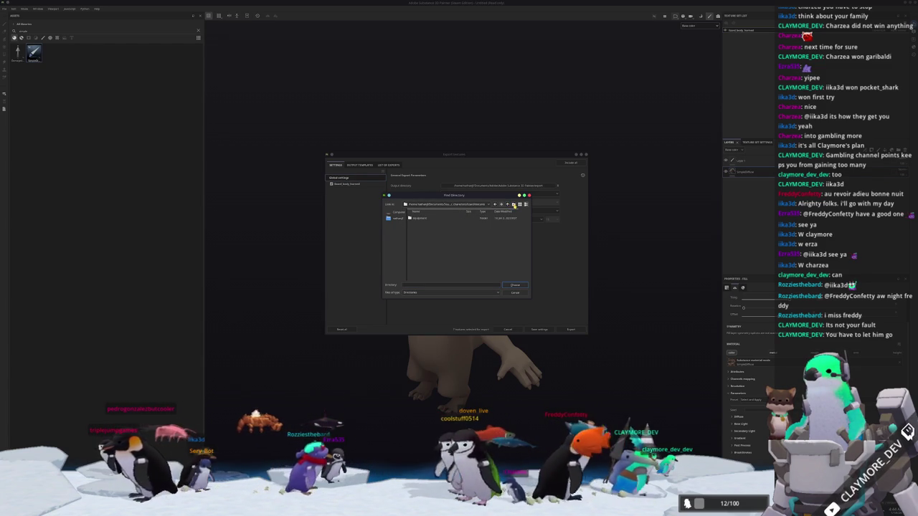
click(514, 205)
text(body)
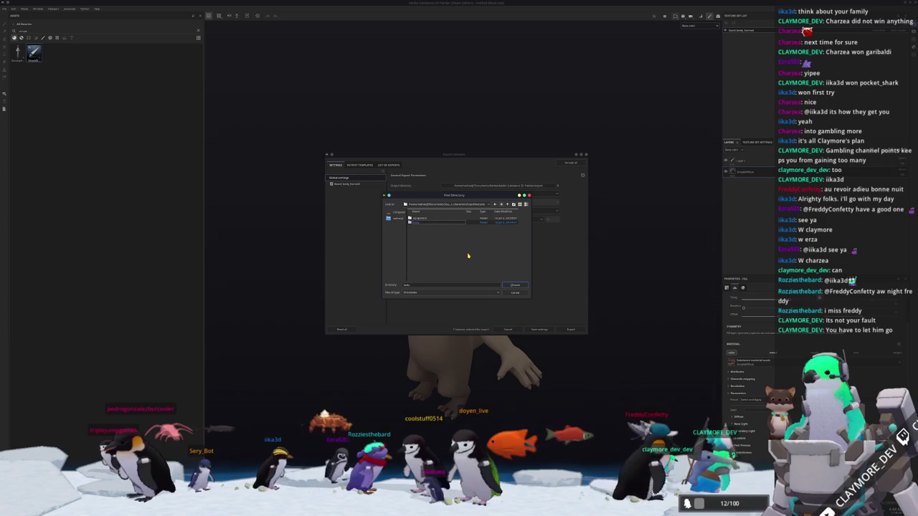
key(Return)
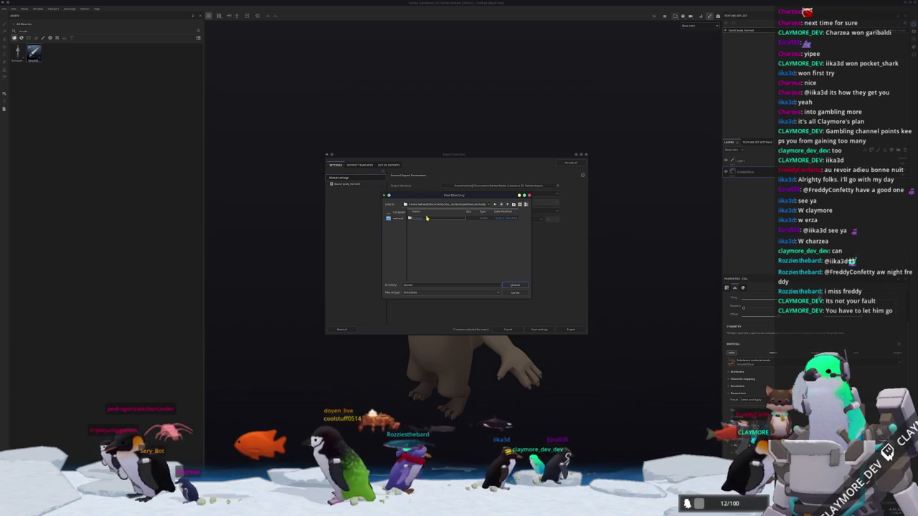
click(513, 285)
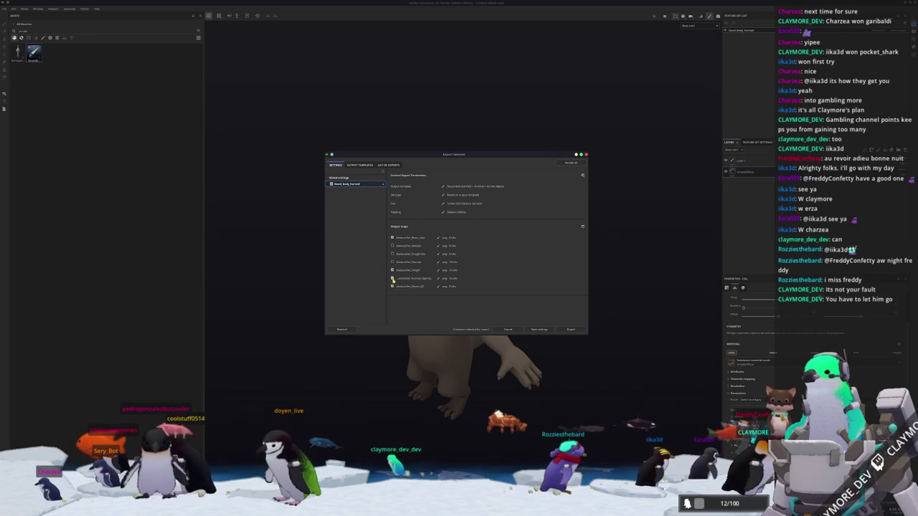
Export the lizard body textures, then return to Blender and show the wizard's UVs in Edit Mode.
click(563, 329)
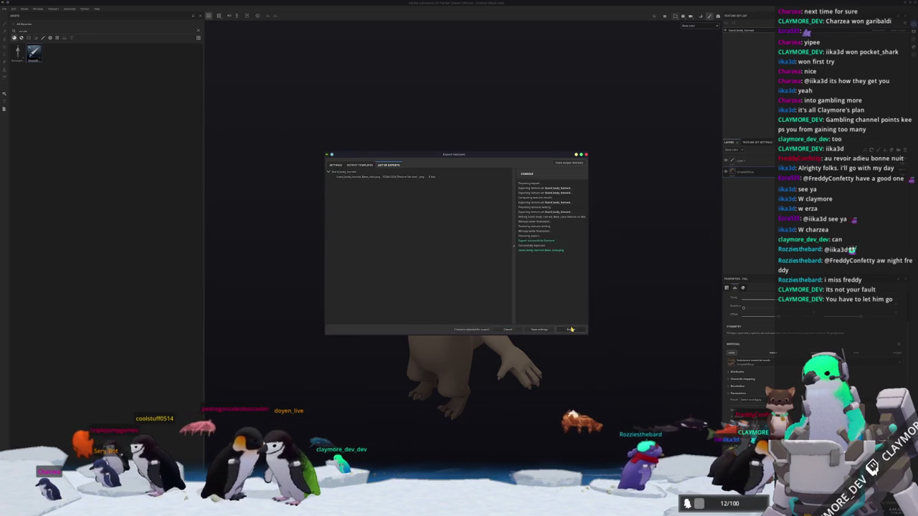
mouse_move(567, 308)
alt+mouse_down()
mouse_move(426, 312)
mouse_move(502, 316)
alt+mouse_up()
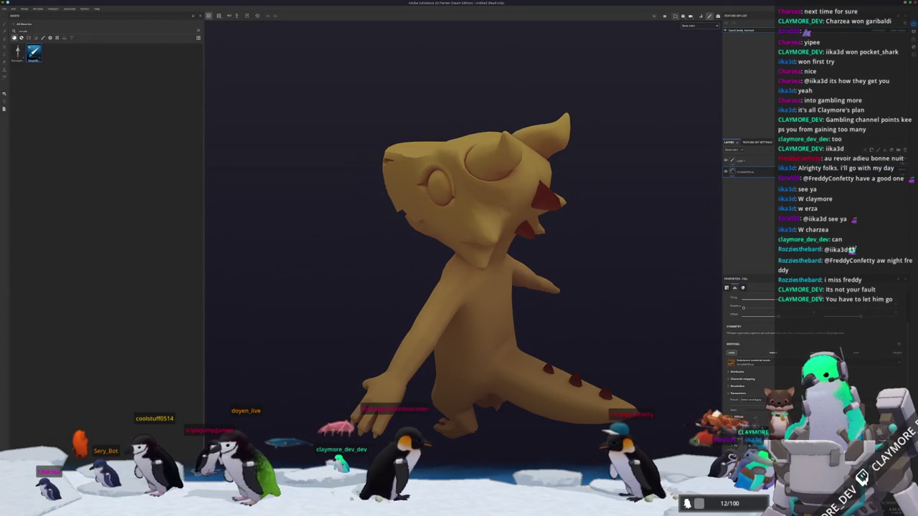
key(alt+Tab)
middle_drag(599, 355, 563, 373)
key(Tab)
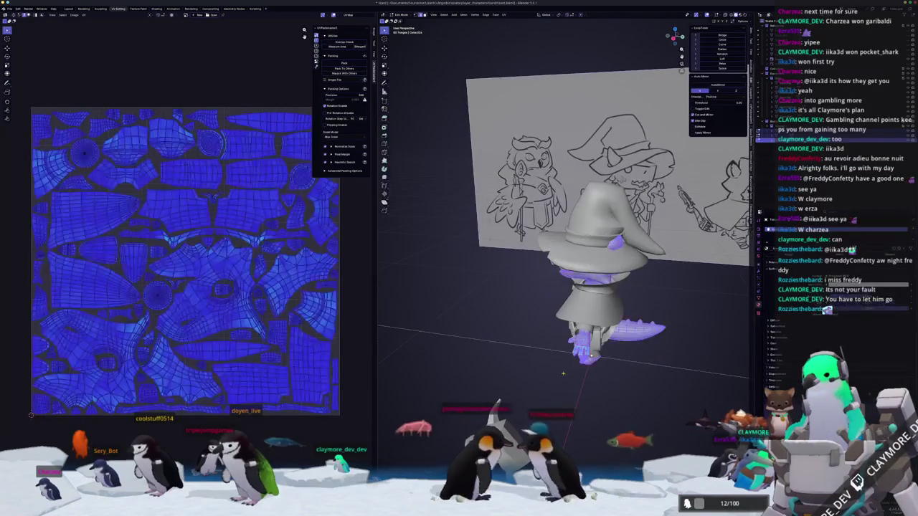
Apply an operation from the character's context menu and re-export it as an FBX file.
key(Tab)
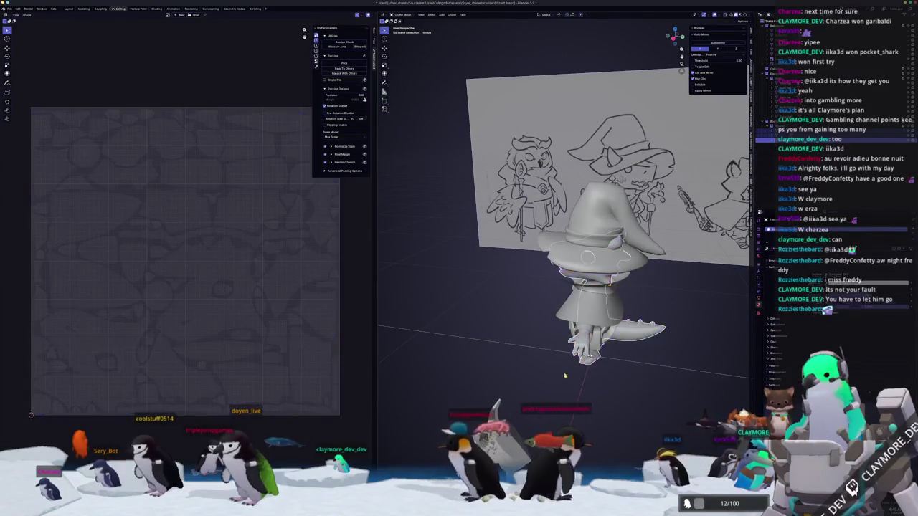
middle_drag(564, 373, 561, 359)
right_click(467, 153)
click(491, 169)
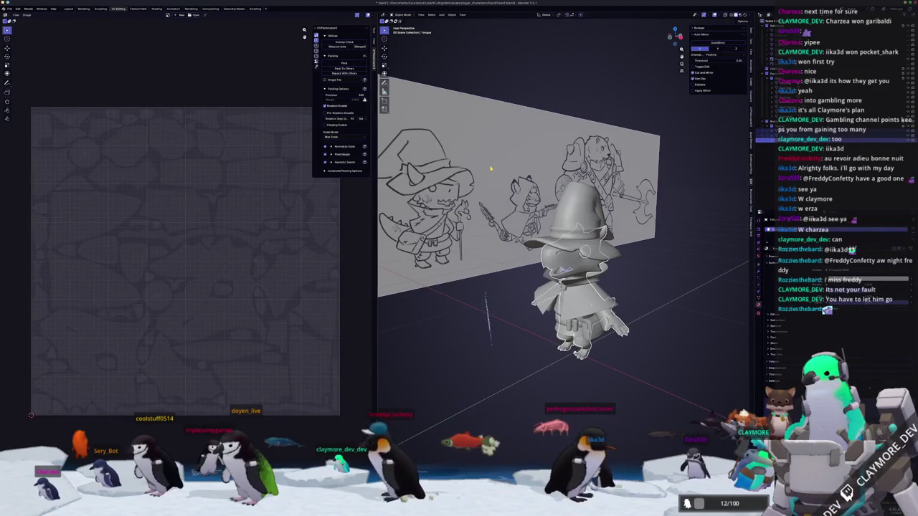
click(10, 9)
mouse_move(18, 86)
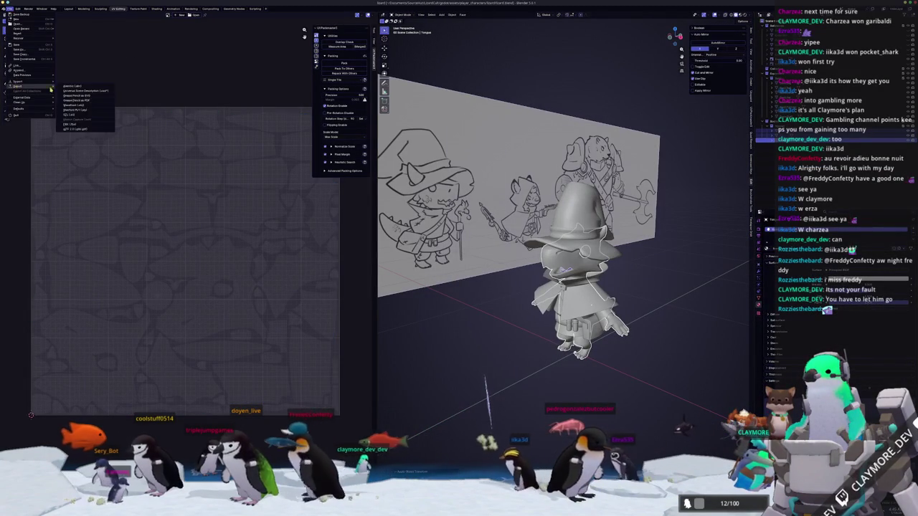
click(72, 125)
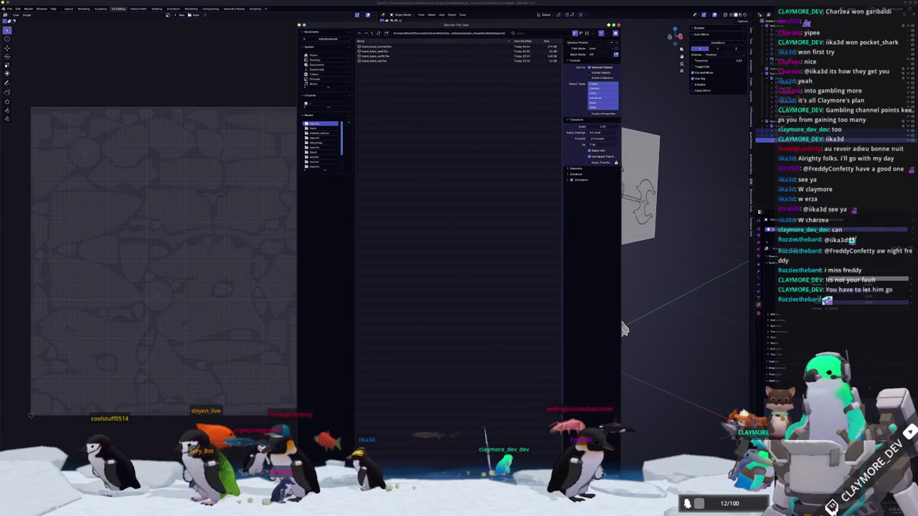
key(Return)
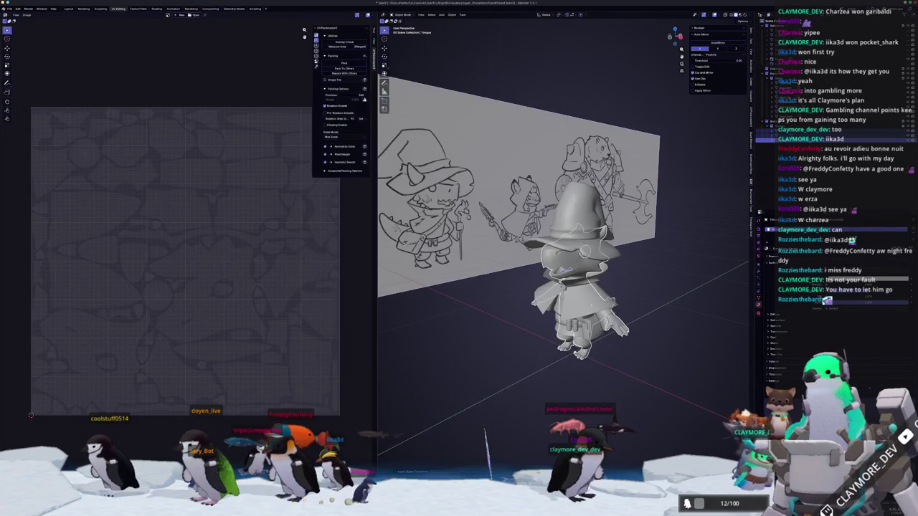
key(alt+Tab)
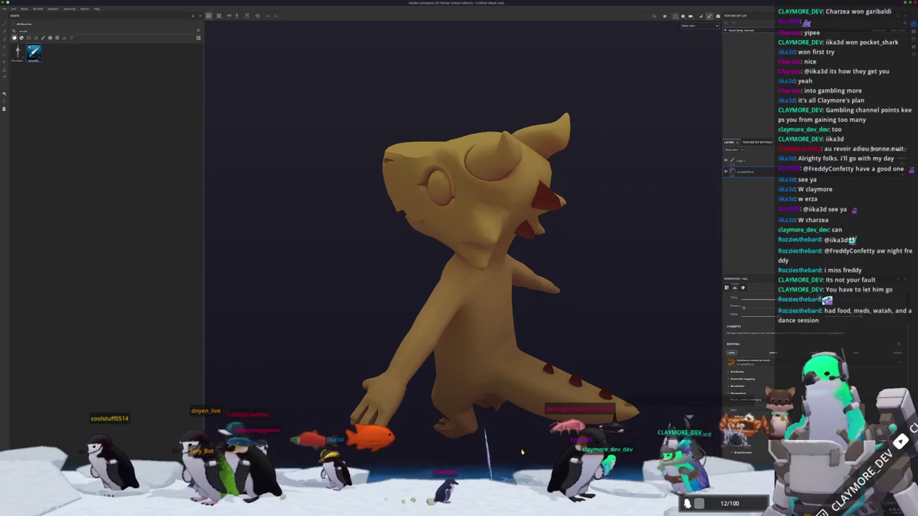
Check the lizard's base colour in baking mode, then save the Painter project.
alt+drag(560, 438, 518, 428)
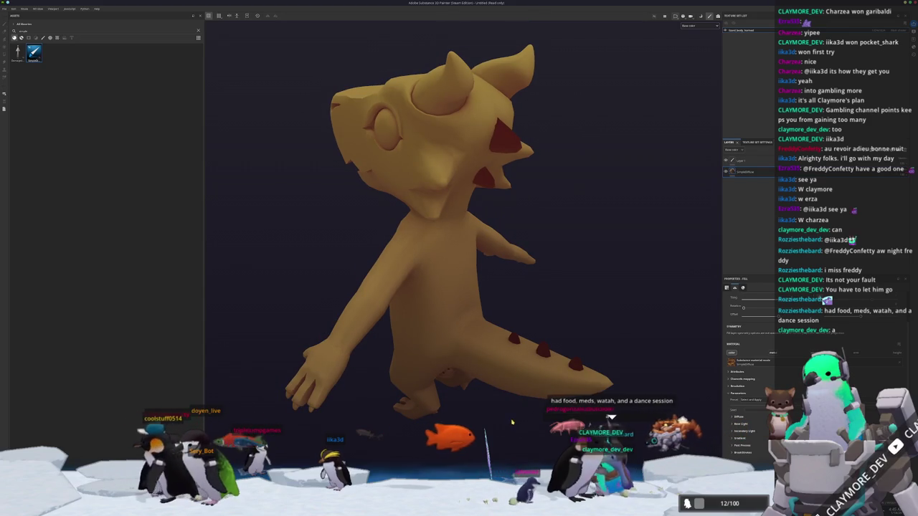
key(ctrl+b)
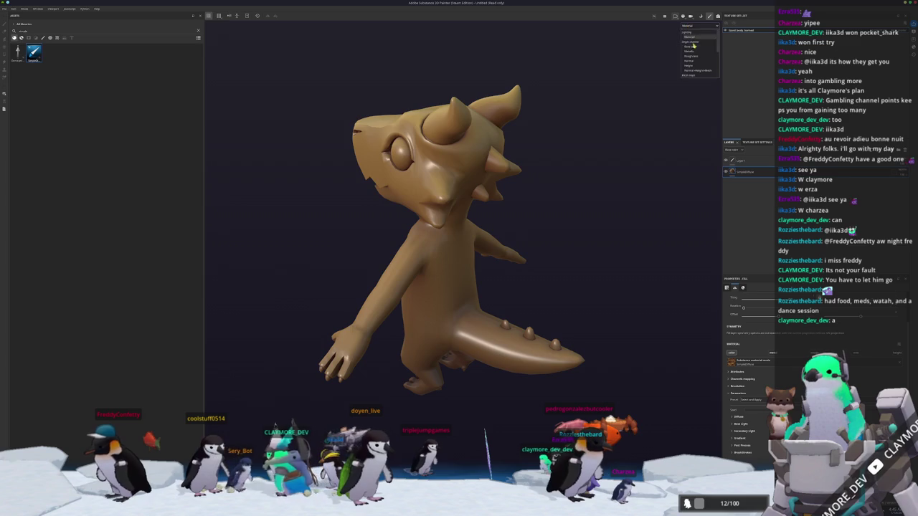
click(692, 46)
mouse_move(632, 98)
alt+mouse_down()
mouse_move(636, 242)
mouse_move(666, 239)
mouse_move(640, 261)
alt+mouse_up()
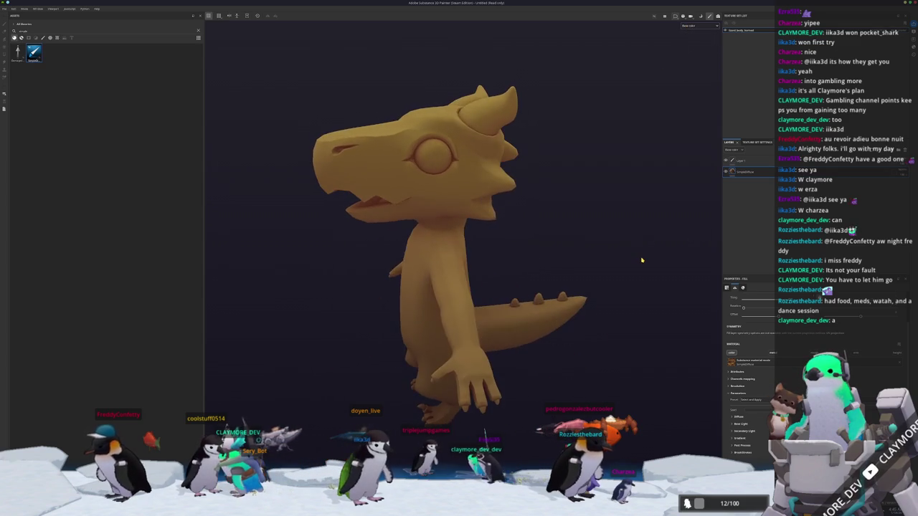
key(ctrl+s)
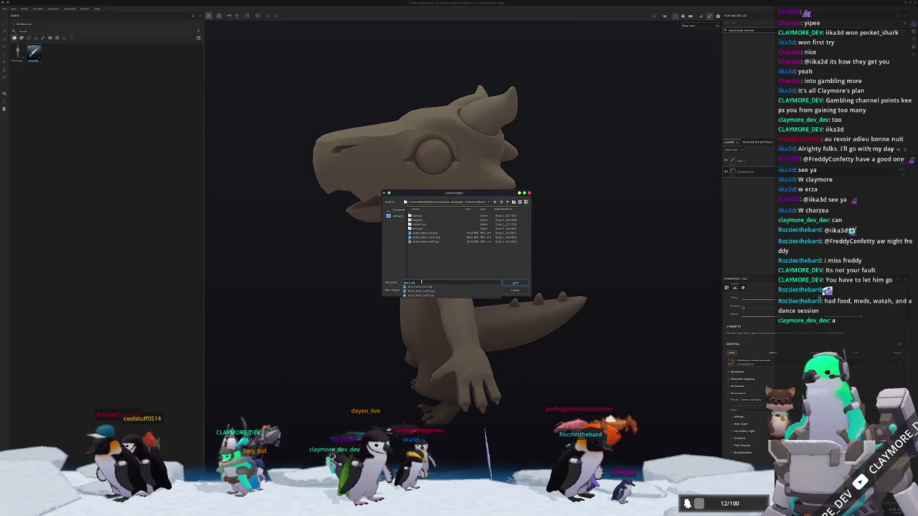
key(Return)
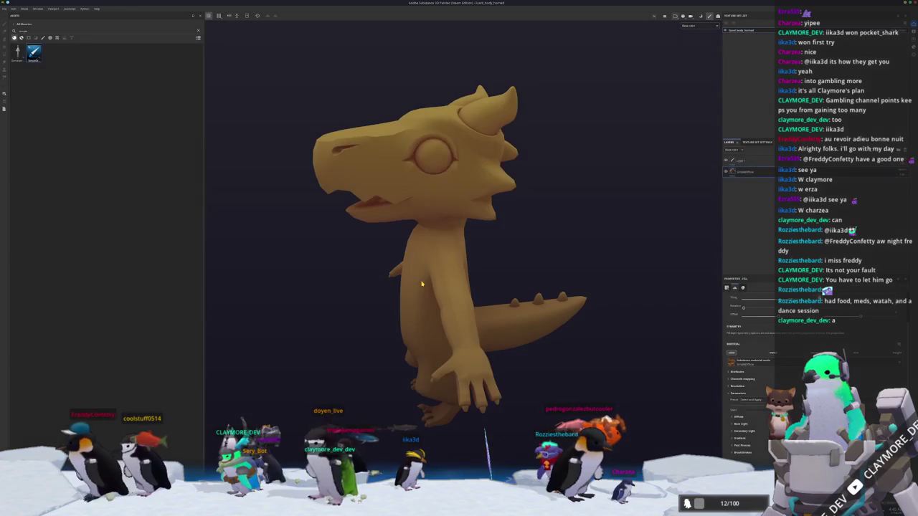
Export the lizard body textures with the current export settings and return to Blender.
alt+drag(426, 222, 572, 281)
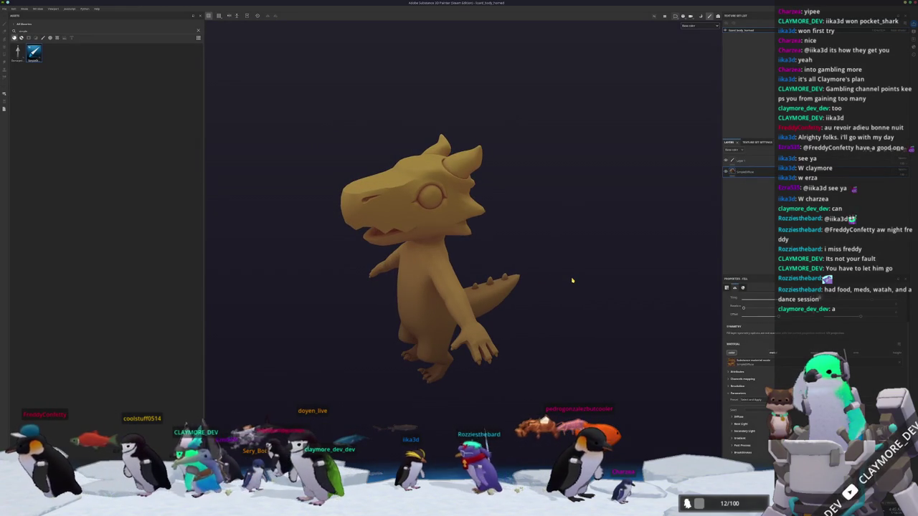
key(ctrl+shift+e)
click(570, 330)
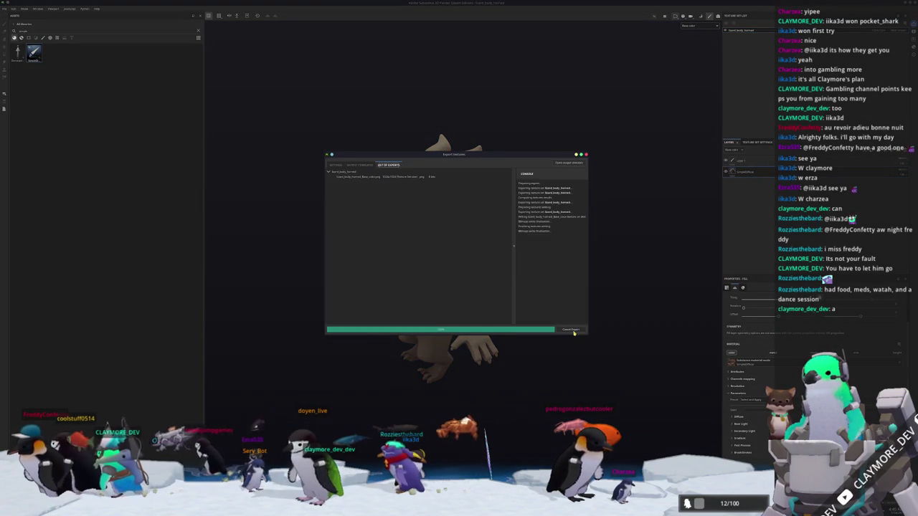
key(alt+Tab)
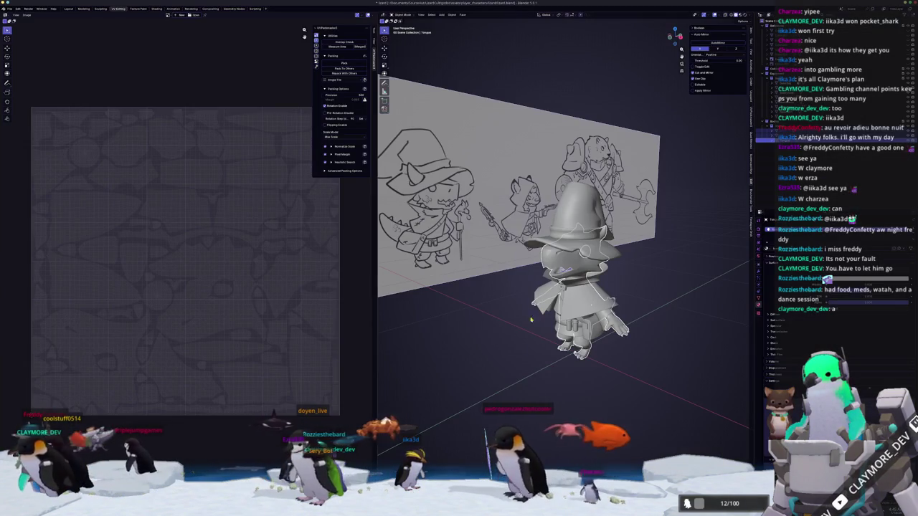
In the Shading workspace, load the lizard base color PNG from the textures folder into the Image Texture node.
scroll(563, 251, up, 2)
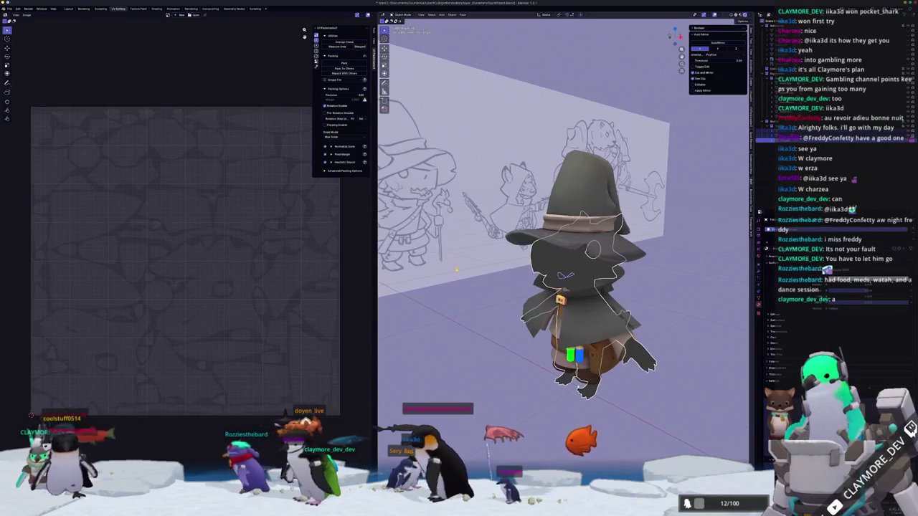
click(157, 8)
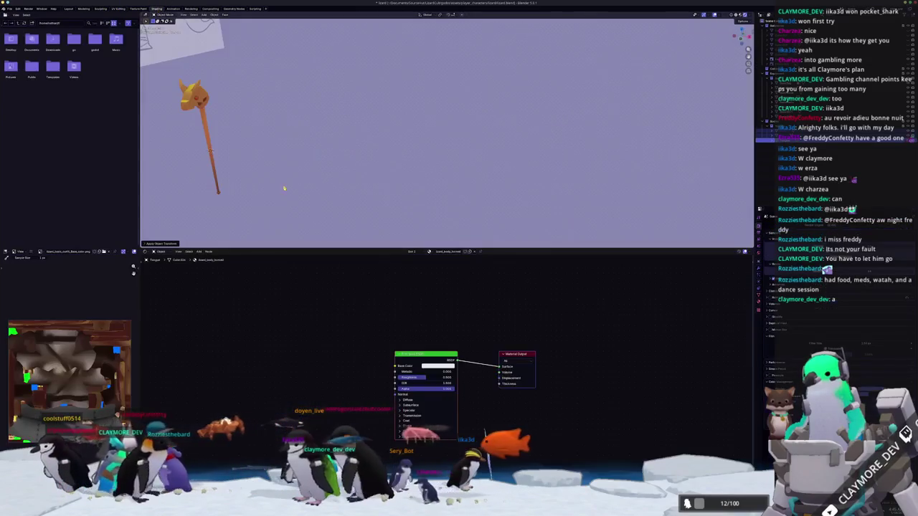
scroll(481, 369, down, 1)
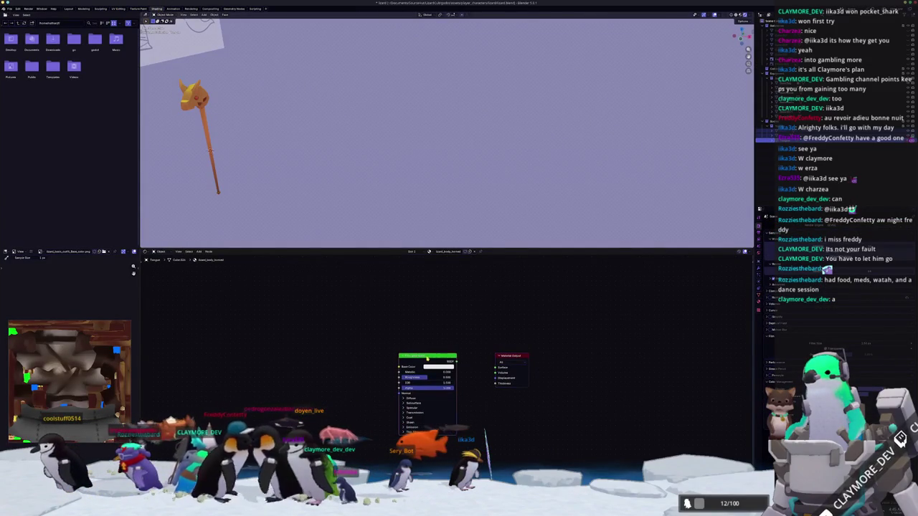
click(358, 388)
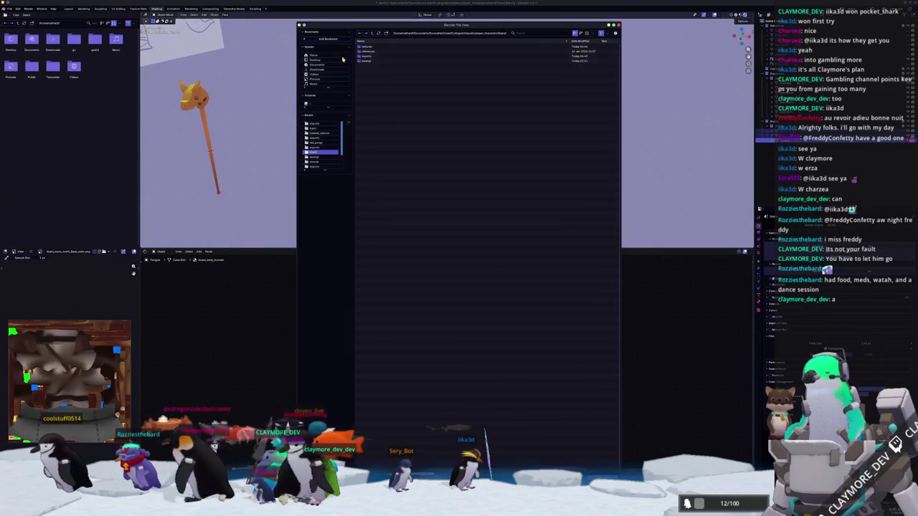
double_click(365, 59)
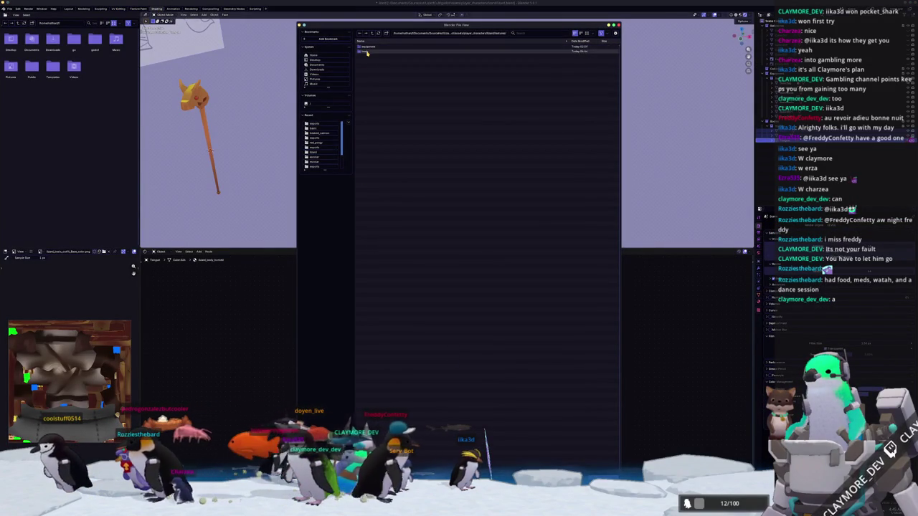
double_click(370, 48)
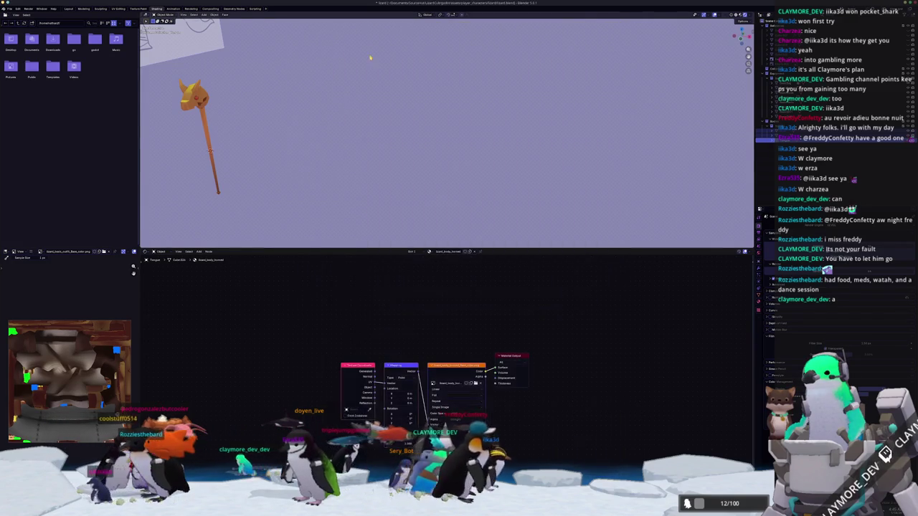
Frame the wizard, unhide the lizard head mesh, and select the lizard body to view its material.
key(KP_Decimal)
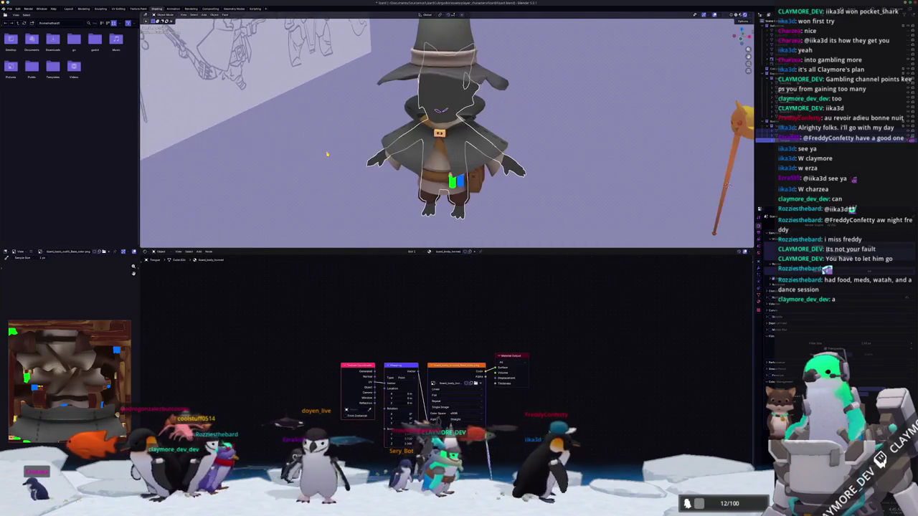
drag(515, 357, 527, 368)
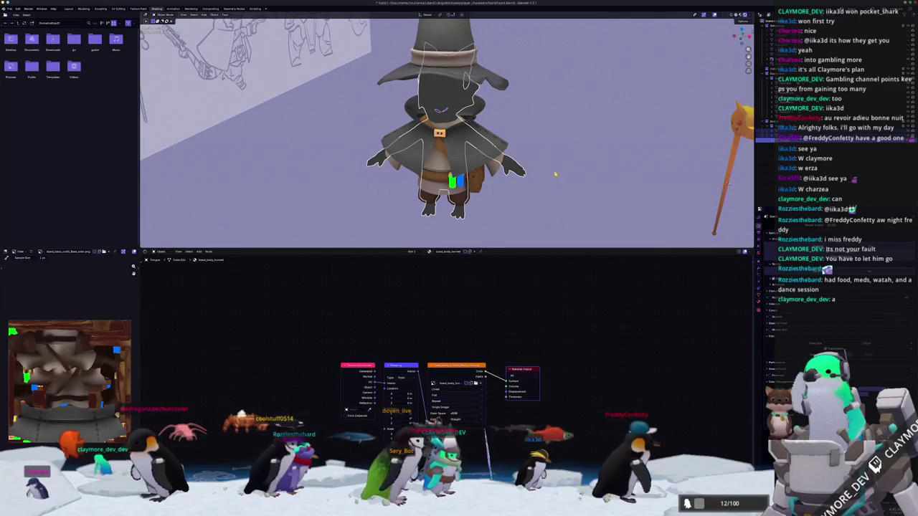
click(502, 169)
middle_drag(503, 169, 528, 173)
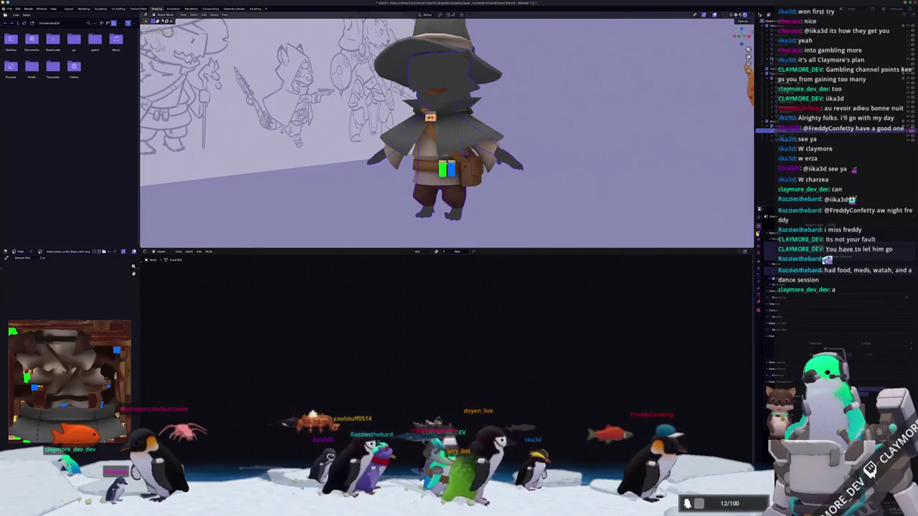
click(770, 239)
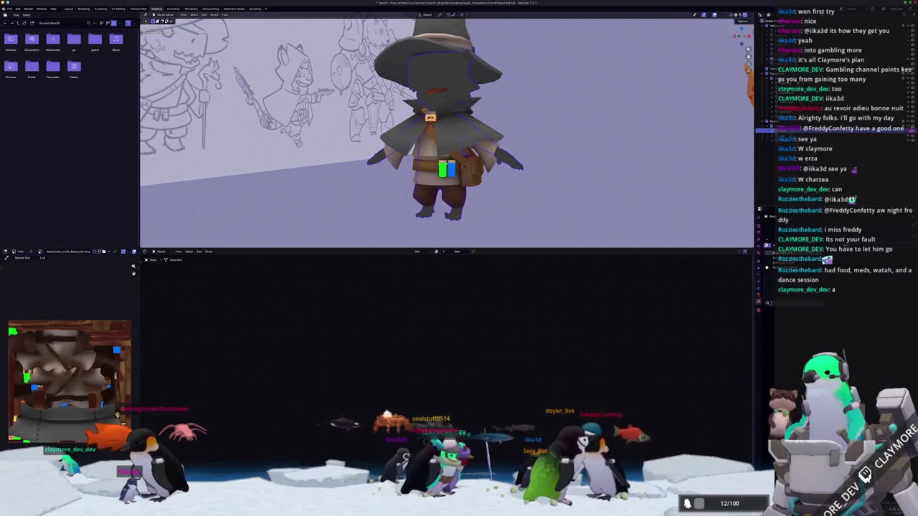
click(768, 244)
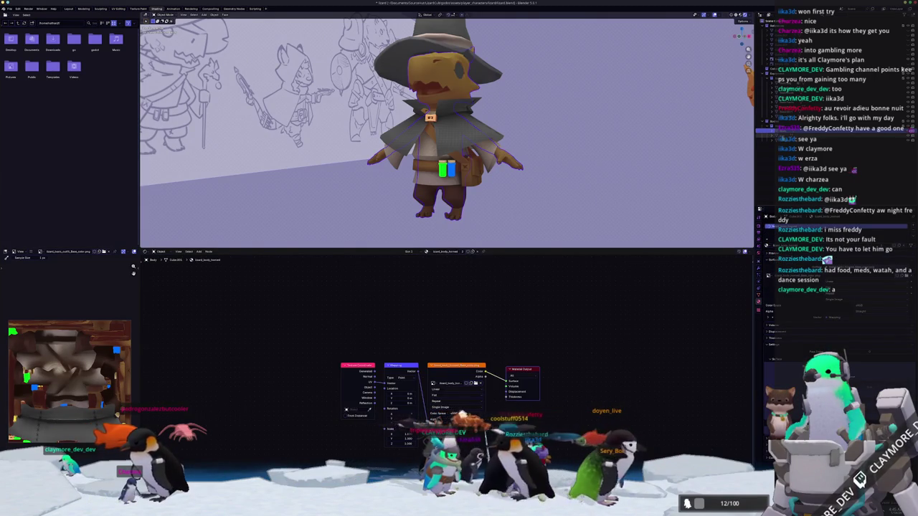
click(825, 136)
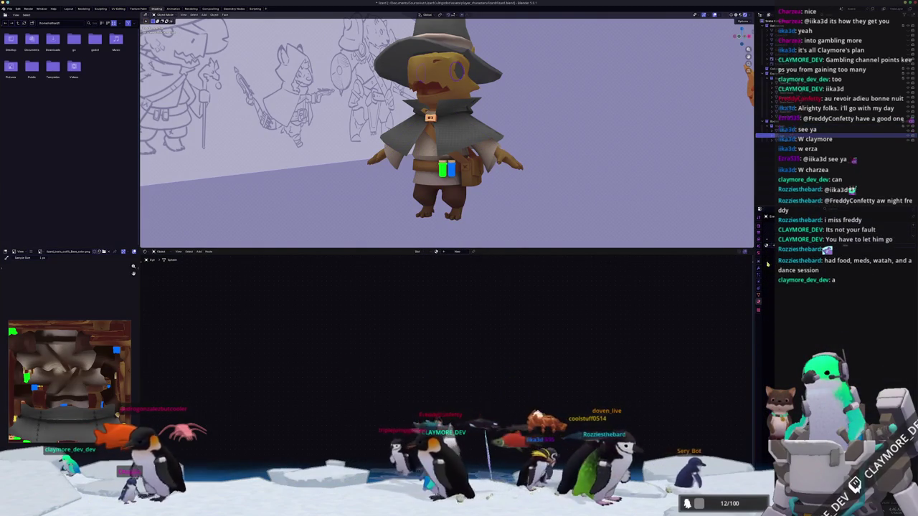
click(803, 227)
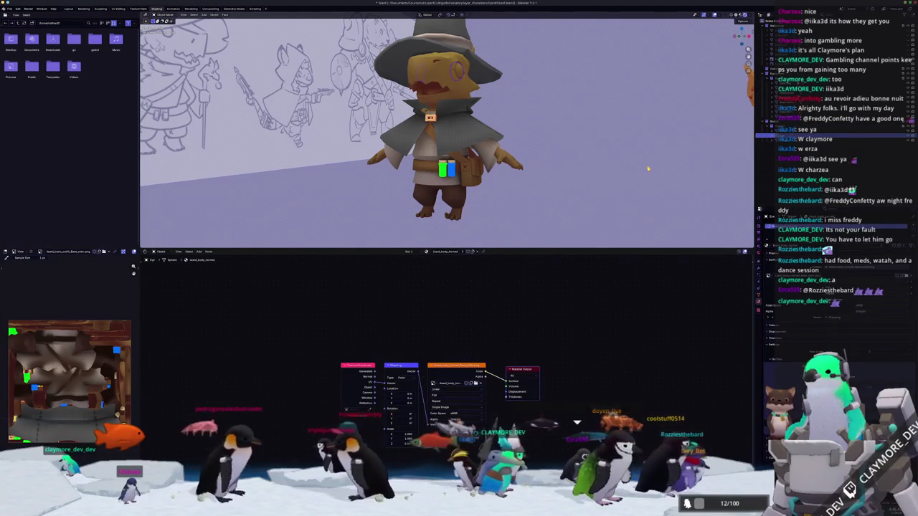
mouse_move(639, 172)
middle_down()
mouse_move(631, 191)
mouse_move(516, 188)
mouse_move(577, 188)
mouse_move(533, 185)
mouse_move(559, 196)
middle_up()
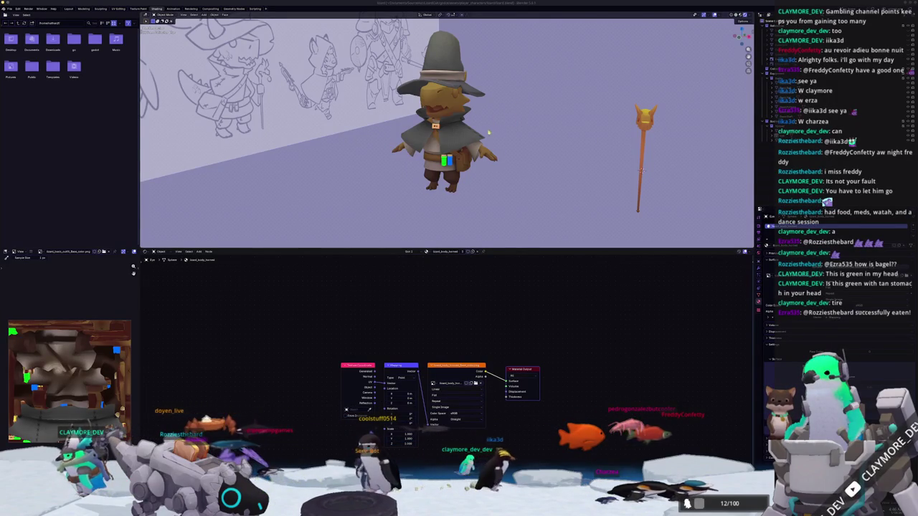
key(KP_7)
middle_drag(502, 144, 474, 133)
scroll(472, 134, up, 2)
scroll(408, 123, up, 2)
scroll(408, 123, up, 2)
mouse_move(408, 123)
middle_down()
mouse_move(342, 135)
mouse_move(475, 143)
mouse_move(386, 150)
mouse_move(391, 172)
mouse_move(373, 186)
mouse_move(381, 201)
mouse_move(382, 173)
mouse_move(380, 205)
mouse_move(394, 169)
mouse_move(406, 194)
middle_up()
scroll(387, 151, down, 5)
mouse_move(471, 187)
middle_down()
mouse_move(398, 181)
mouse_move(387, 90)
middle_up()
key(KP_1)
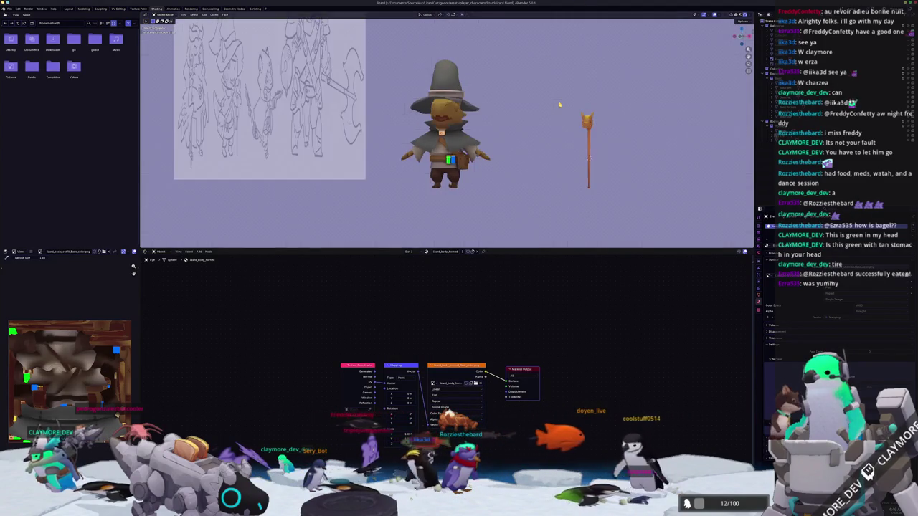
key(KP_5)
key(KP_1)
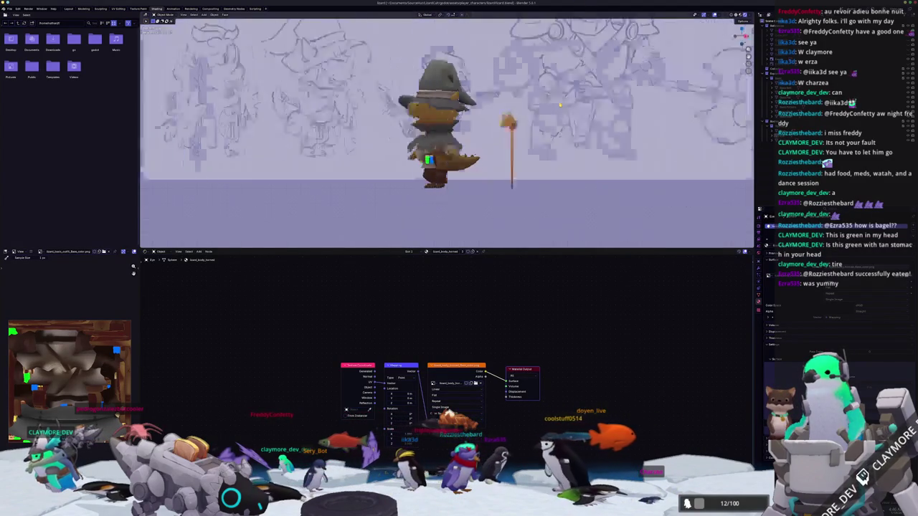
middle_drag(559, 104, 559, 105)
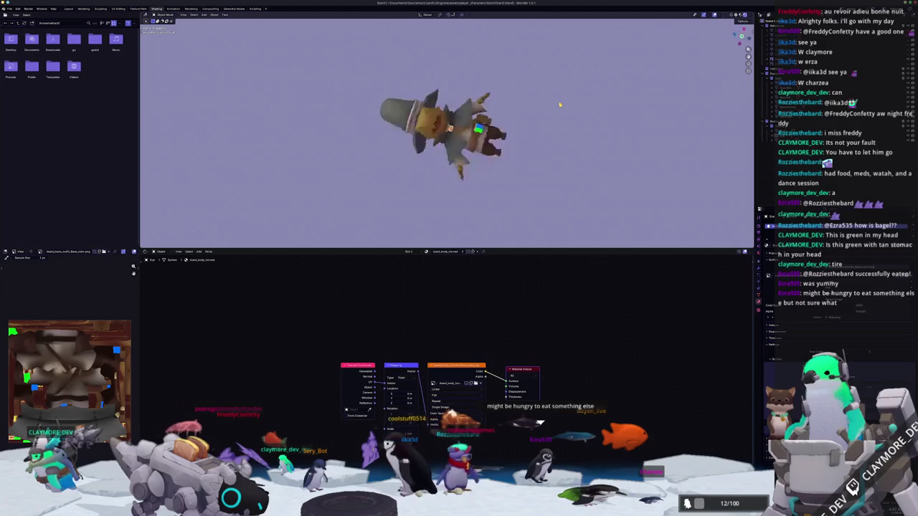
key(KP_9)
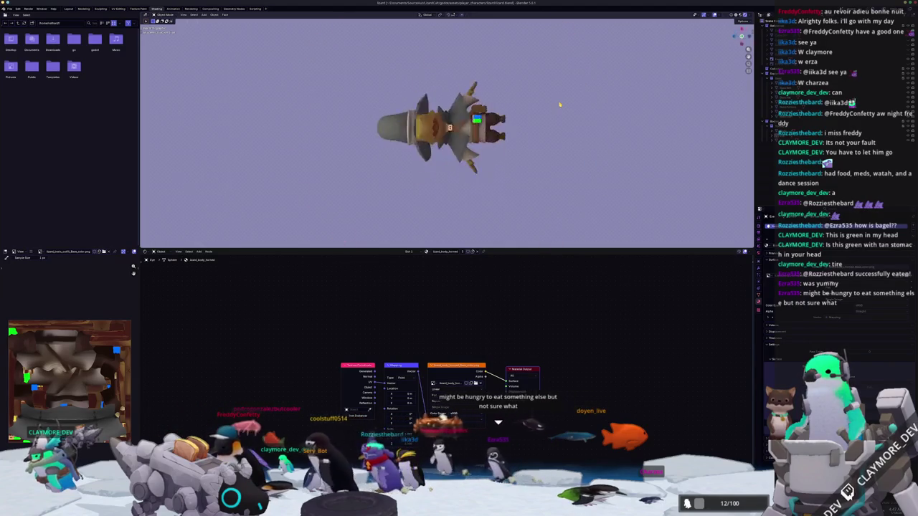
middle_drag(559, 104, 560, 105)
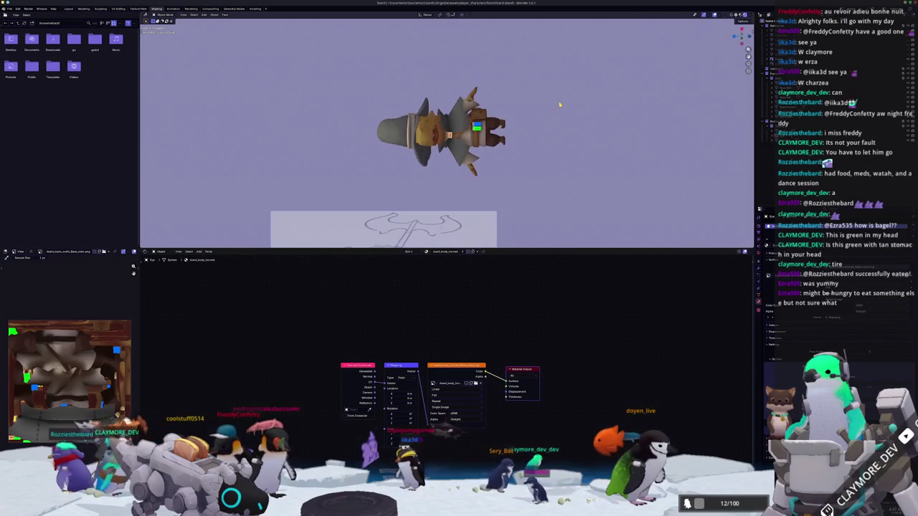
middle_drag(559, 104, 560, 105)
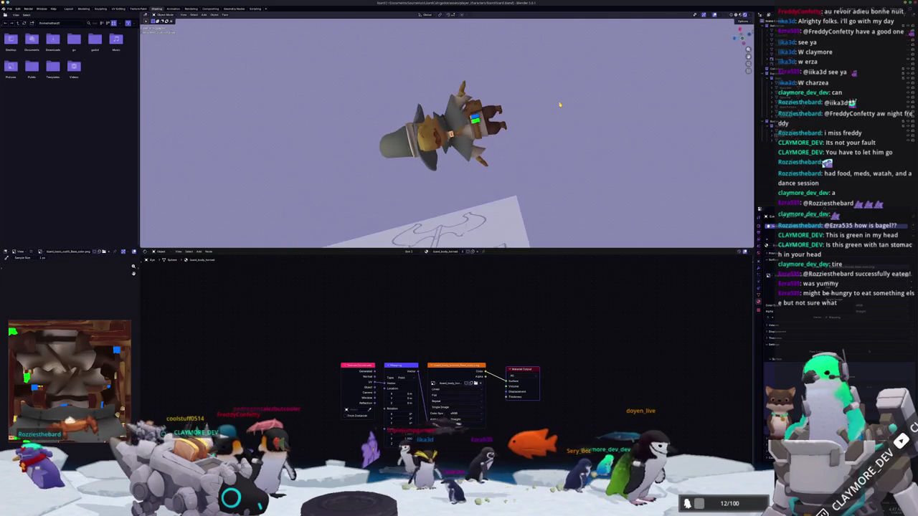
key(KP_1)
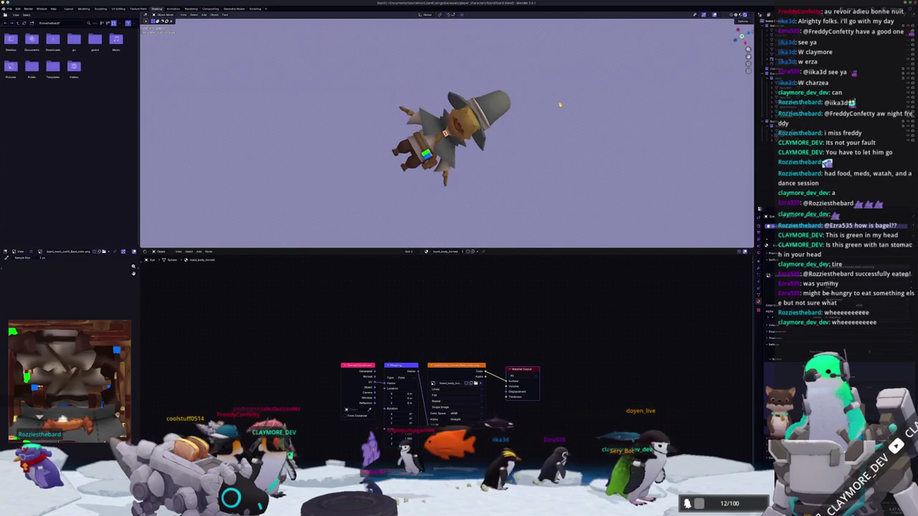
key(KP_1)
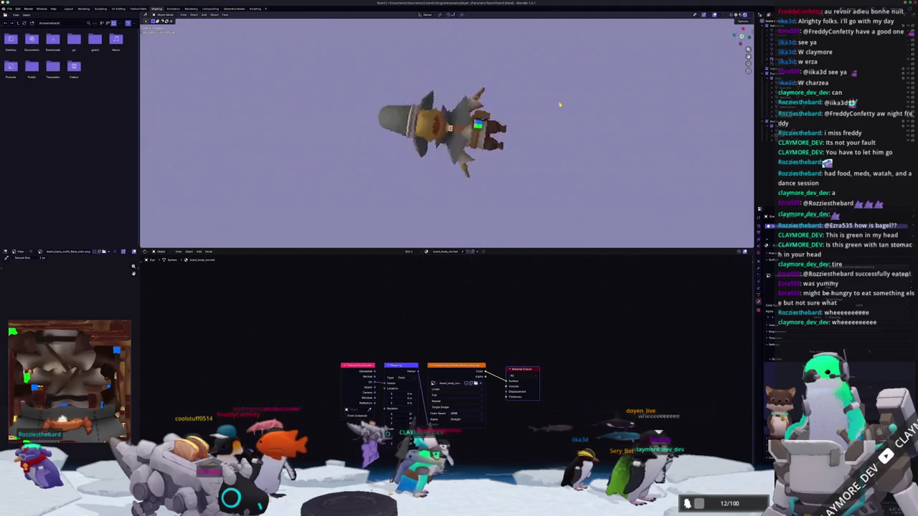
key(KP_1)
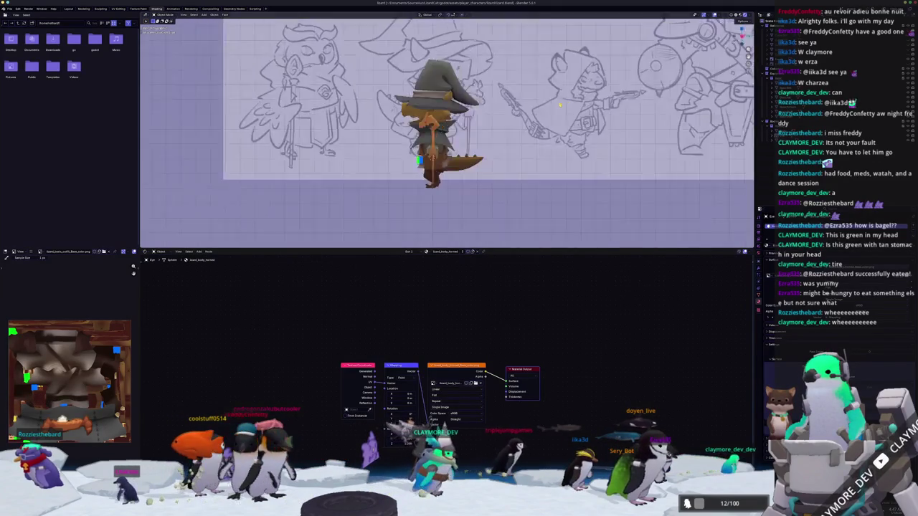
key(ctrl+KP_1)
key(KP_1)
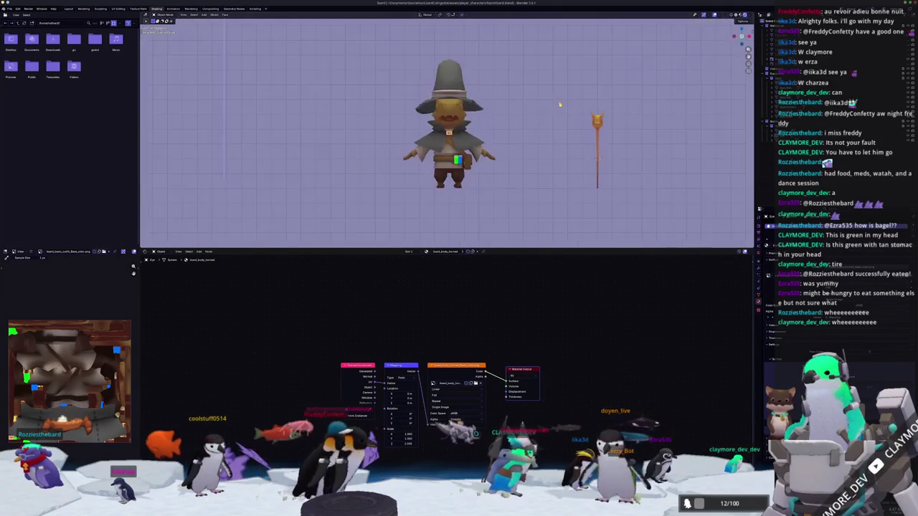
key(ctrl+KP_1)
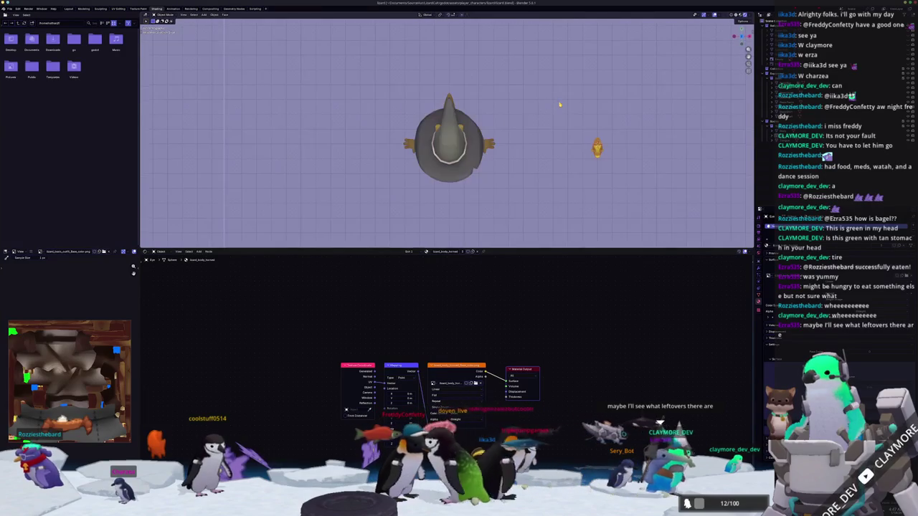
key(ctrl+KP_1)
key(KP_3)
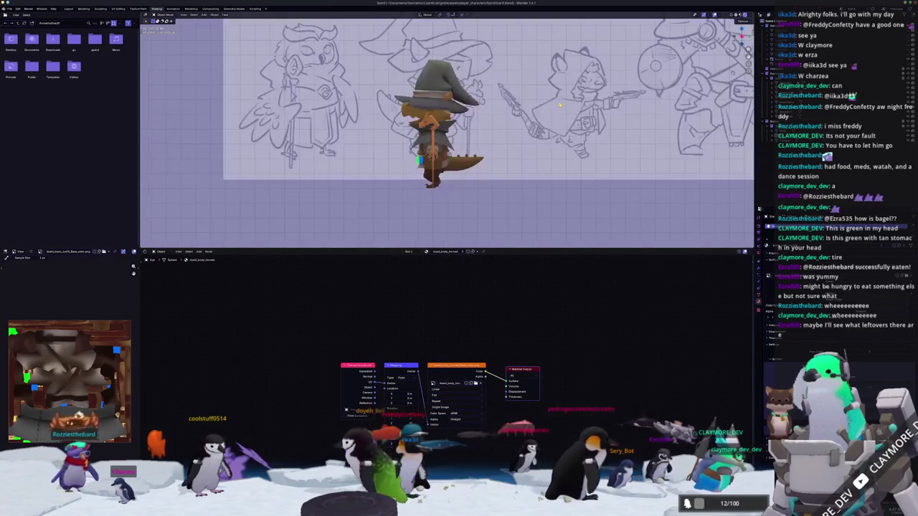
key(KP_1)
key(KP_5)
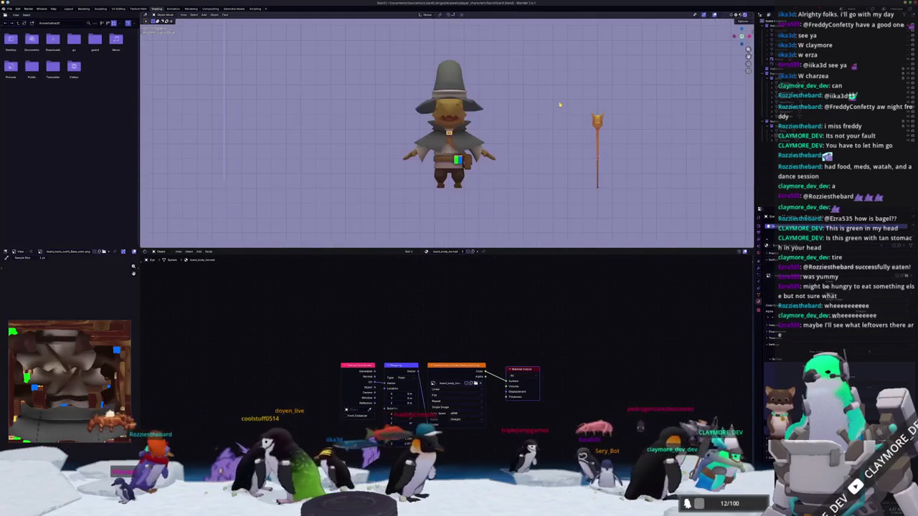
scroll(493, 44, up, 2)
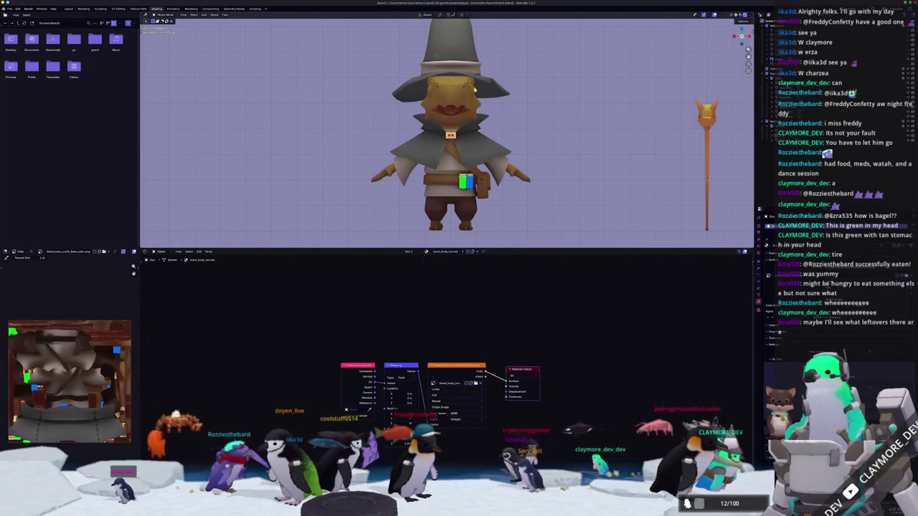
Zoom in on the eye, enter Edit Mode, and scale it along the X axis.
mouse_move(470, 237)
middle_down()
mouse_move(518, 174)
mouse_move(508, 109)
mouse_move(511, 118)
mouse_move(484, 88)
mouse_move(533, 135)
middle_up()
scroll(518, 175, up, 5)
scroll(511, 118, up, 2)
scroll(511, 122, up, 2)
scroll(512, 127, up, 2)
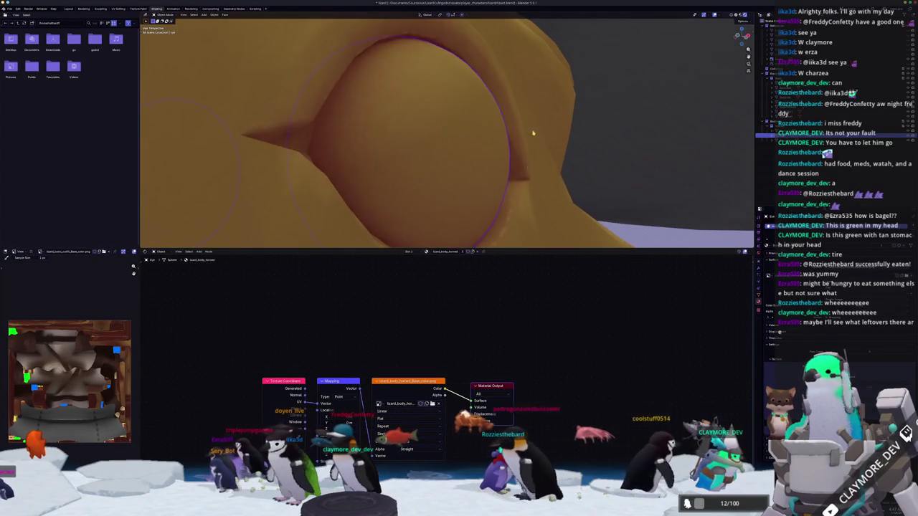
key(Tab)
middle_drag(642, 117, 753, 99)
key(s)
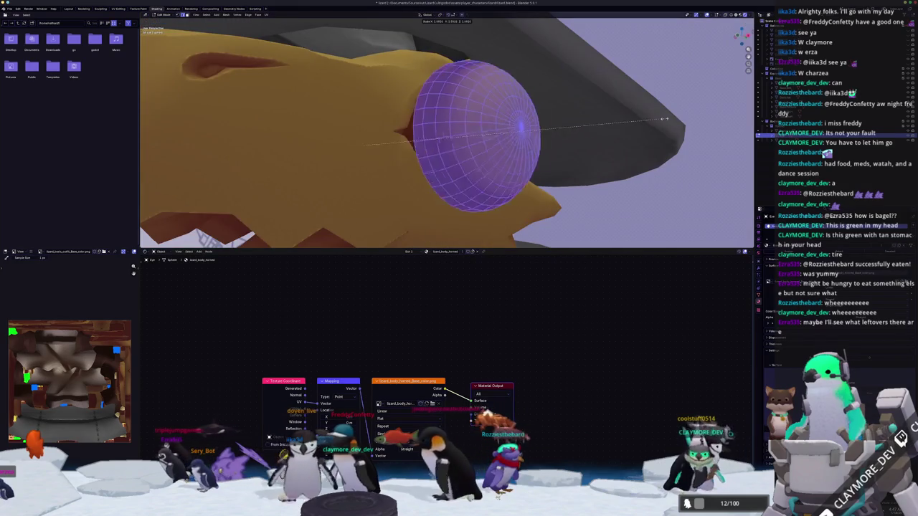
scroll(363, 146, down, 3)
scroll(430, 146, down, 3)
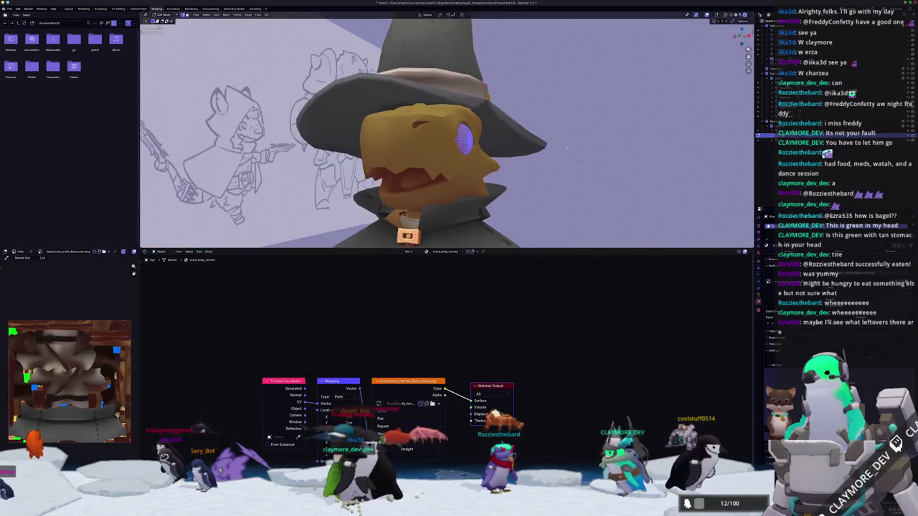
key(x)
Confirm the eye's new shape, return to Object Mode, and view the whole character and staff.
key(Escape)
key(Tab)
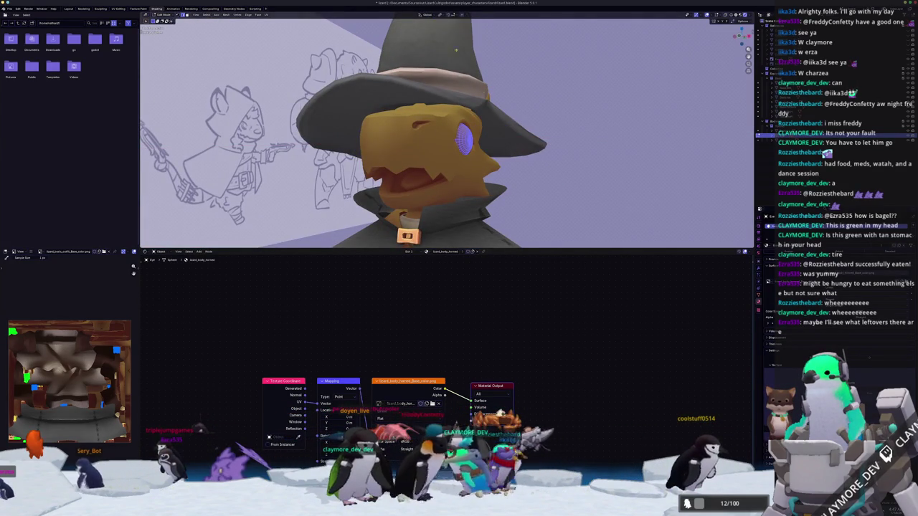
click(706, 122)
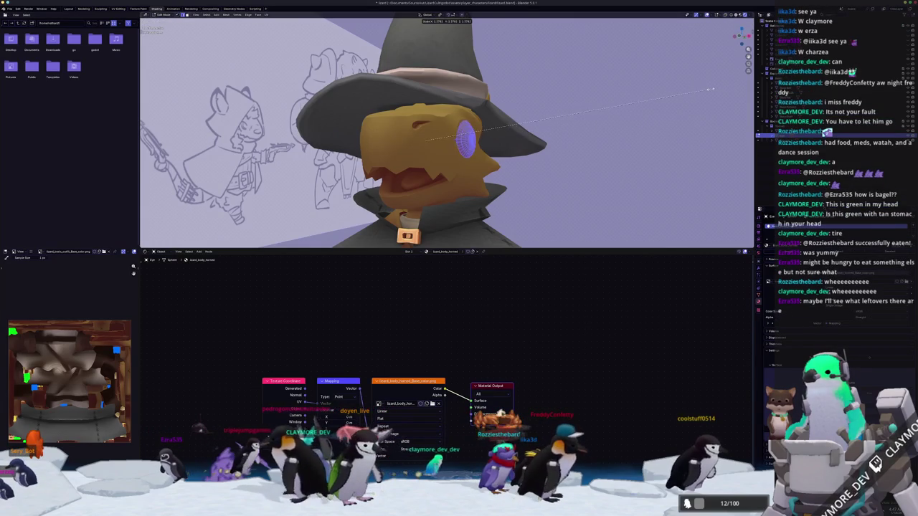
click(711, 90)
key(Tab)
scroll(500, 170, down, 5)
mouse_move(460, 170)
middle_down()
mouse_move(501, 171)
mouse_move(529, 145)
mouse_move(581, 201)
middle_up()
scroll(558, 154, down, 2)
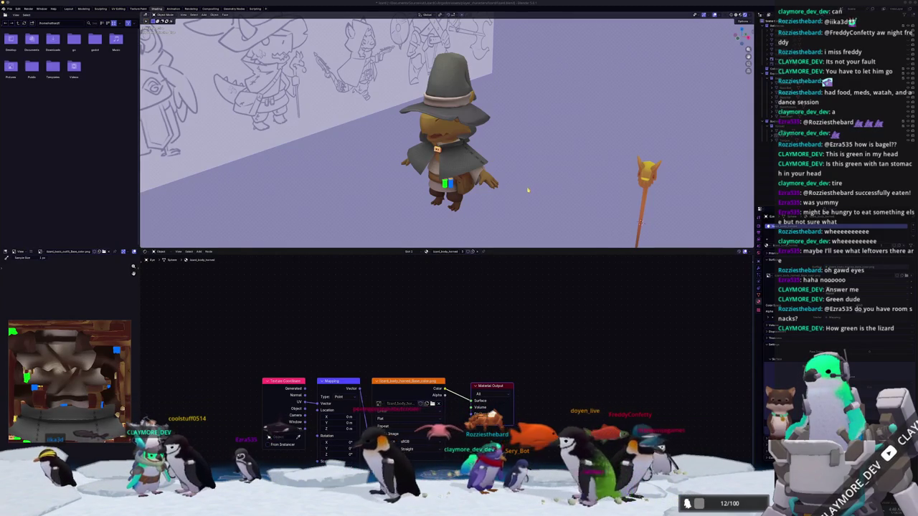
mouse_move(530, 190)
middle_down()
mouse_move(578, 206)
mouse_move(575, 196)
middle_up()
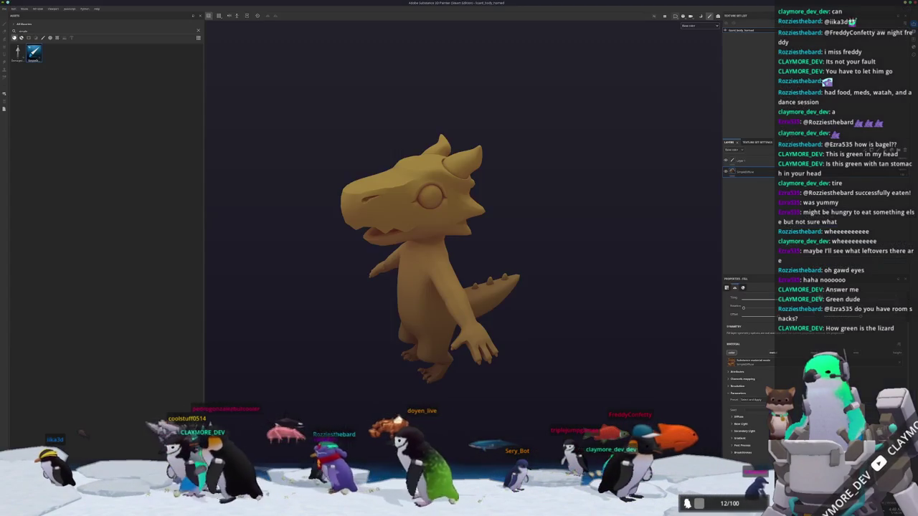
Turn the lizard model toward a more frontal view, then further to the left.
mouse_move(524, 330)
alt+mouse_down()
mouse_move(498, 303)
mouse_move(543, 301)
mouse_move(620, 246)
mouse_move(596, 287)
mouse_move(684, 268)
mouse_move(603, 275)
mouse_move(596, 380)
mouse_move(593, 349)
mouse_move(549, 359)
mouse_move(550, 313)
mouse_move(444, 394)
alt+mouse_up()
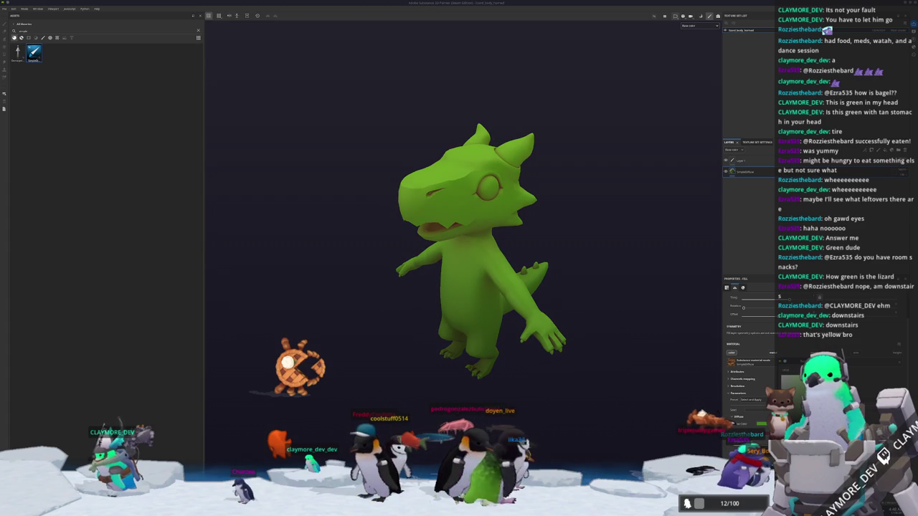
alt+drag(588, 309, 609, 309)
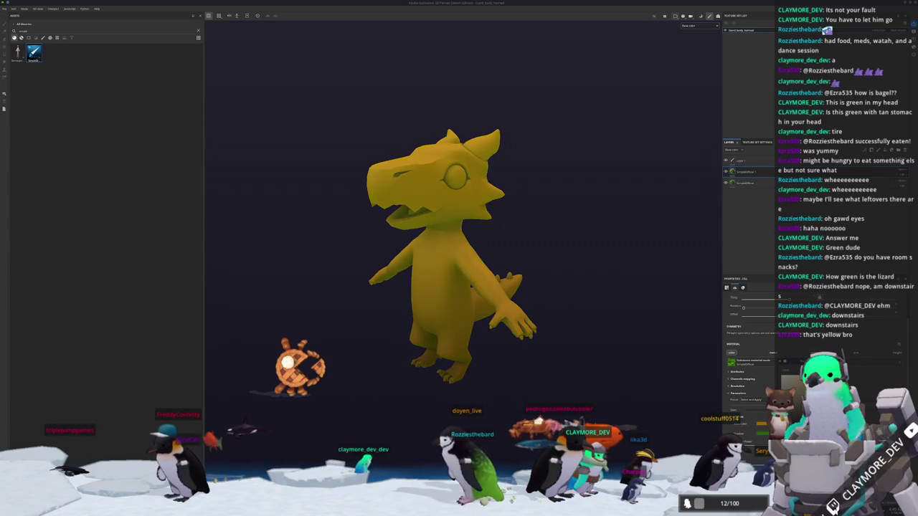
Give the green fill layer a black mask with a fill effect using the Checker 1 pattern.
right_click(746, 171)
click(759, 178)
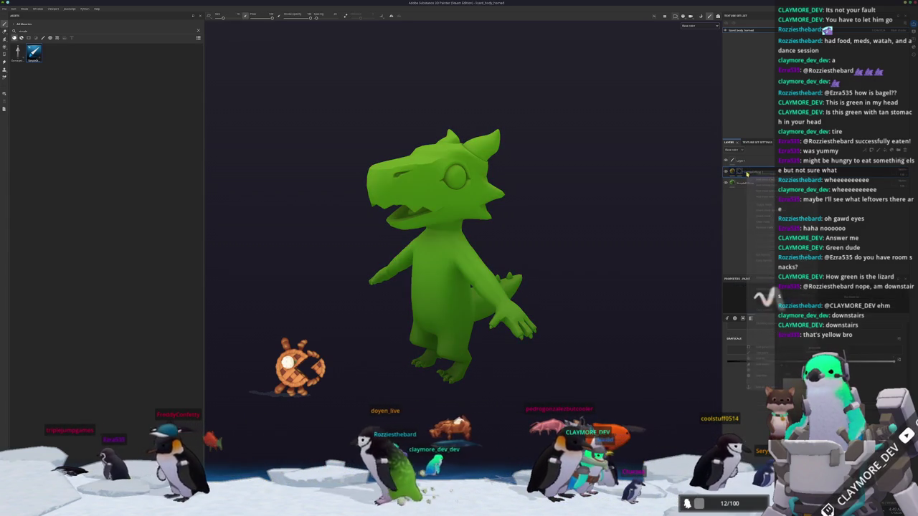
right_click(745, 172)
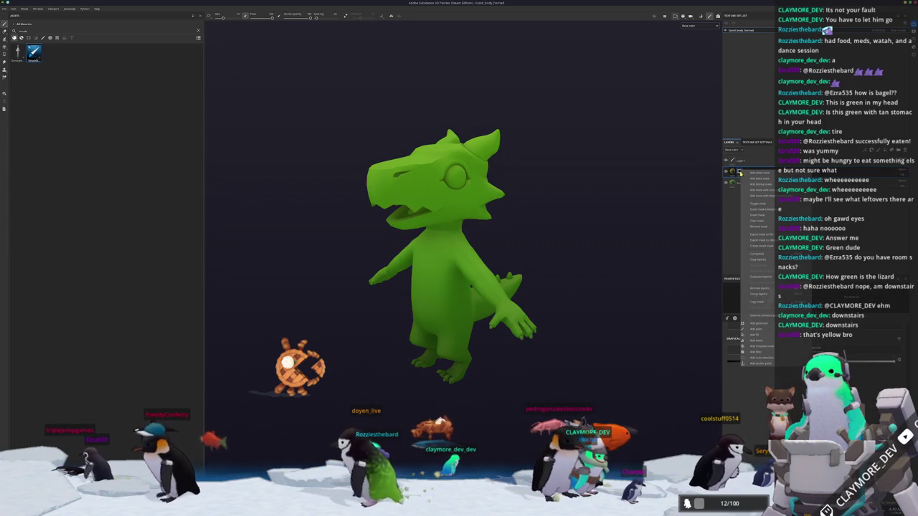
click(748, 332)
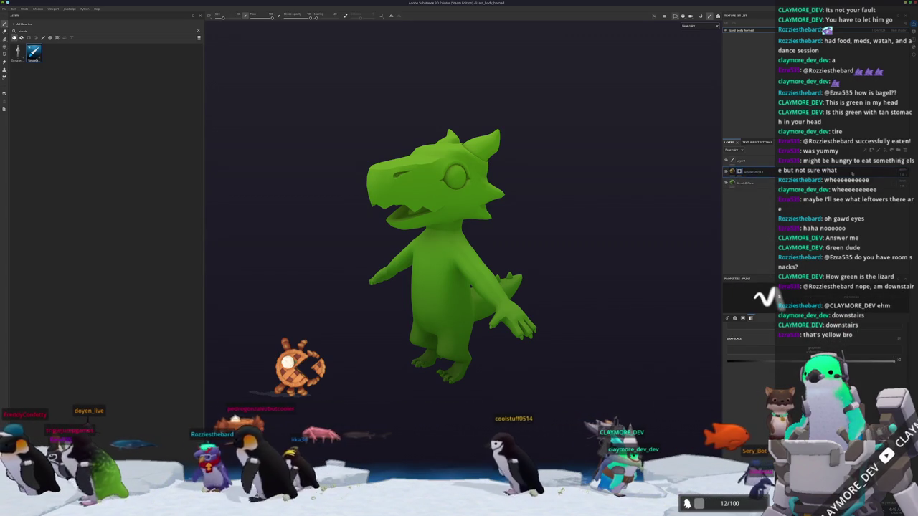
right_click(740, 172)
click(762, 337)
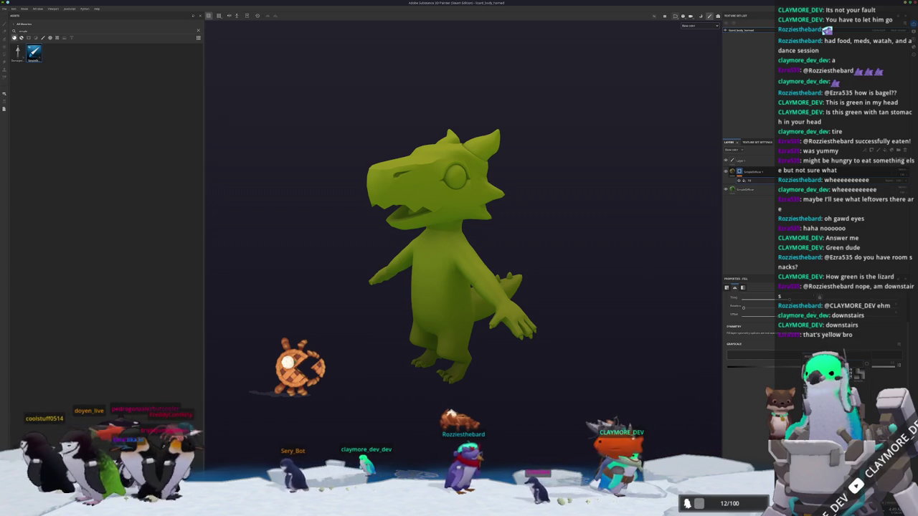
alt+drag(502, 287, 665, 393)
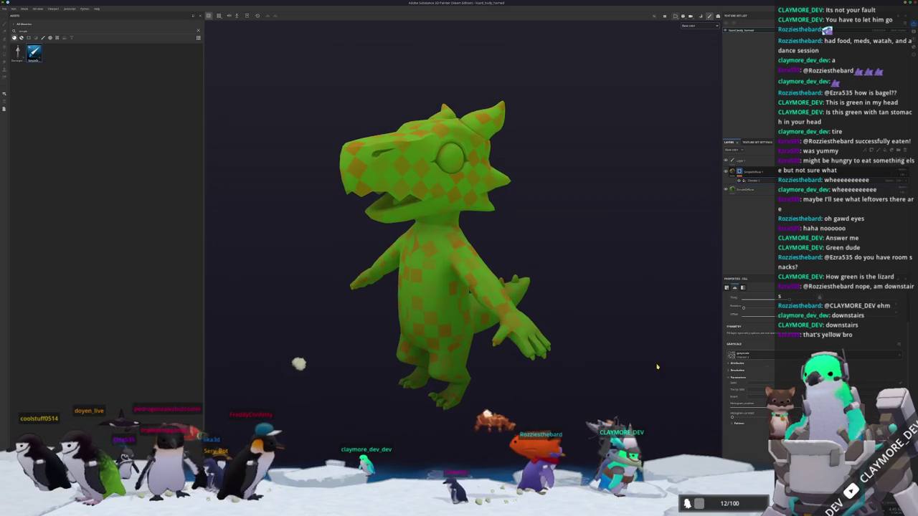
Set the checker mask fill to Tri-planar projection, rotating the orange spots into diamonds and resizing them.
click(737, 423)
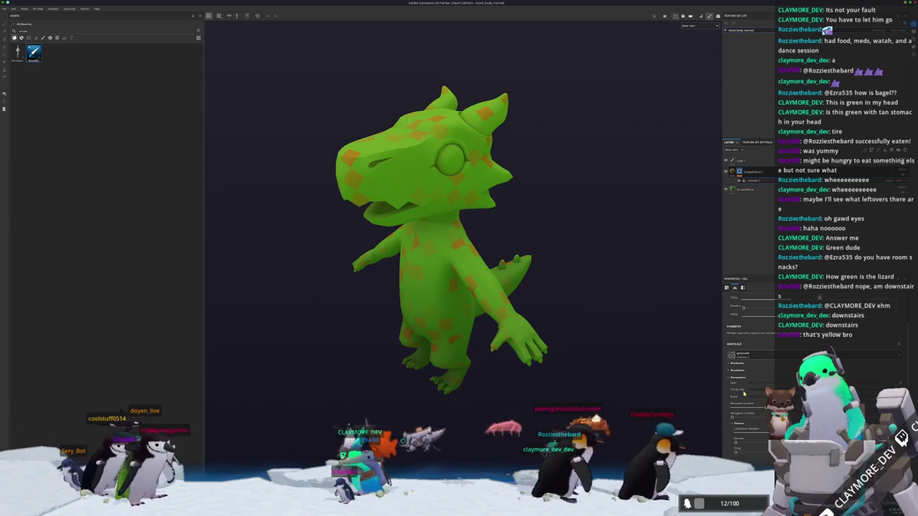
scroll(746, 409, up, 1)
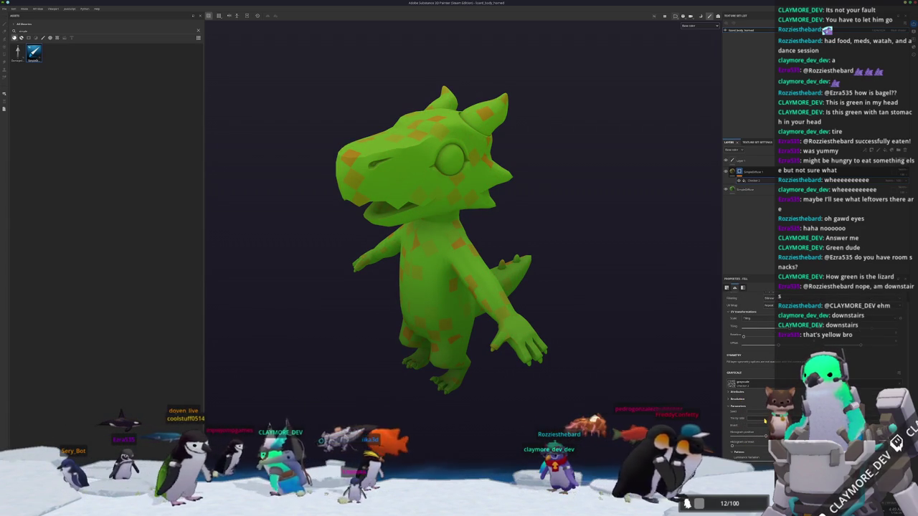
scroll(746, 402, up, 1)
click(767, 305)
click(767, 321)
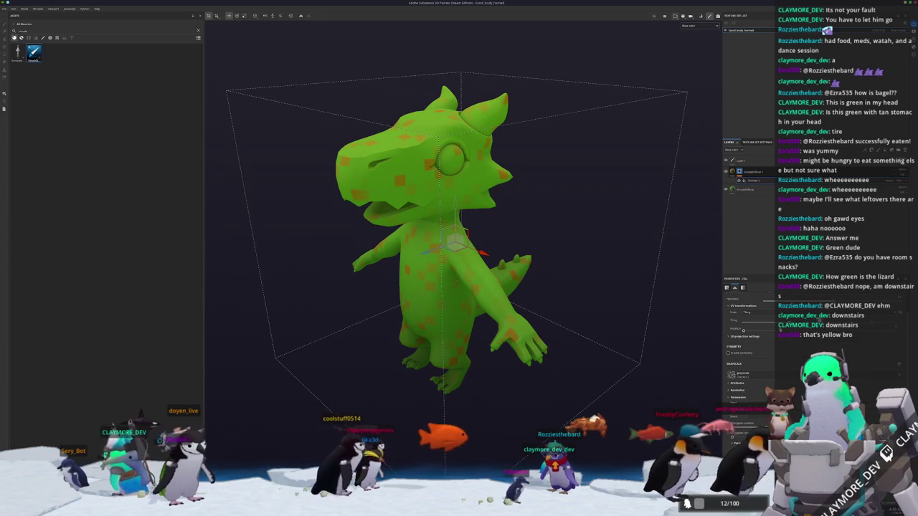
drag(744, 331, 763, 331)
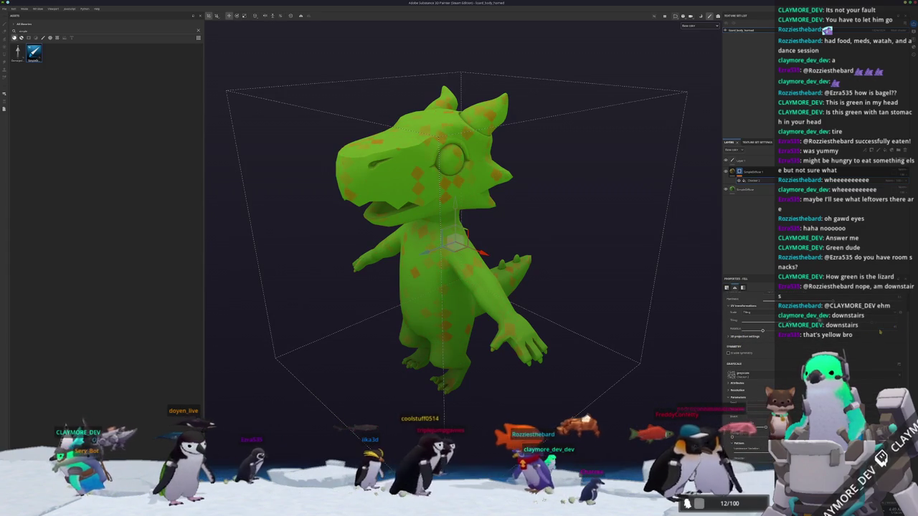
scroll(746, 330, up, 2)
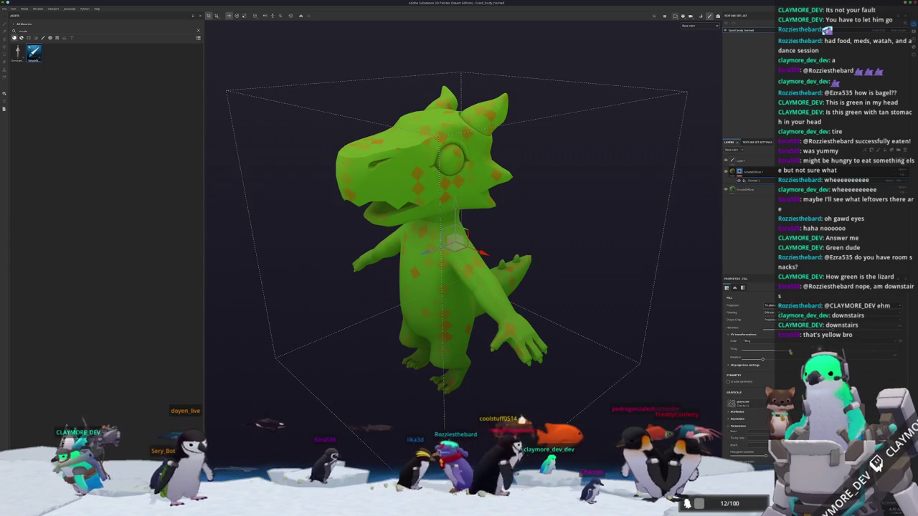
drag(800, 353, 792, 354)
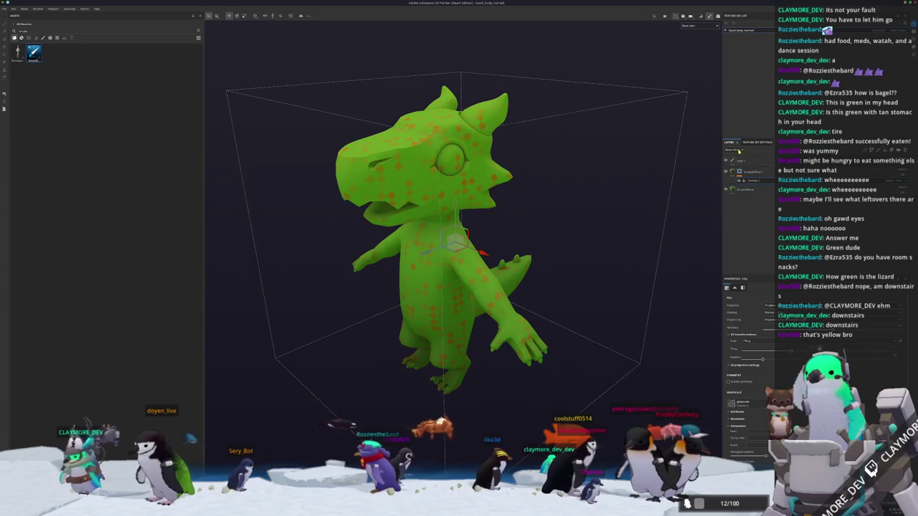
Add another fill to the green fill layer.
click(752, 174)
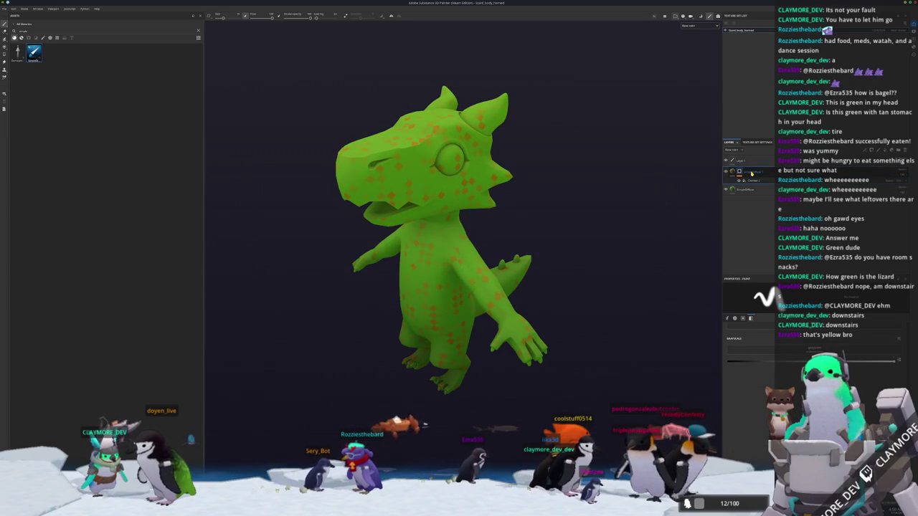
click(752, 181)
right_click(743, 174)
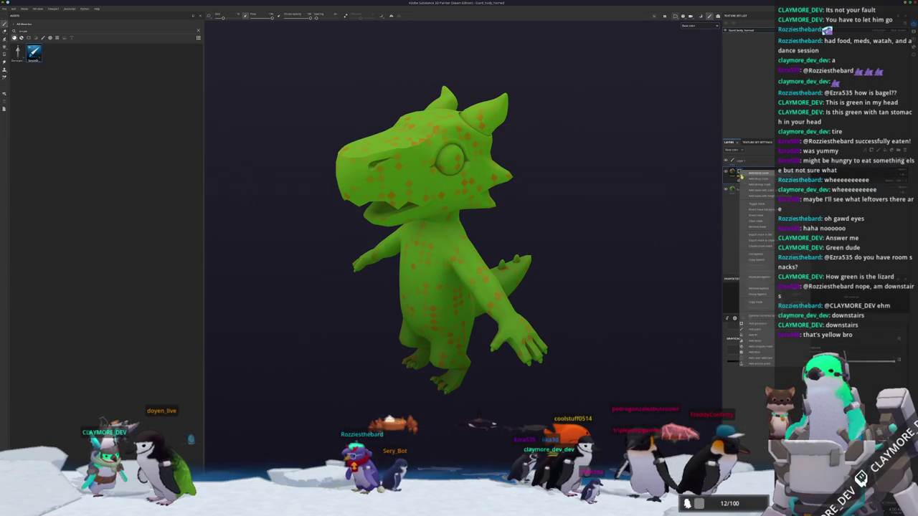
click(759, 335)
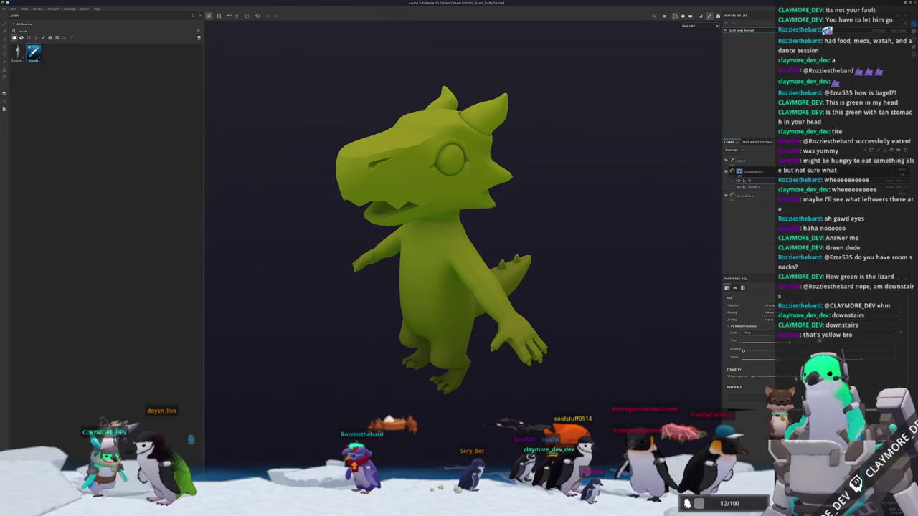
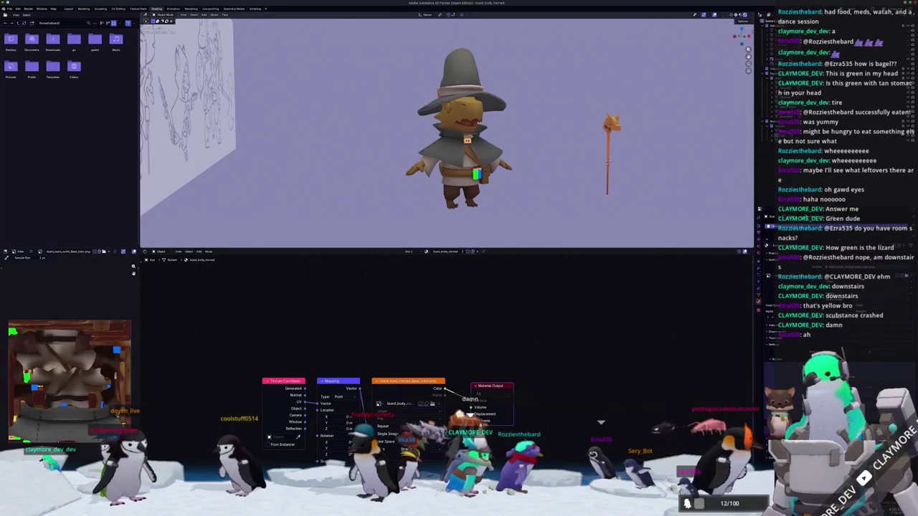
Check the git output in a terminal, then dismiss it to return to the relaunched Painter.
key(alt+Tab)
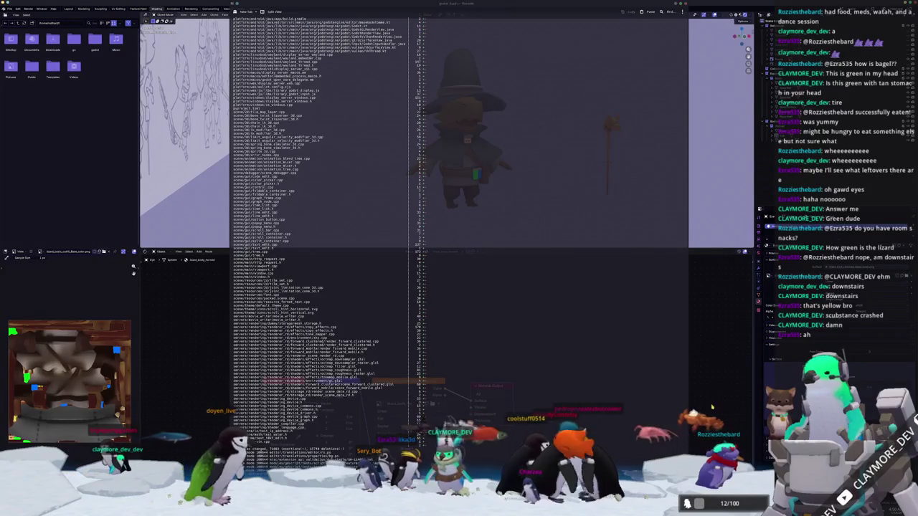
key(alt+Tab)
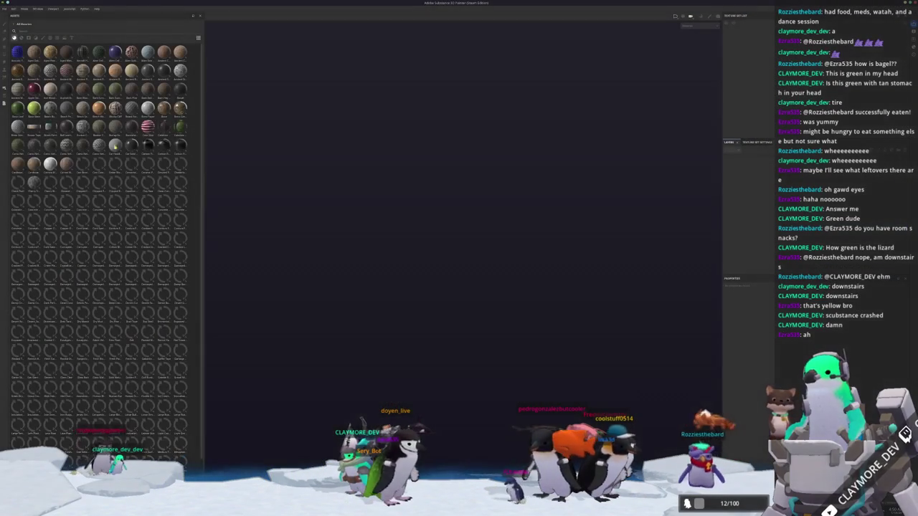
Reopen the recent lizard_body project and orbit the lizard to a front view.
click(6, 8)
mouse_move(14, 26)
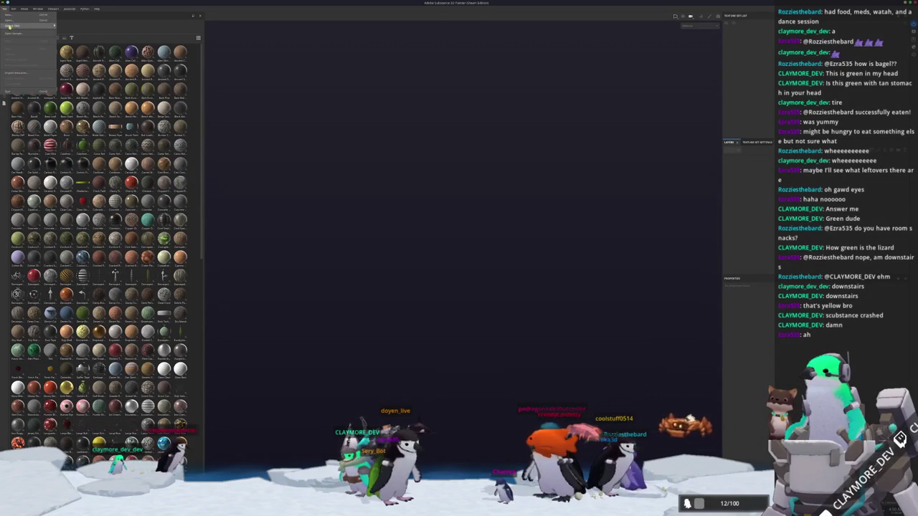
click(107, 27)
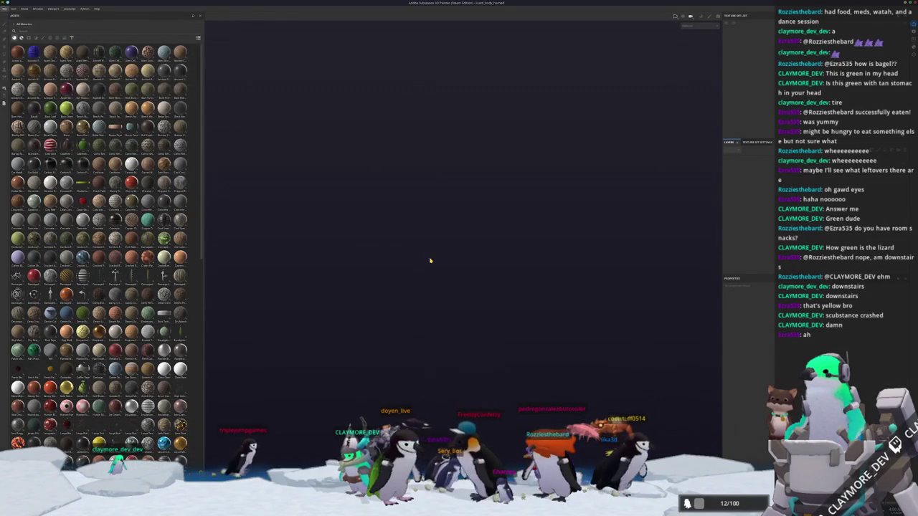
mouse_move(451, 257)
alt+mouse_down()
mouse_move(524, 231)
mouse_move(752, 280)
alt+mouse_up()
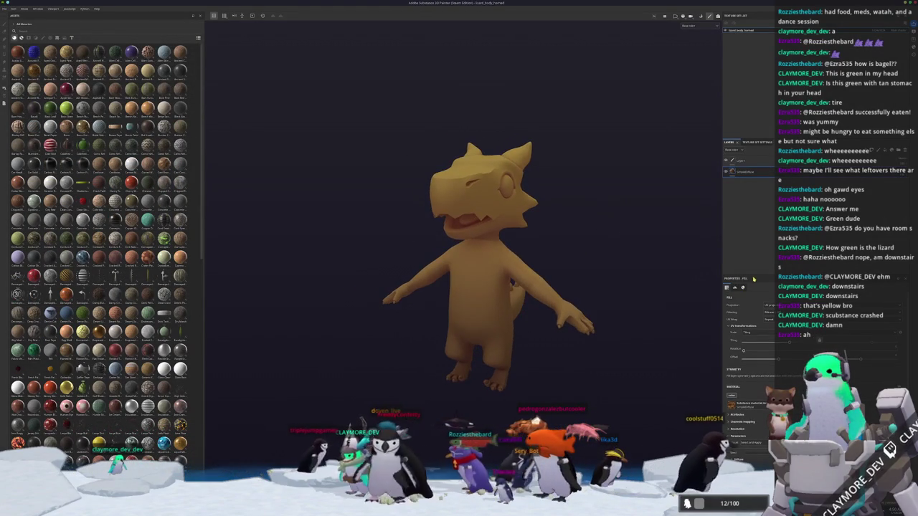
scroll(746, 387, down, 2)
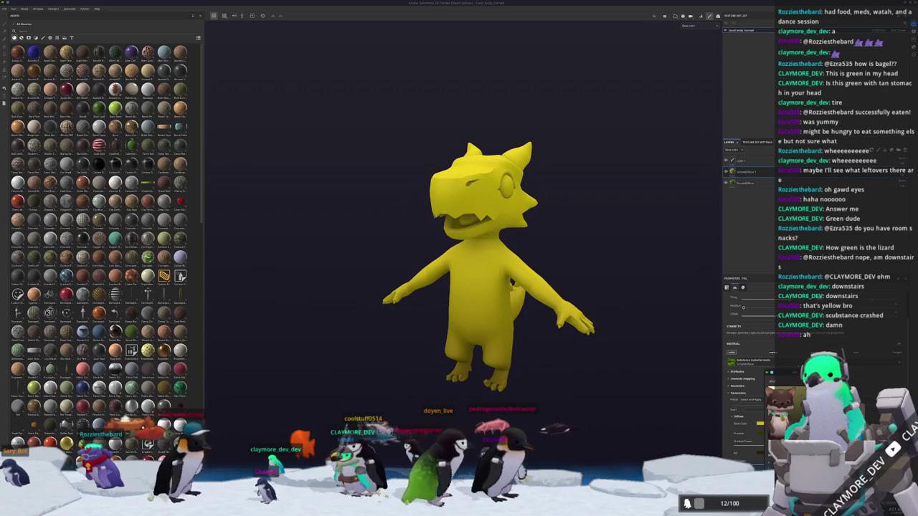
Add a mask to the top yellow layer, then a generator and a fill inside it.
right_click(754, 173)
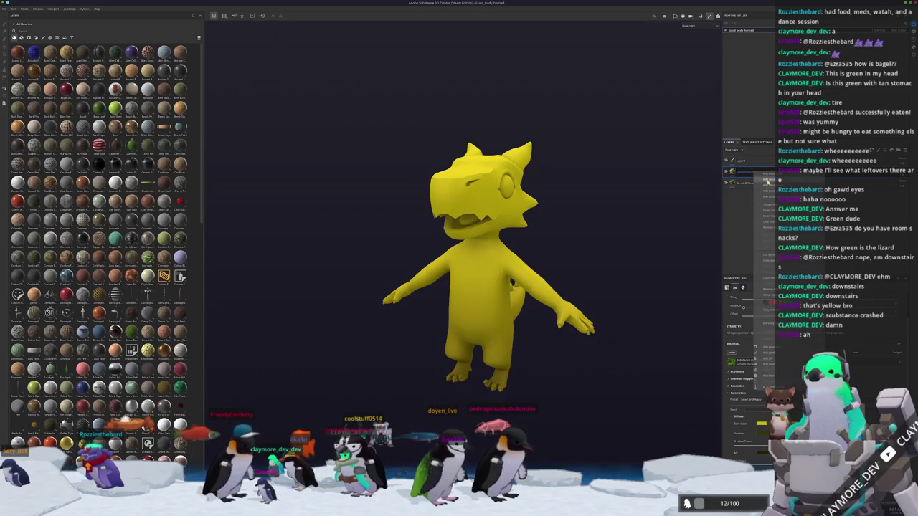
click(775, 215)
right_click(741, 173)
click(764, 322)
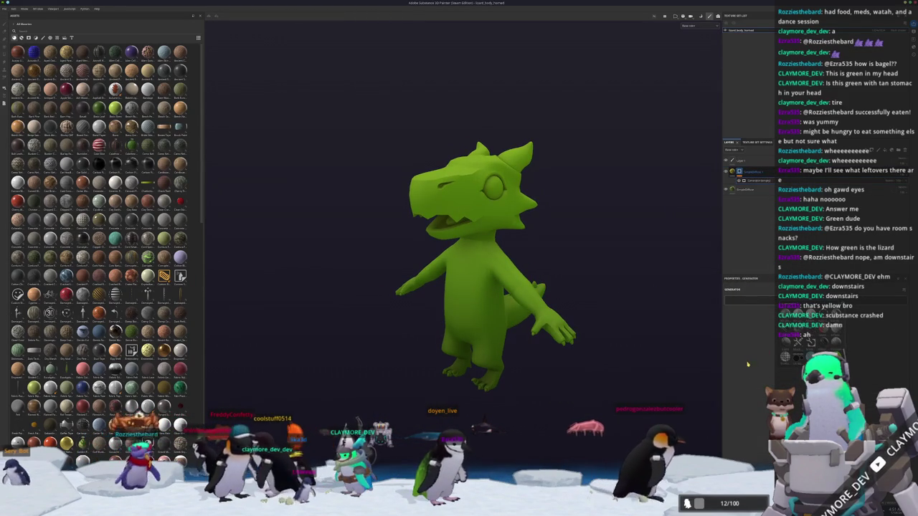
right_click(740, 172)
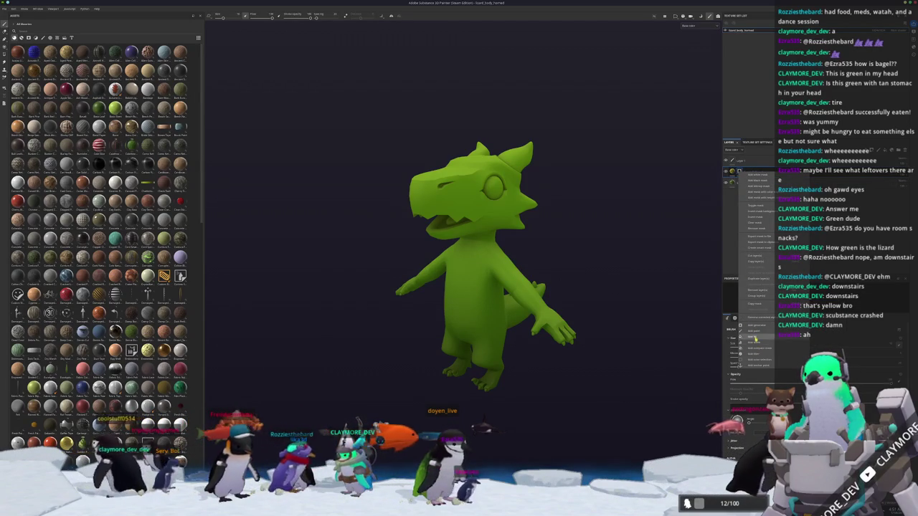
click(751, 348)
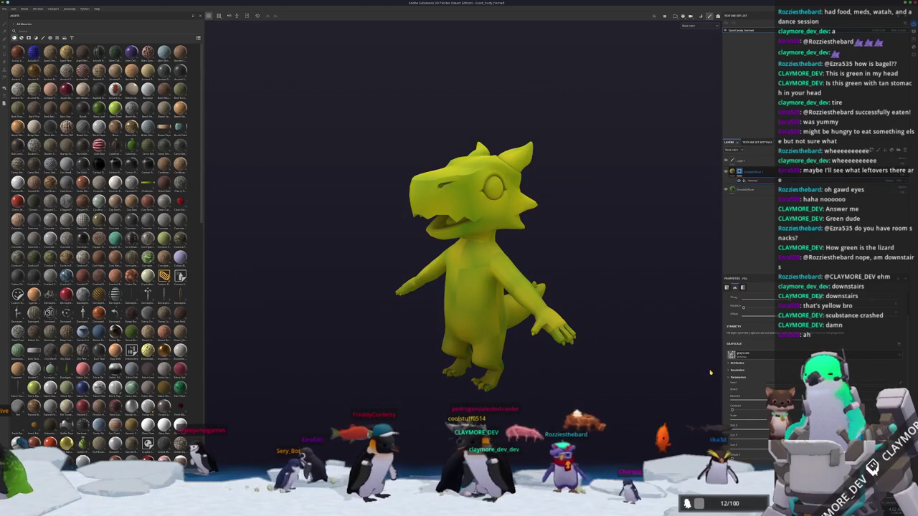
Set the mask fill to tri-planar projection with a faceted grayscale patch pattern.
click(770, 305)
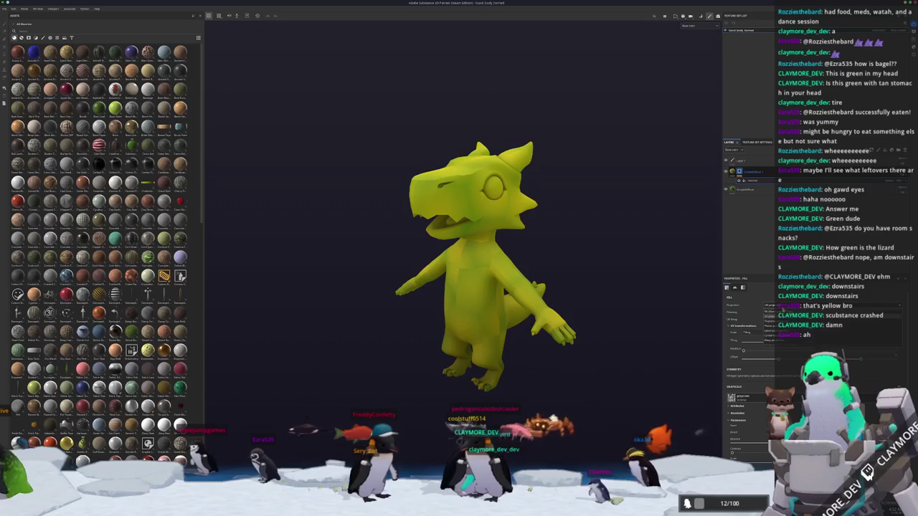
click(766, 340)
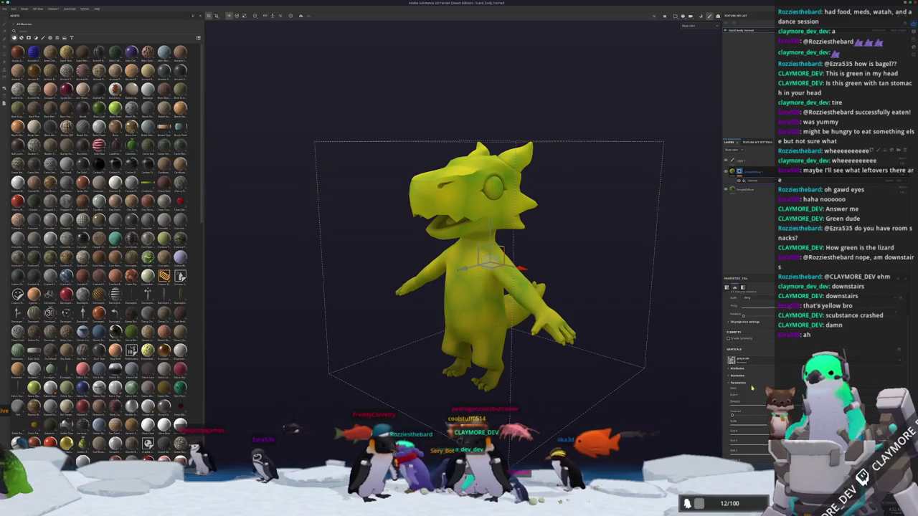
scroll(755, 402, down, 5)
scroll(758, 430, down, 2)
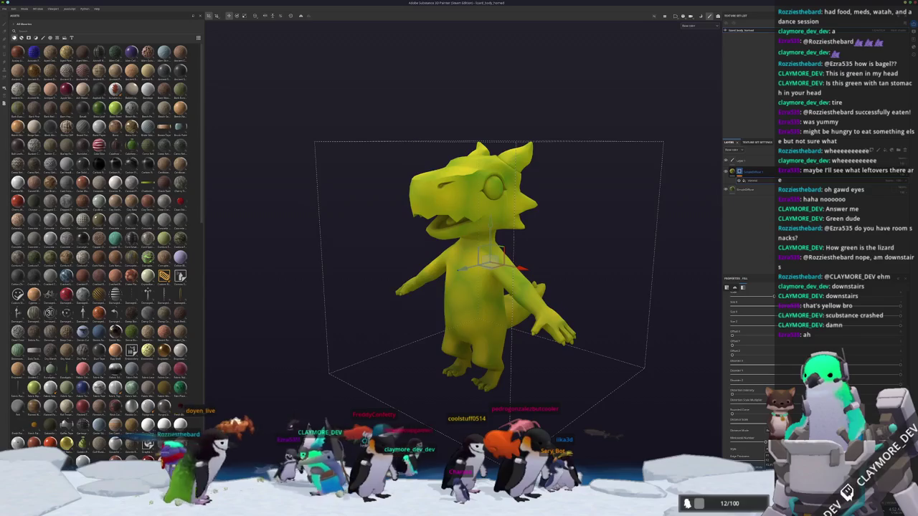
click(761, 439)
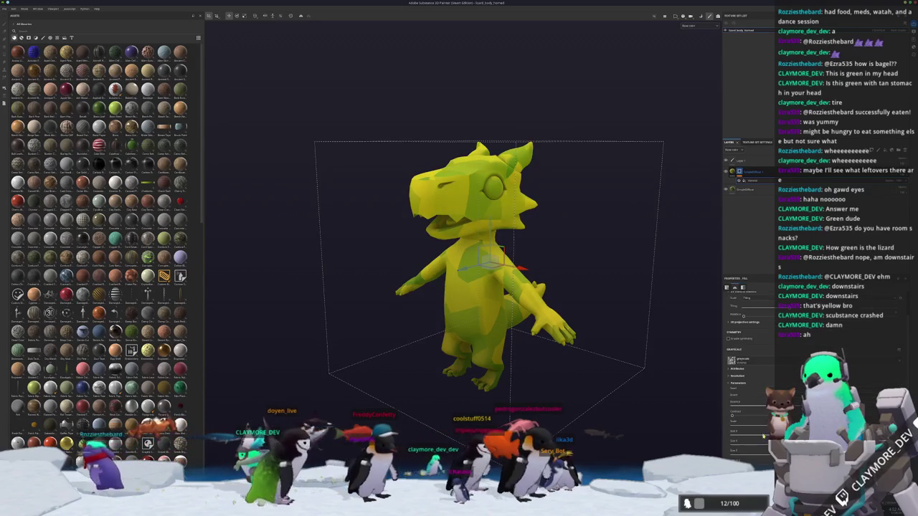
Add a Levels effect to the mask and tighten it so yellow shows as small patches.
right_click(740, 172)
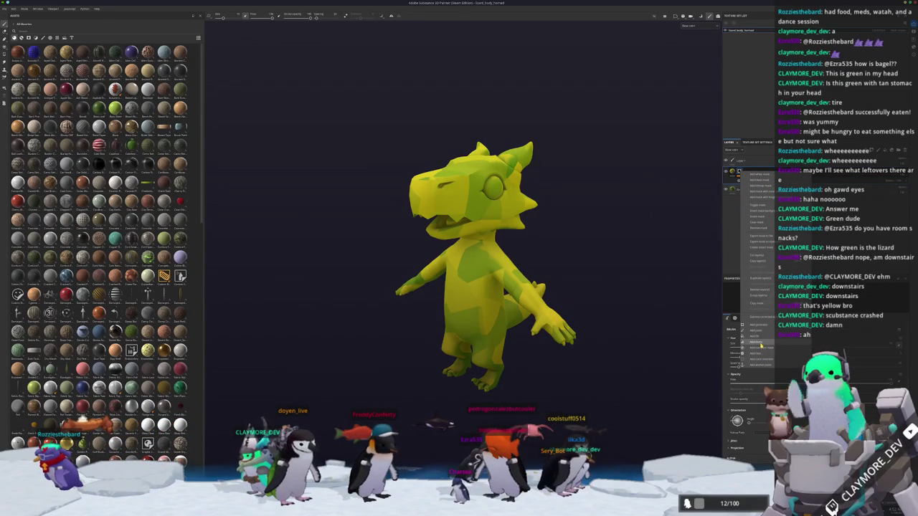
click(761, 343)
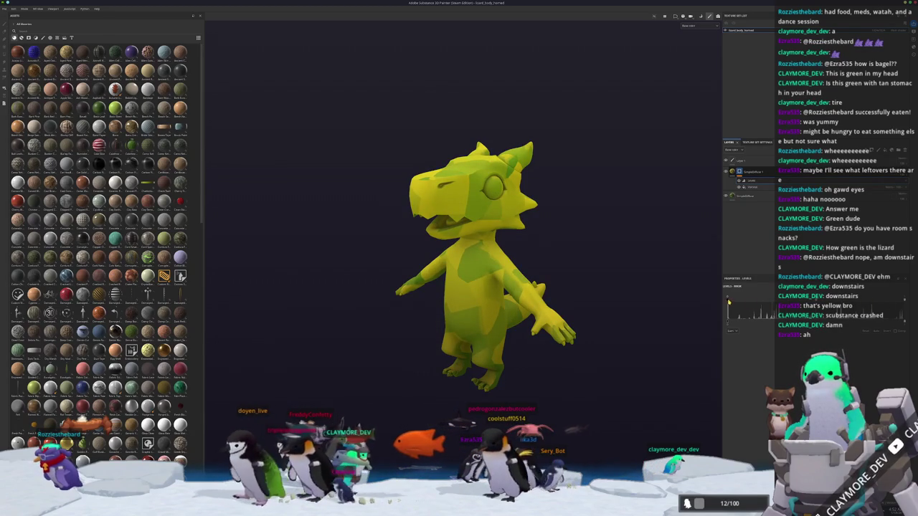
drag(729, 302, 738, 302)
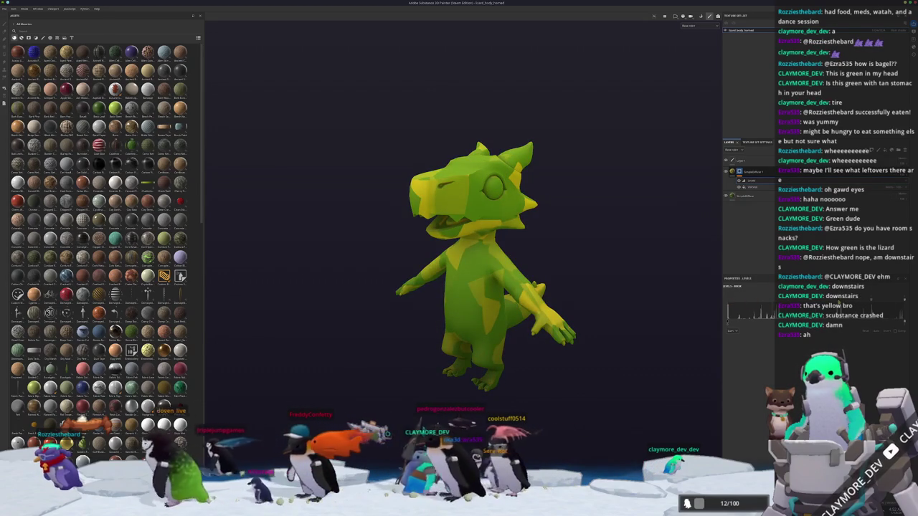
click(742, 173)
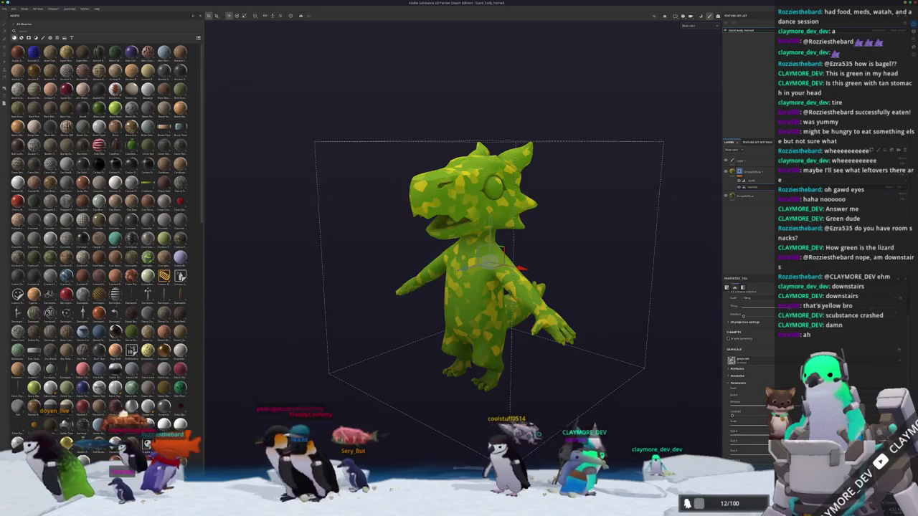
click(752, 181)
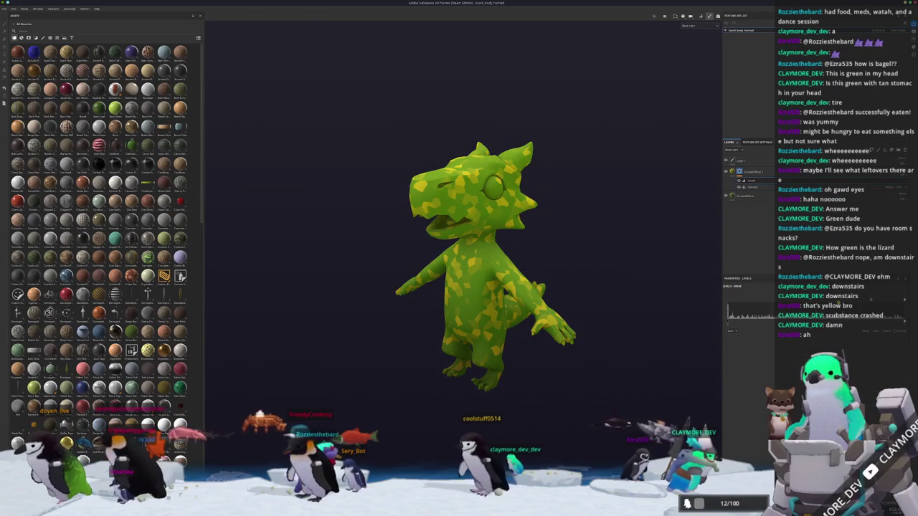
drag(728, 321, 746, 321)
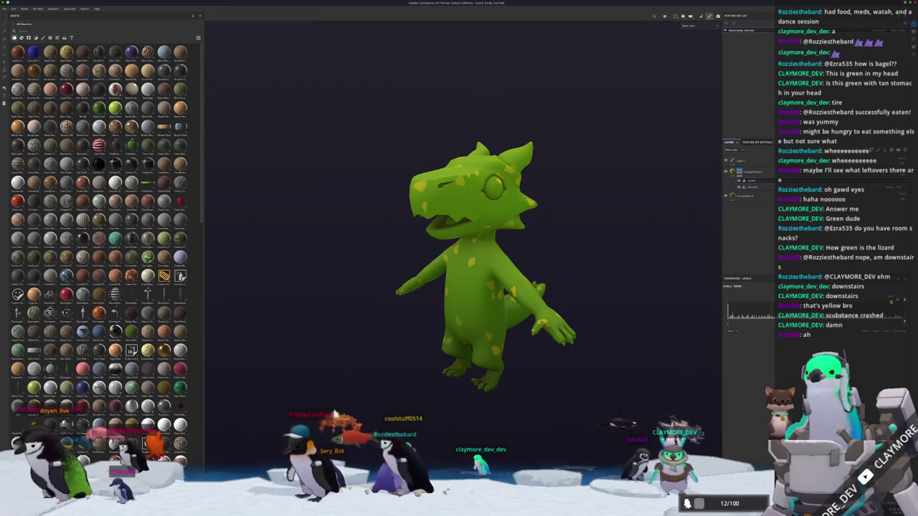
click(752, 172)
mouse_move(445, 293)
alt+mouse_down()
mouse_move(394, 294)
mouse_move(647, 252)
alt+mouse_up()
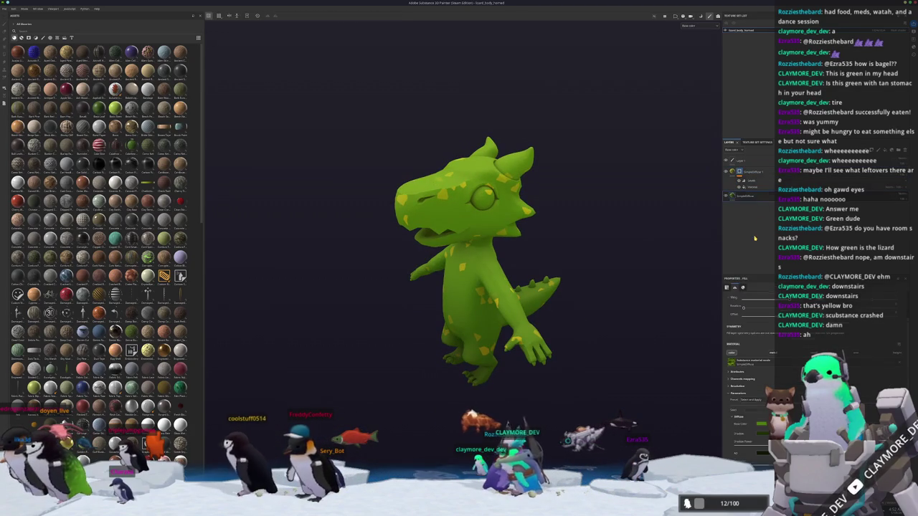
Duplicate the SimpleDiffuse 1 folder and give the copy darker brownish colouring.
key(ctrl+d)
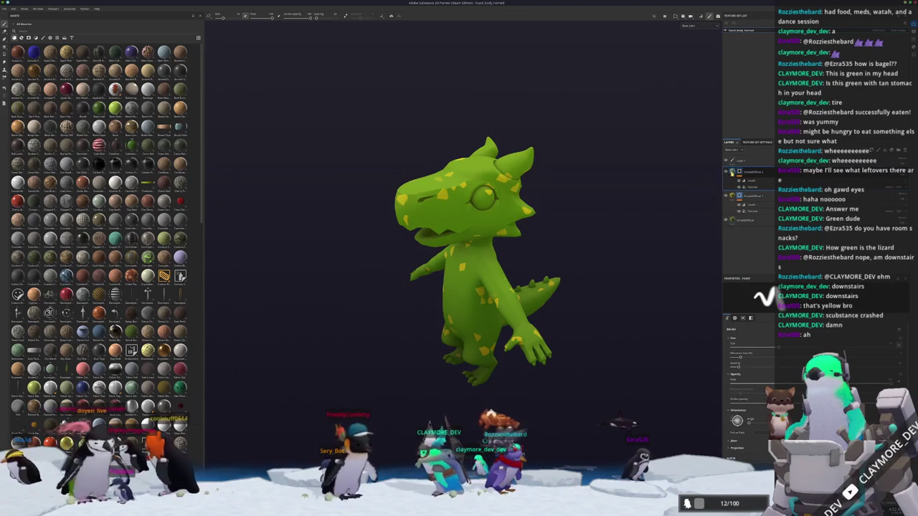
click(732, 172)
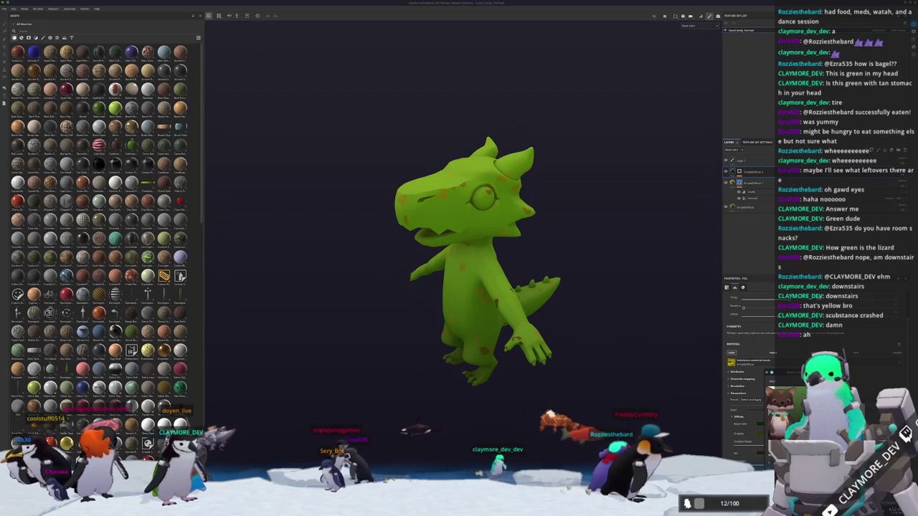
click(754, 188)
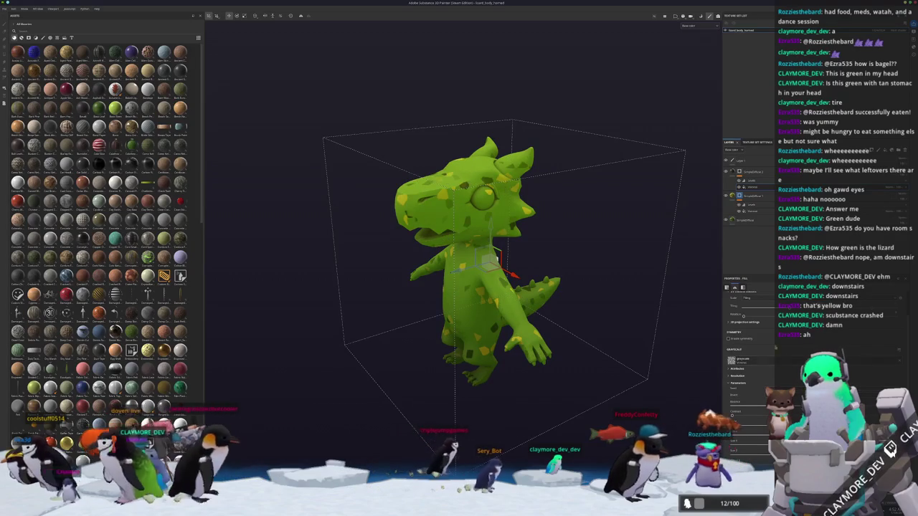
click(757, 175)
click(734, 316)
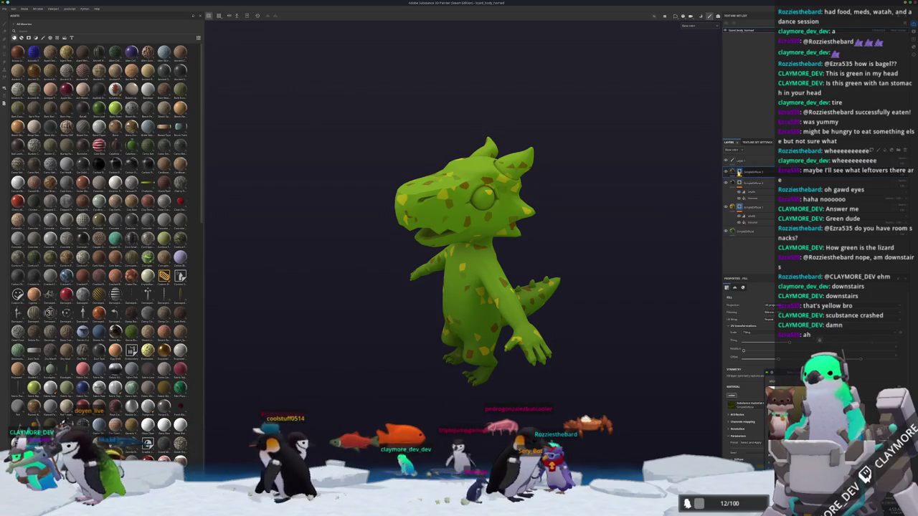
Change the copies' mask fill projection and pattern so brownish patches appear beside yellow ones.
click(749, 180)
click(755, 188)
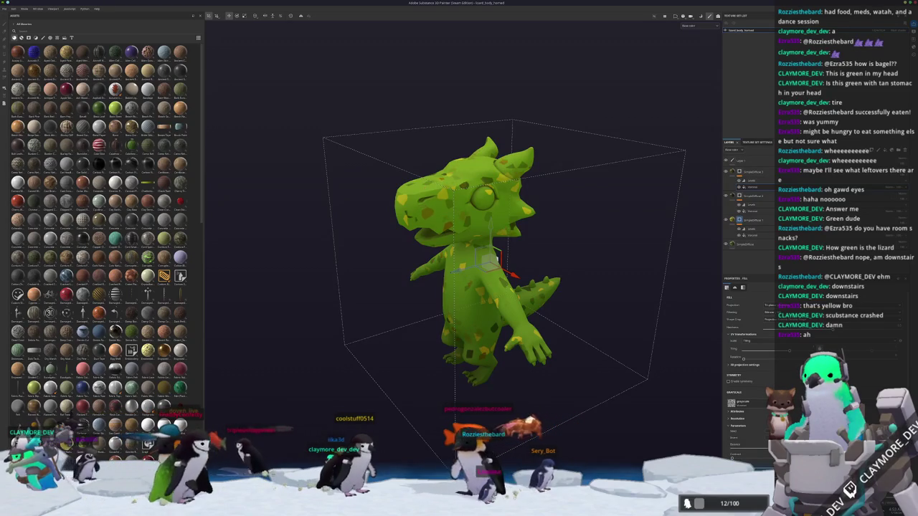
click(754, 211)
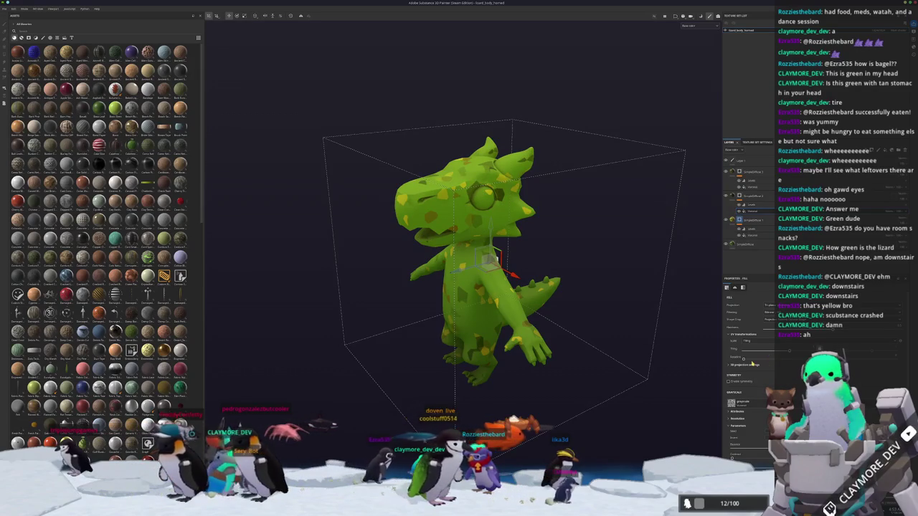
key(1)
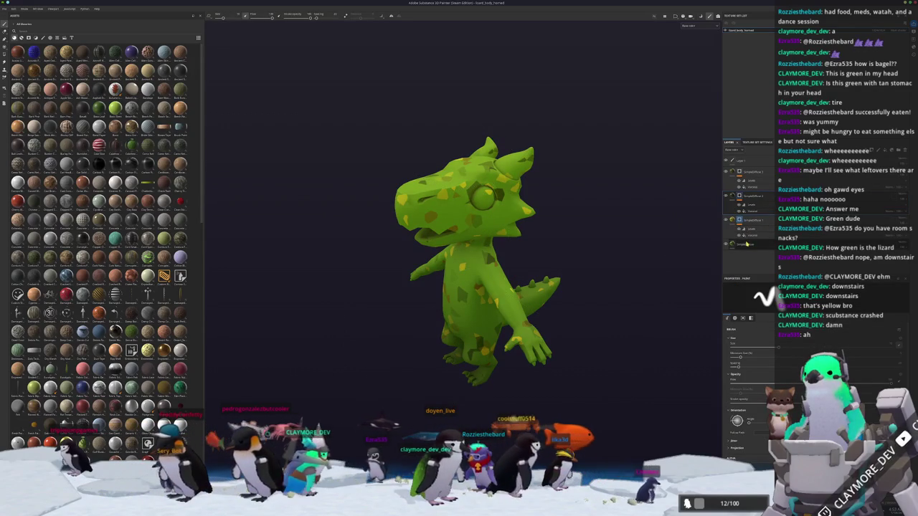
alt+drag(581, 277, 648, 240)
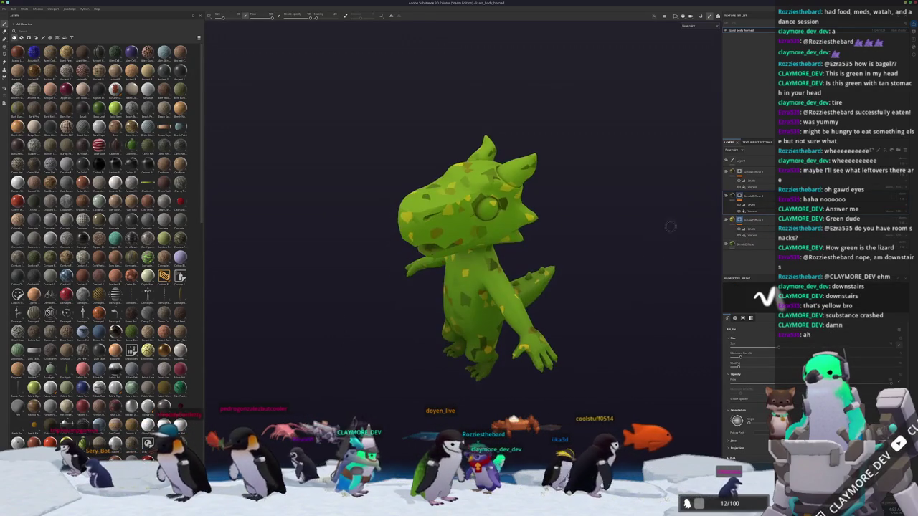
click(746, 244)
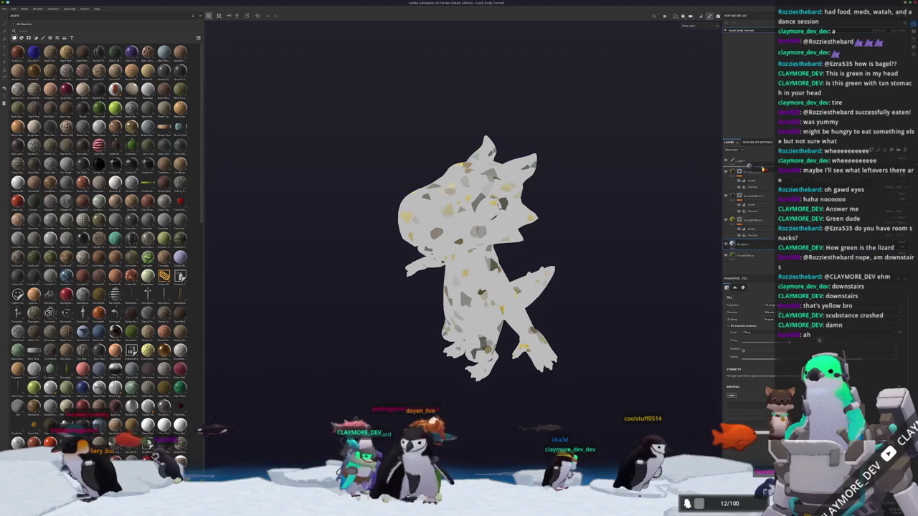
Move the fill layer to the top with a fine scale-grid fill, then add a new layer.
drag(764, 170, 762, 171)
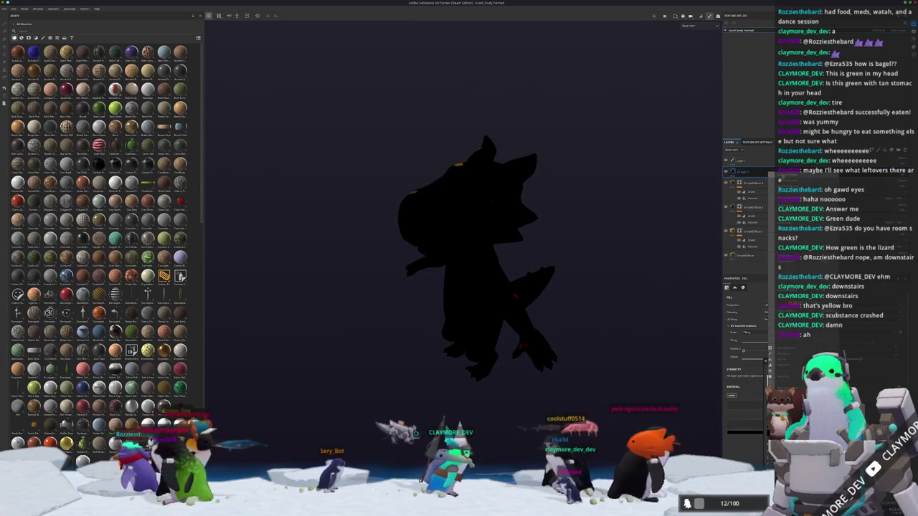
click(770, 177)
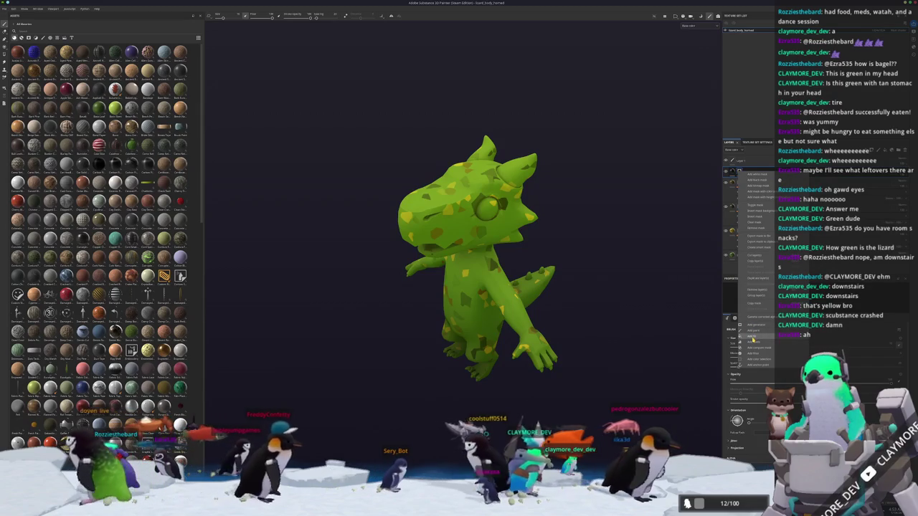
click(769, 177)
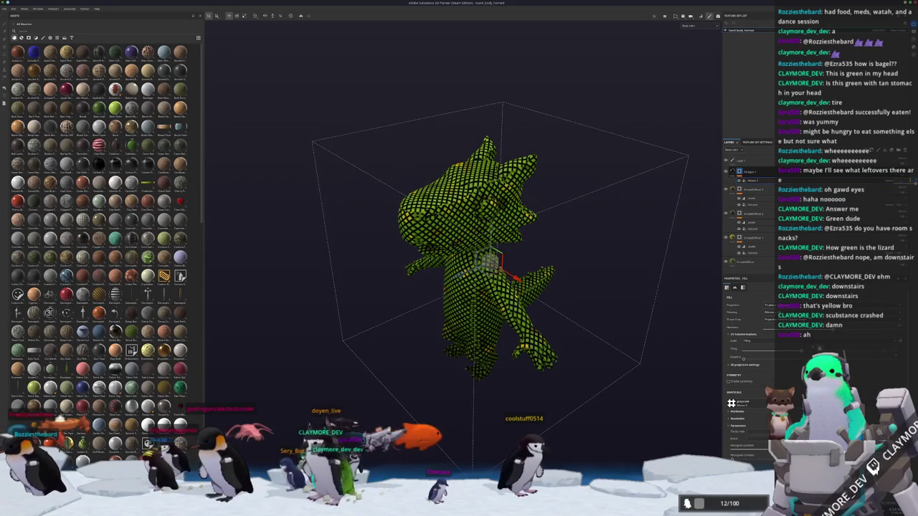
mouse_move(643, 234)
alt+mouse_down()
mouse_move(658, 303)
mouse_move(607, 274)
mouse_move(638, 244)
alt+mouse_up()
key(ctrl+g)
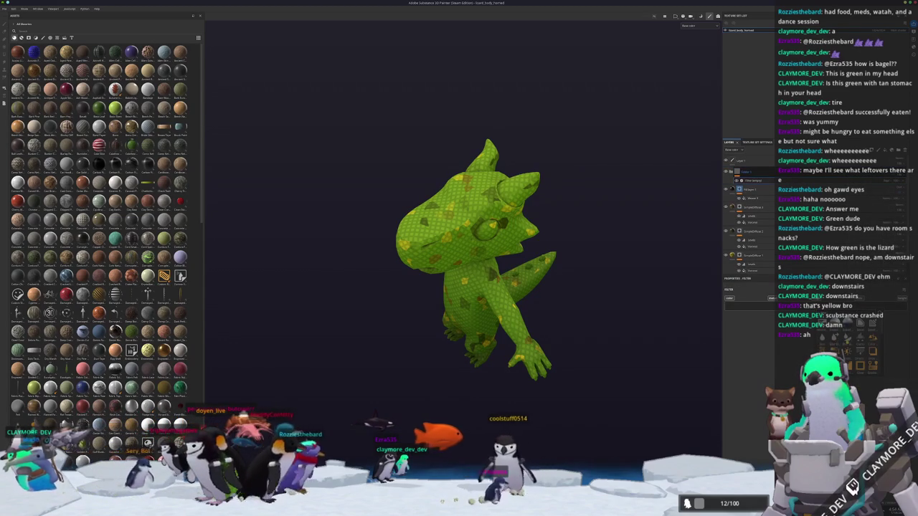
Add effects from the context menu to the two lowest lizard layers.
mouse_move(584, 338)
alt+mouse_down()
mouse_move(580, 249)
mouse_move(560, 215)
alt+mouse_up()
click(753, 242)
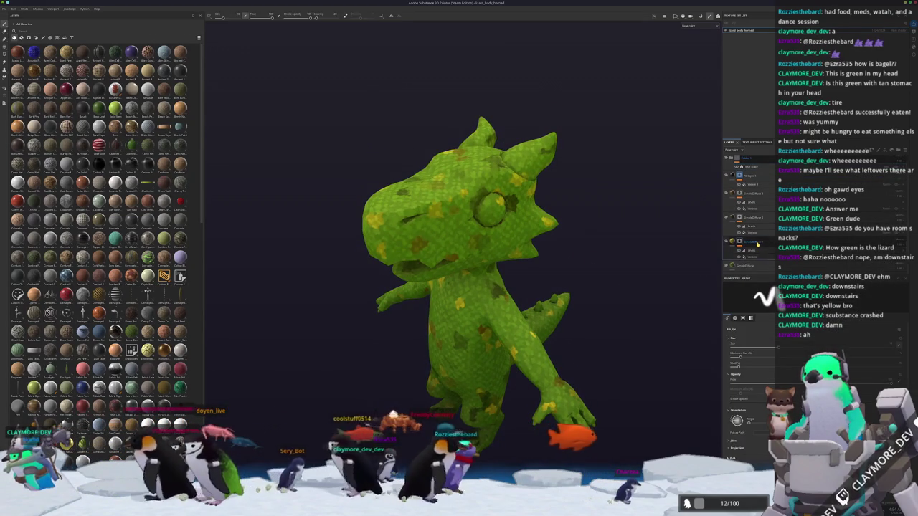
click(748, 266)
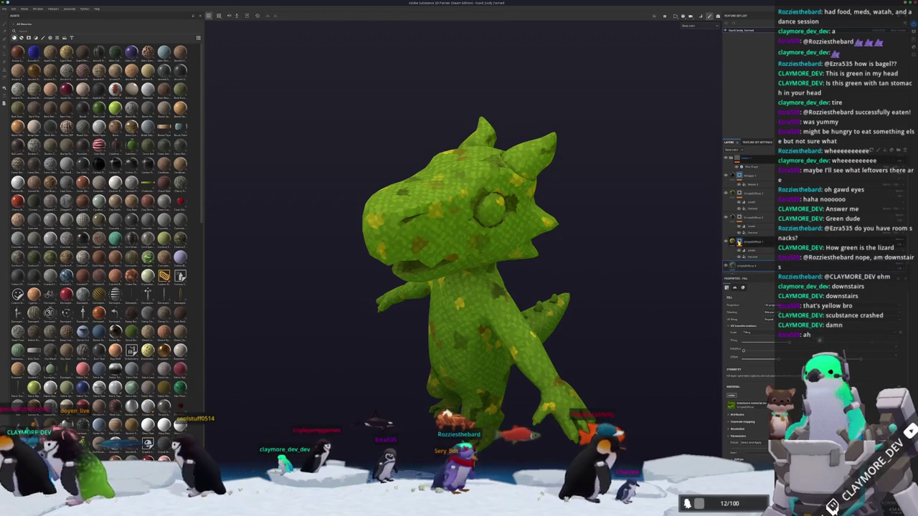
right_click(742, 242)
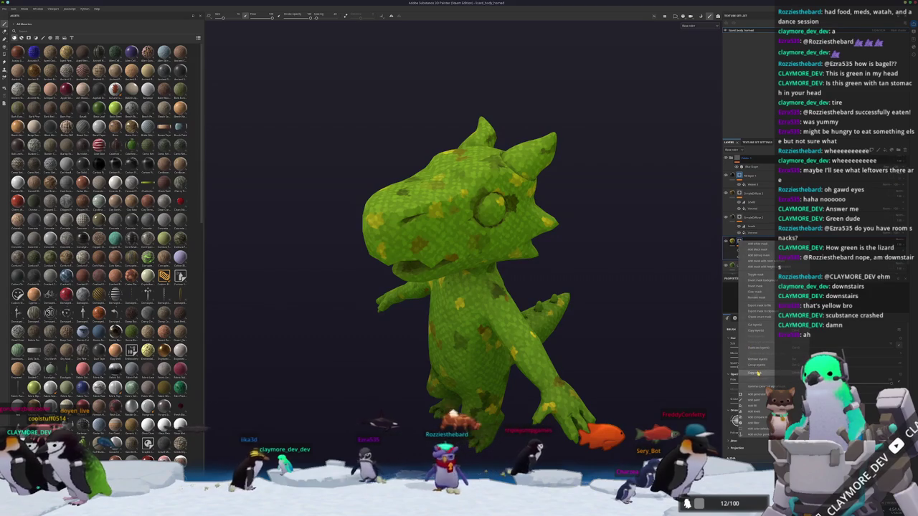
click(757, 373)
right_click(756, 266)
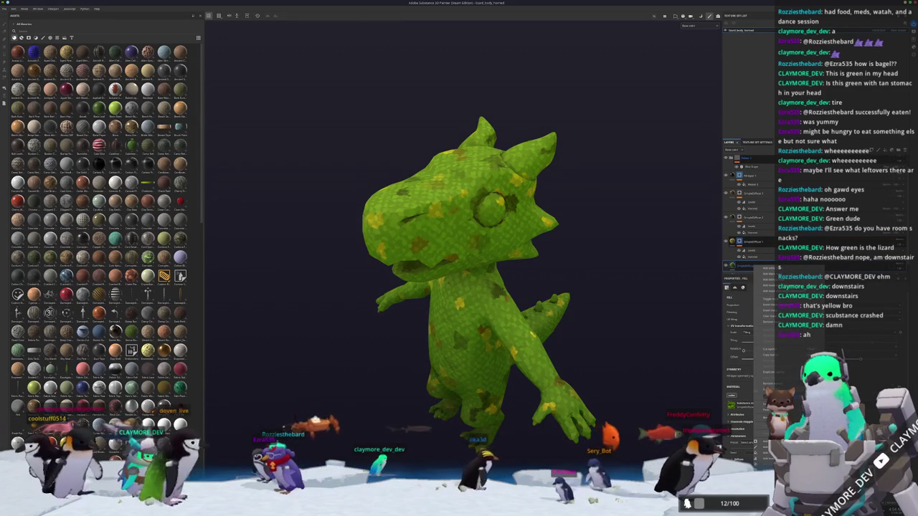
click(766, 308)
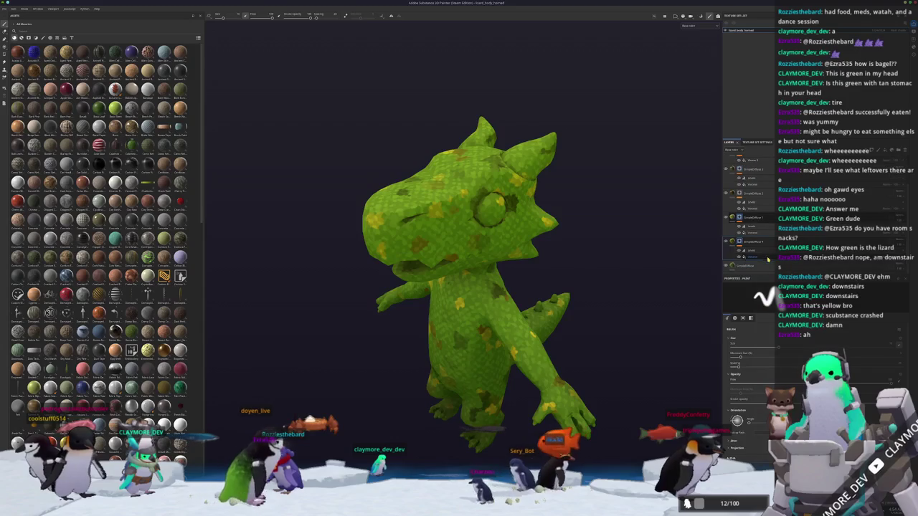
scroll(746, 337, down, 3)
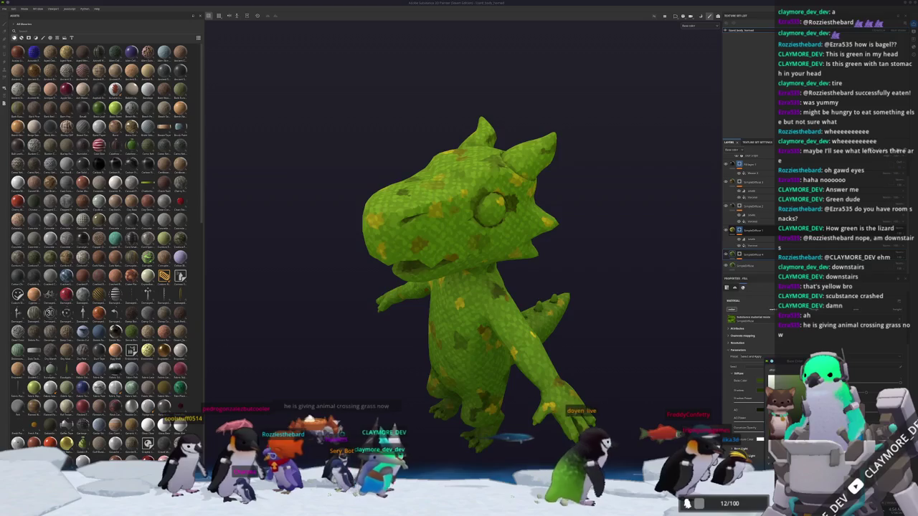
Review the bottom layer's fill projection and Levels settings while orbiting the lizard.
click(754, 270)
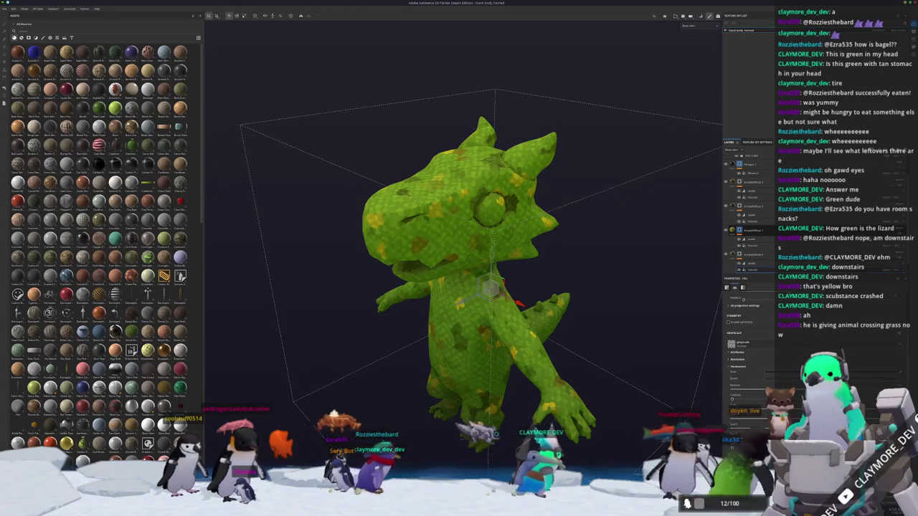
scroll(747, 263, down, 2)
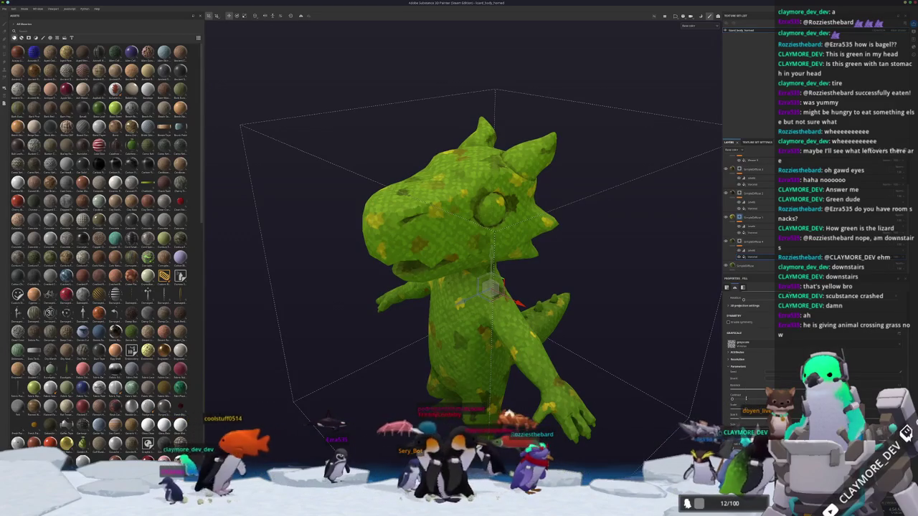
click(753, 251)
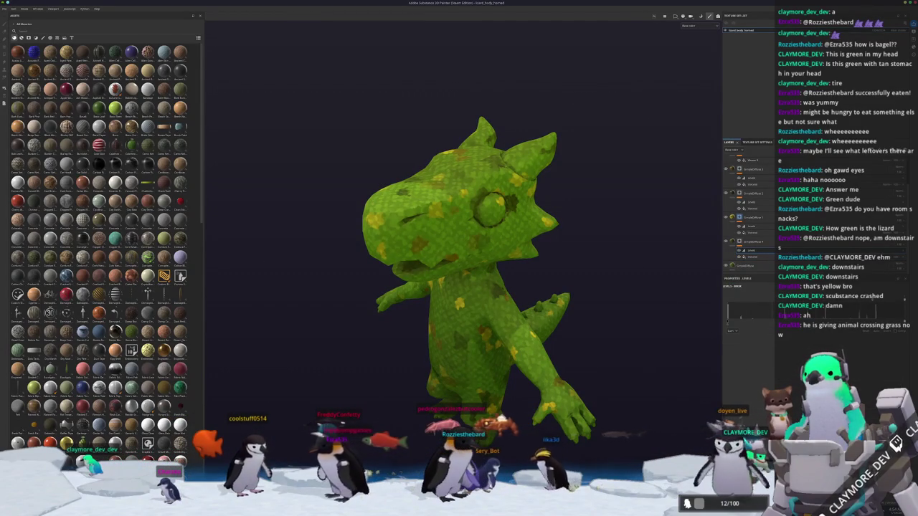
click(764, 265)
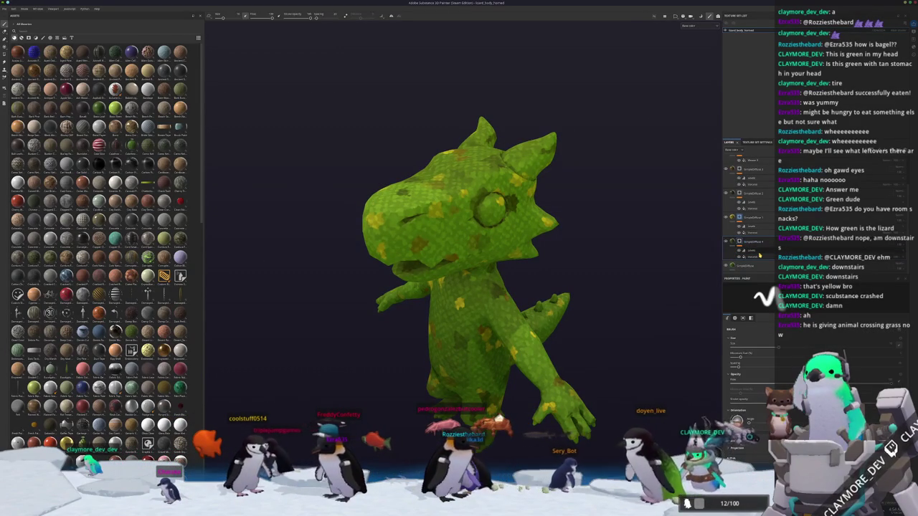
mouse_move(619, 199)
alt+mouse_down()
mouse_move(439, 319)
mouse_move(395, 322)
alt+mouse_up()
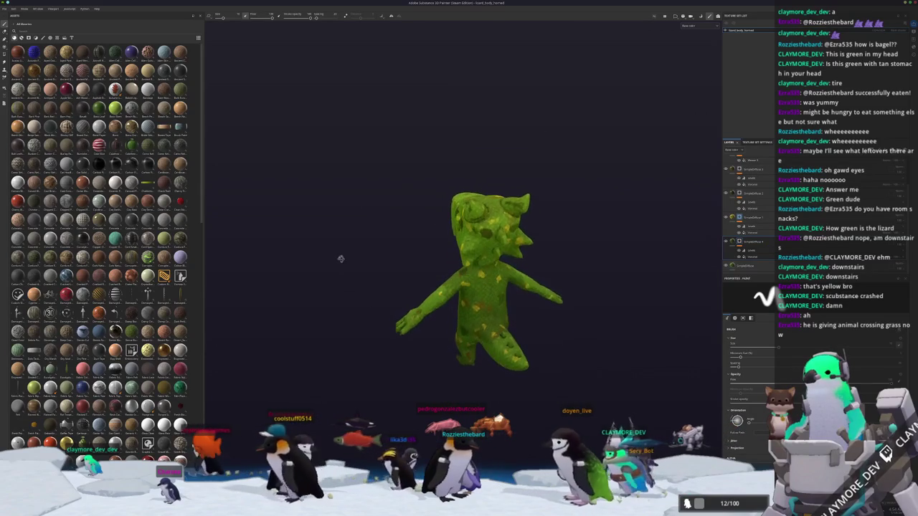
scroll(396, 322, up, 3)
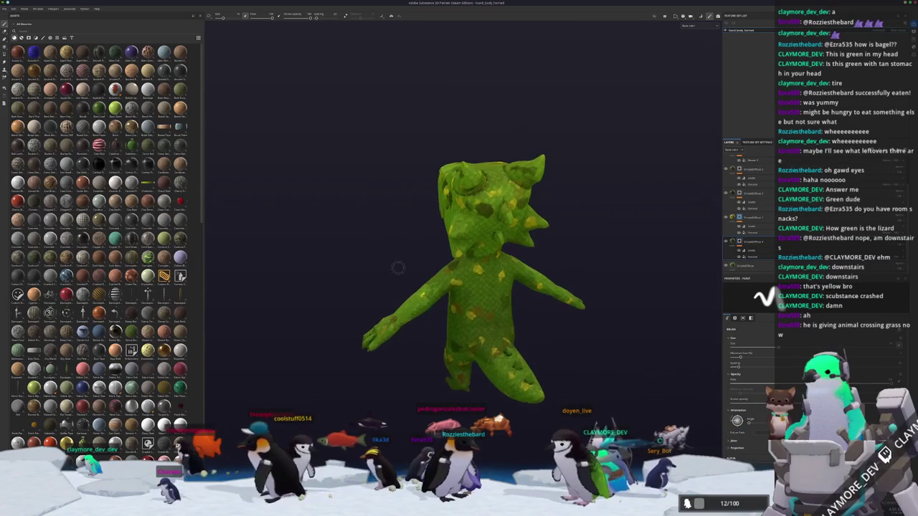
Check the fill effect's projection and UV settings, then drag the fill layer higher.
click(768, 232)
click(769, 232)
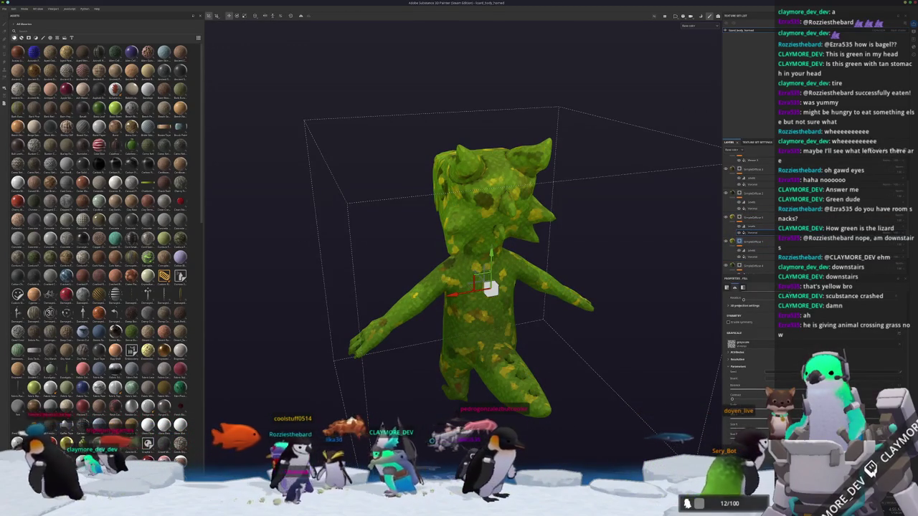
click(753, 228)
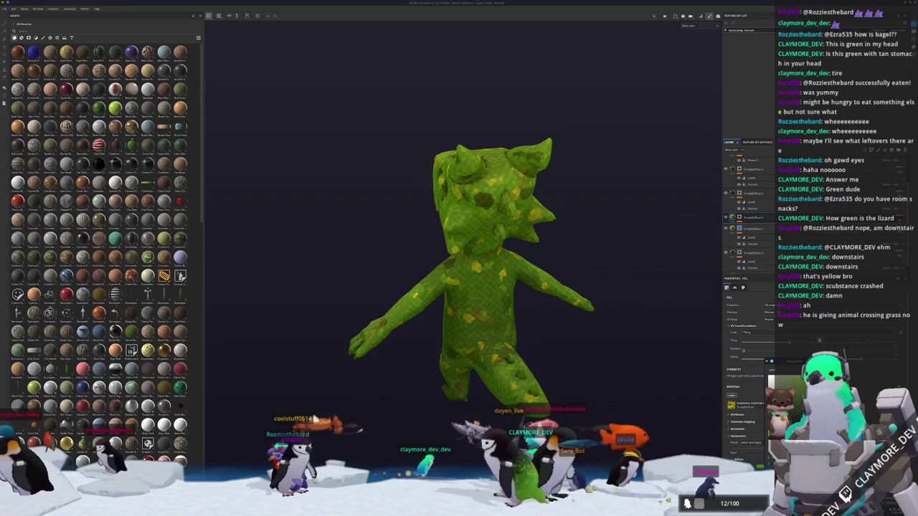
mouse_move(631, 328)
alt+mouse_down()
mouse_move(670, 328)
mouse_move(646, 316)
alt+mouse_up()
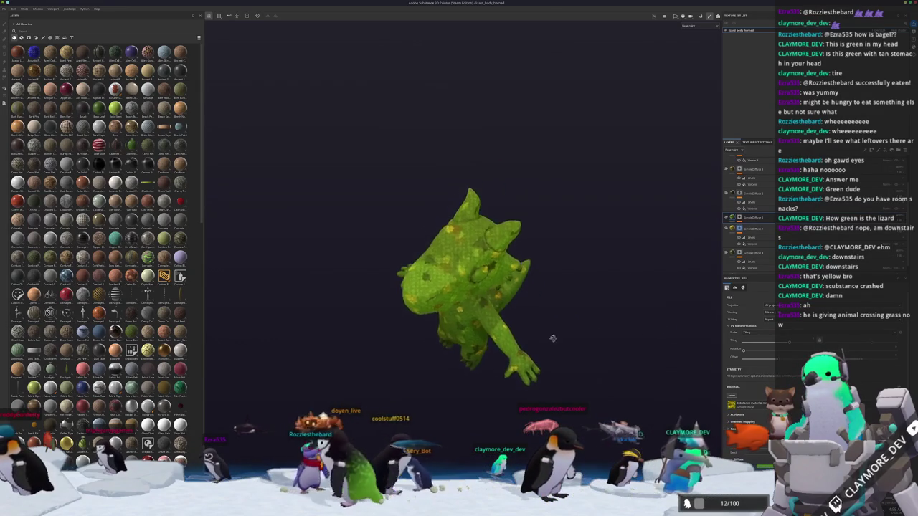
drag(752, 230, 759, 198)
click(764, 190)
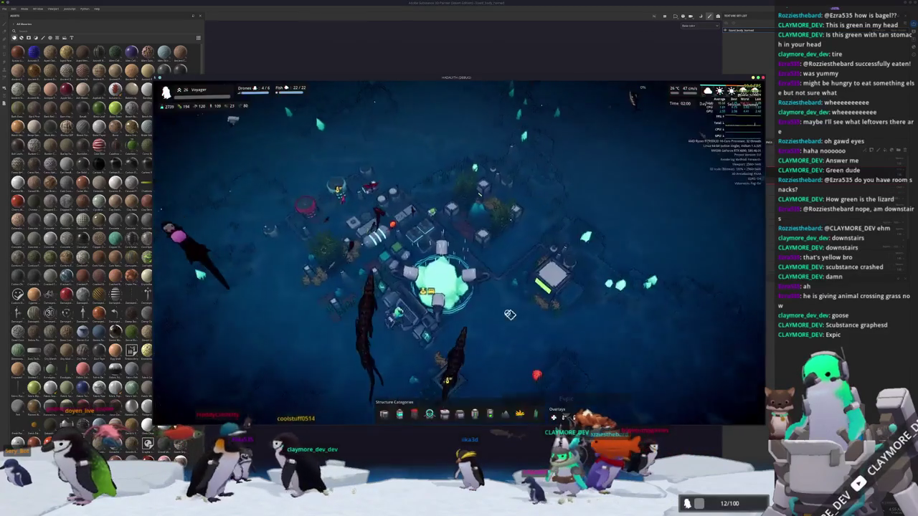
Zoom in on the base, open the mission panel with E, and deploy.
scroll(505, 314, up, 3)
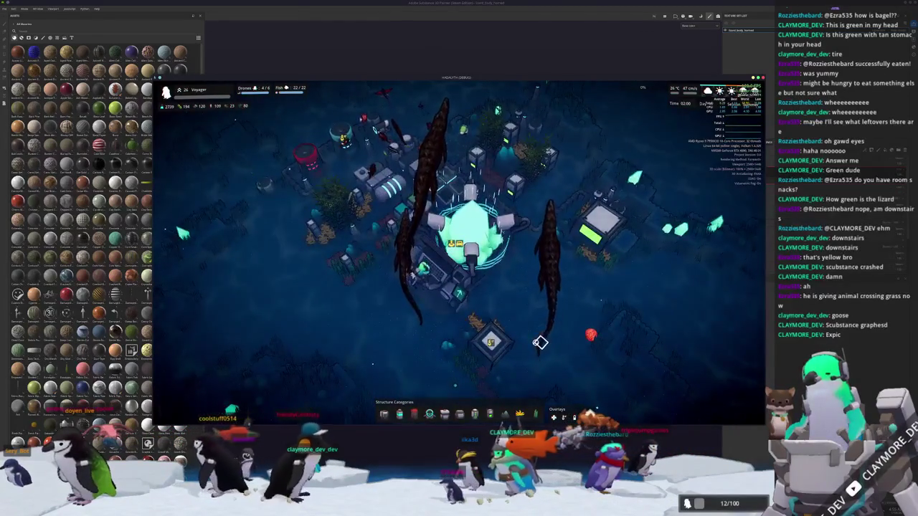
scroll(535, 343, up, 2)
key(e)
click(459, 329)
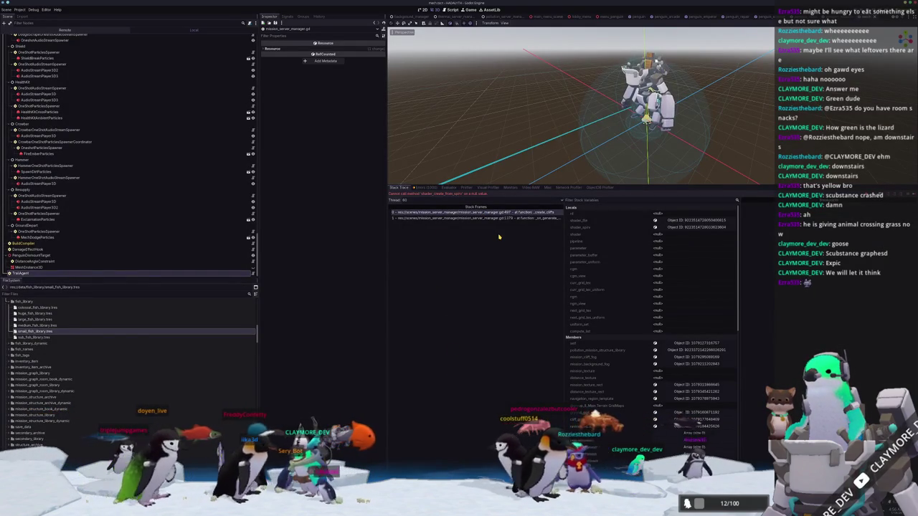
Save the scene, glance at the script in VS Code, and run the game with F5.
key(ctrl+s)
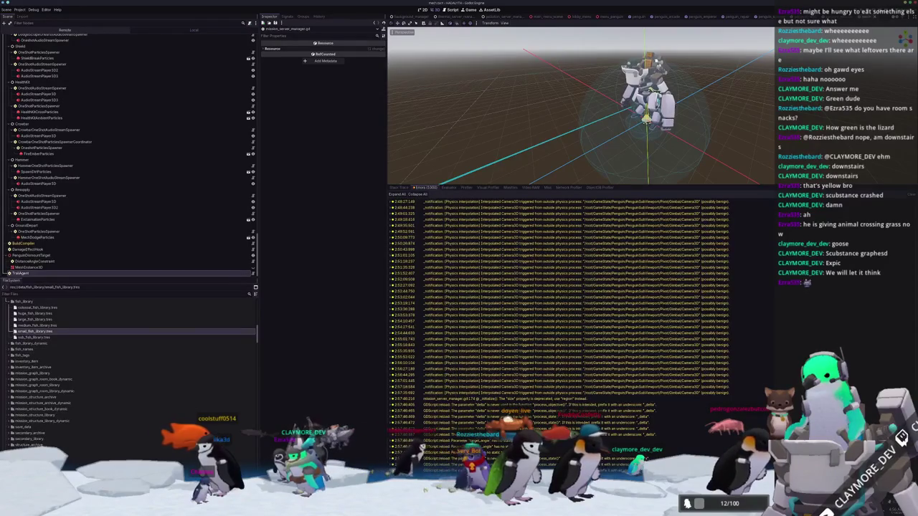
key(alt+Tab)
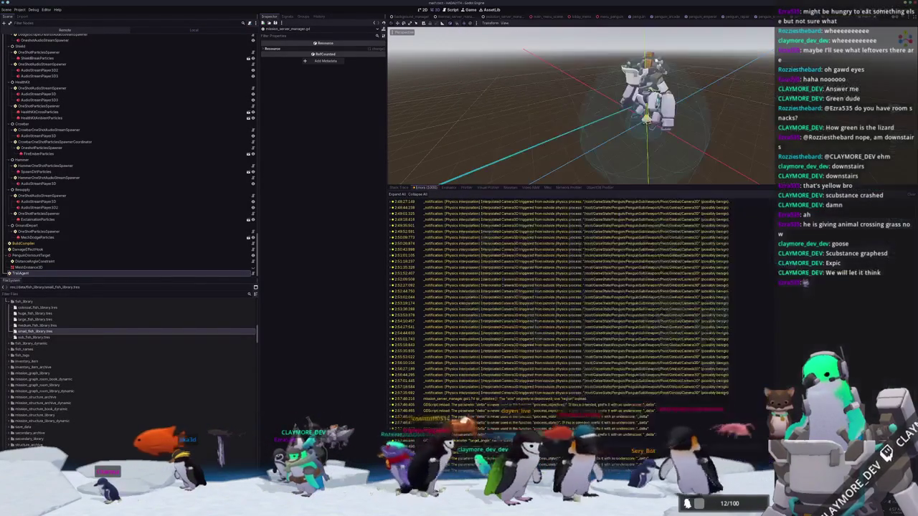
key(alt+Tab)
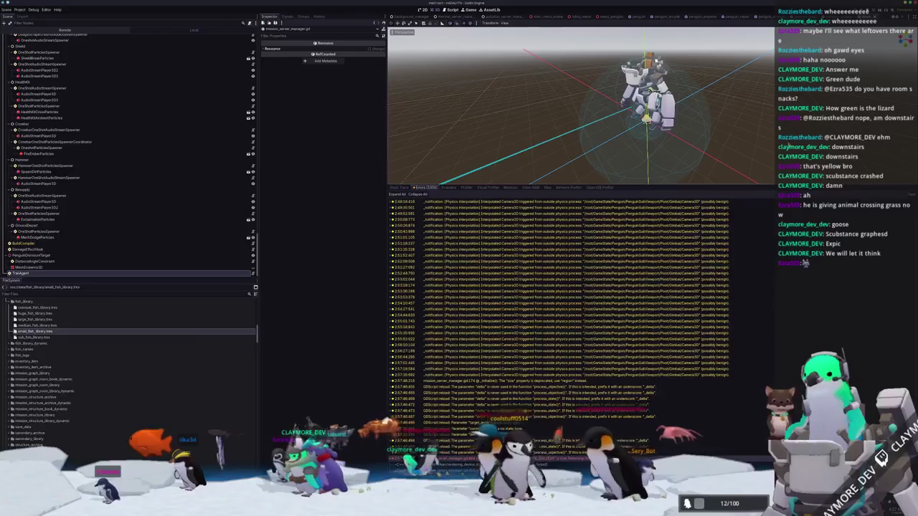
key(F5)
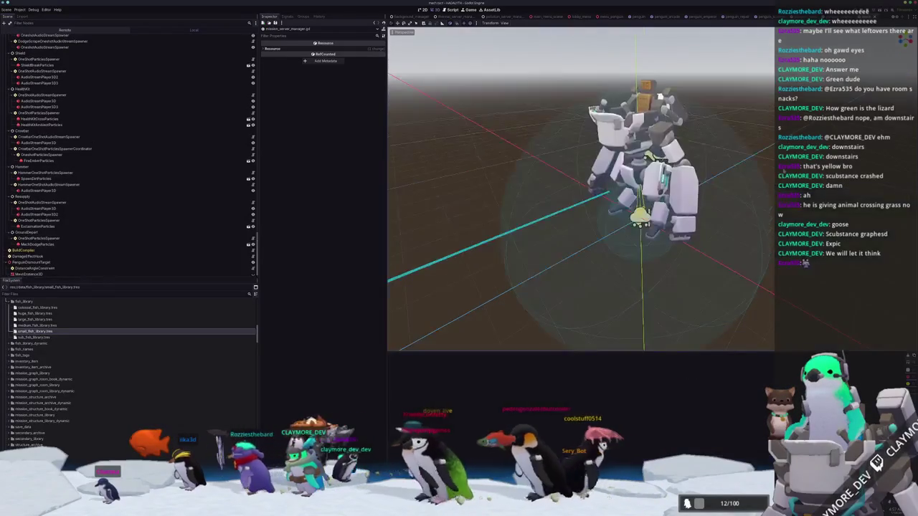
key(alt+Tab)
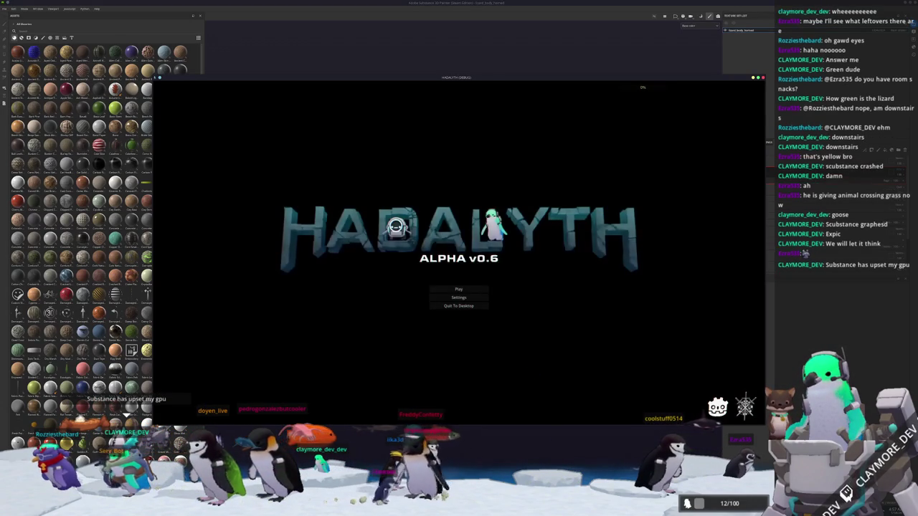
Load the Voyager save in Hadalyth and deploy on the mission.
click(464, 289)
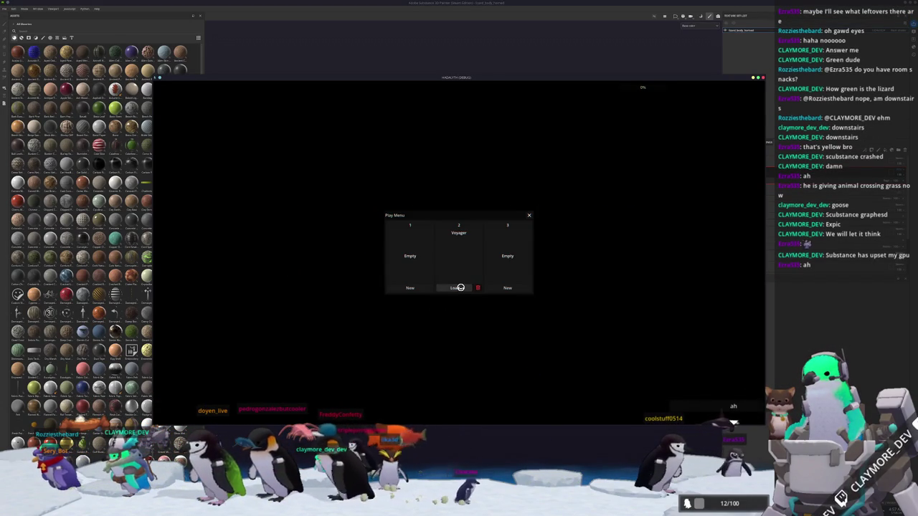
click(458, 287)
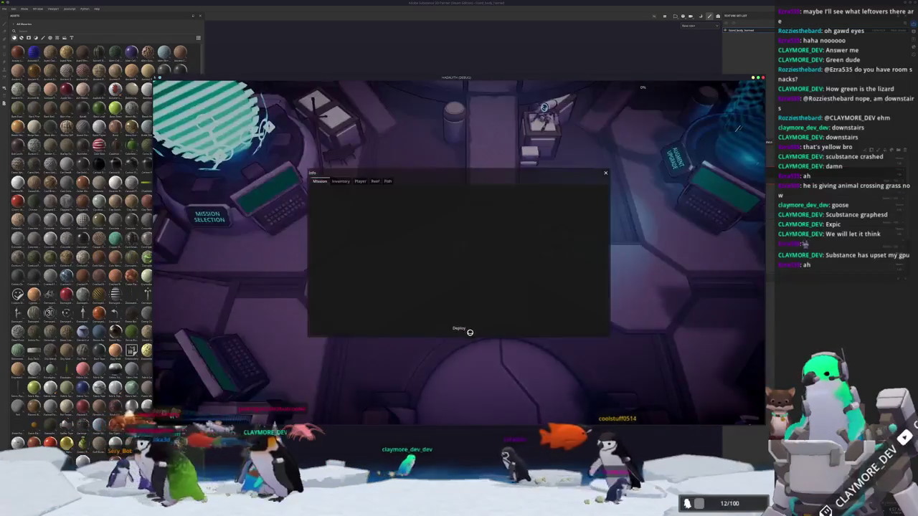
click(469, 333)
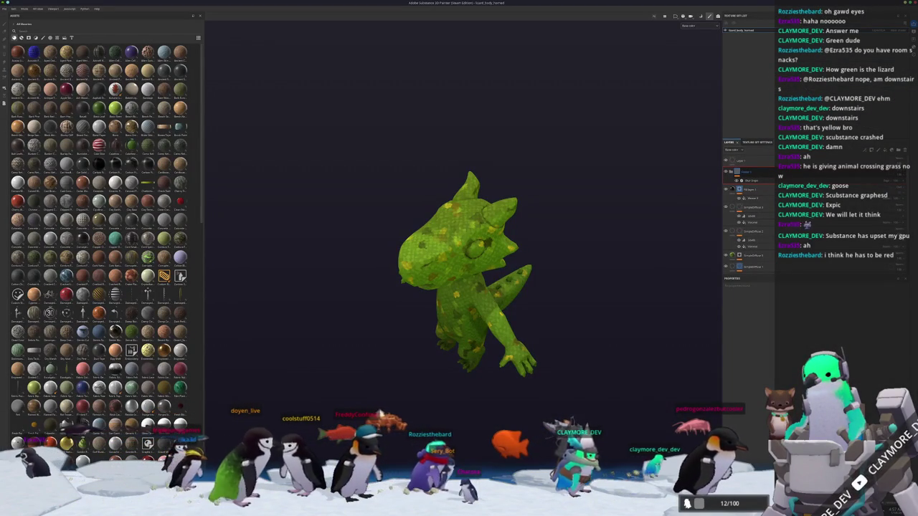
Quit Substance 3D Painter through its save prompt and pause the game.
key(ctrl+q)
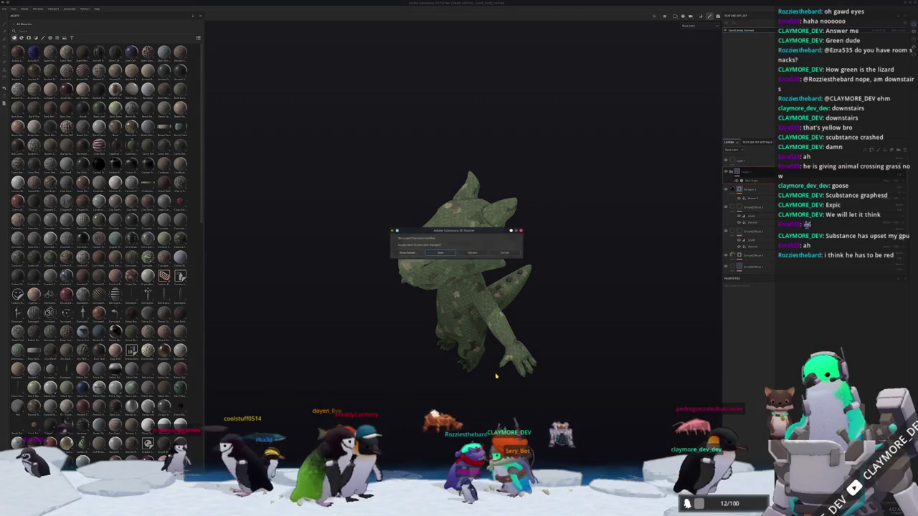
click(440, 254)
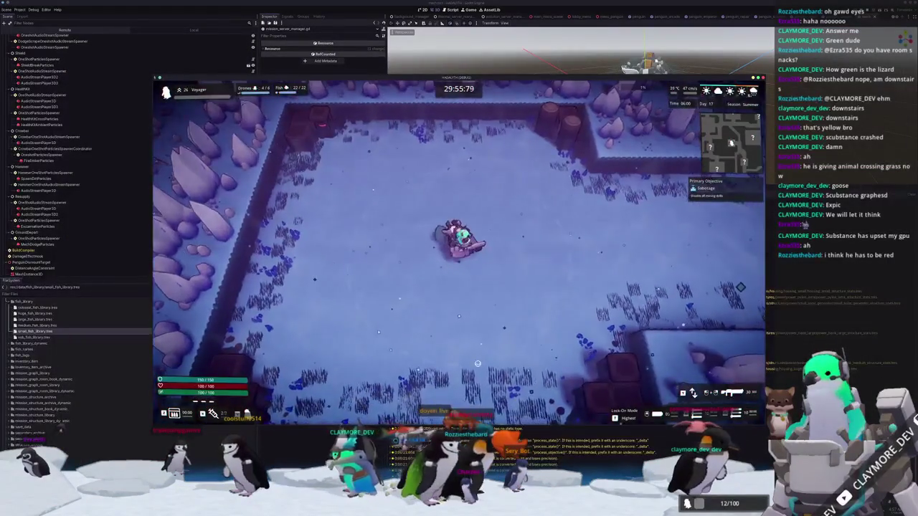
key(Escape)
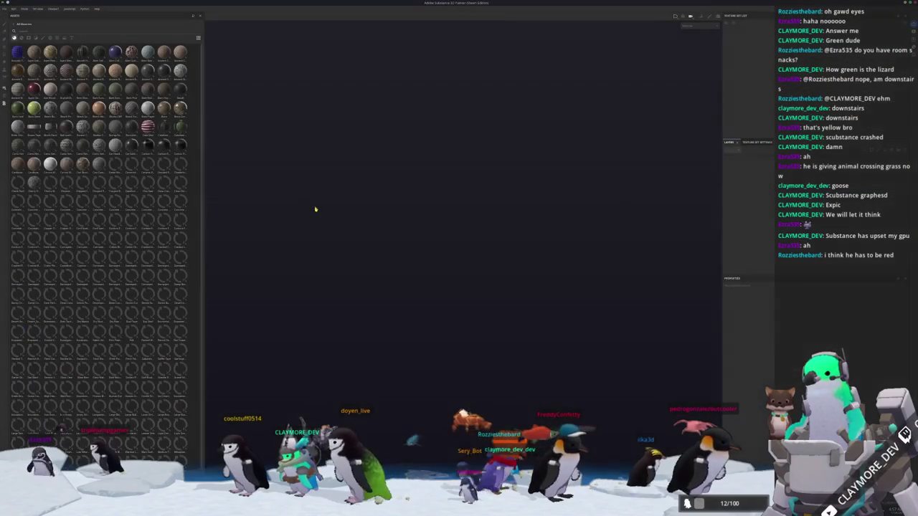
Reopen the lizard project from Recent Files and select the folder holding the colour filter.
click(5, 9)
mouse_move(14, 26)
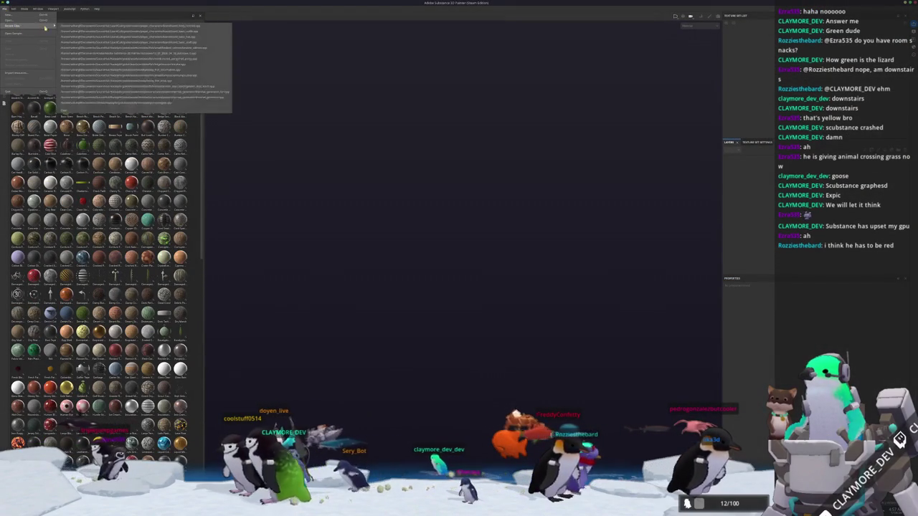
click(69, 27)
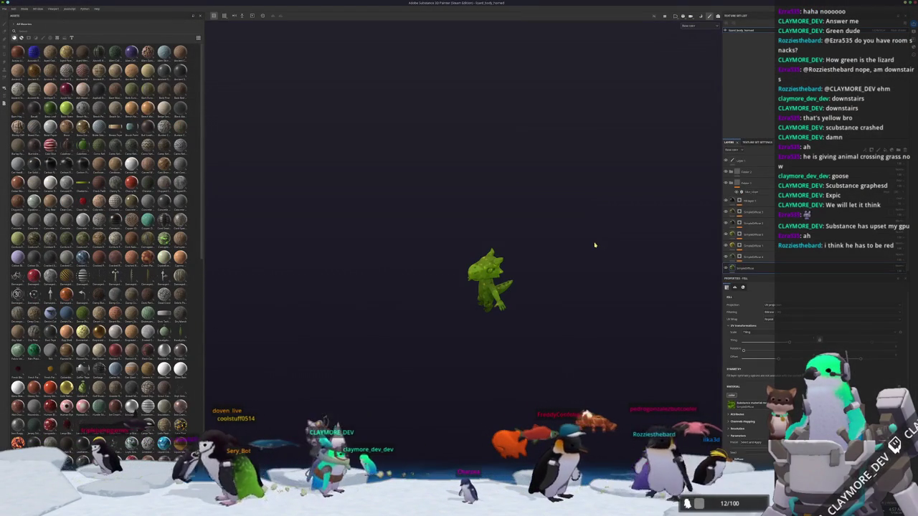
scroll(587, 248, up, 3)
scroll(579, 246, up, 2)
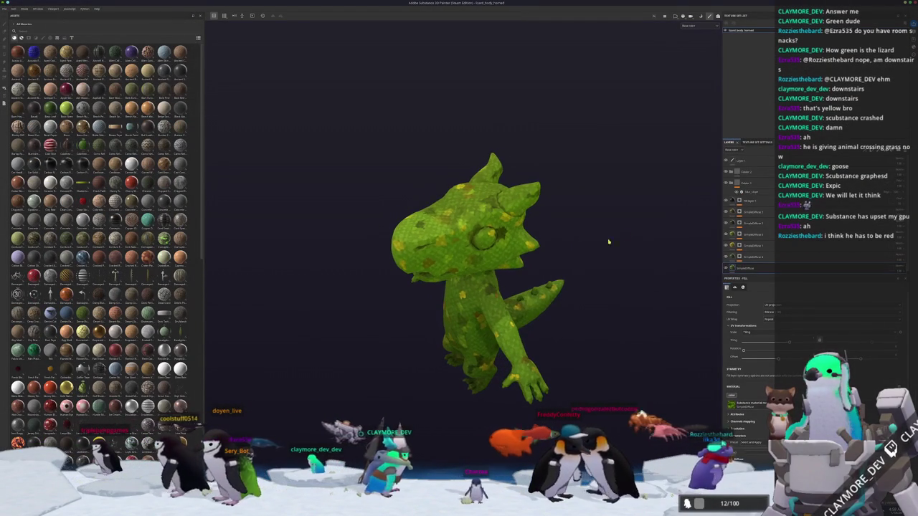
click(751, 174)
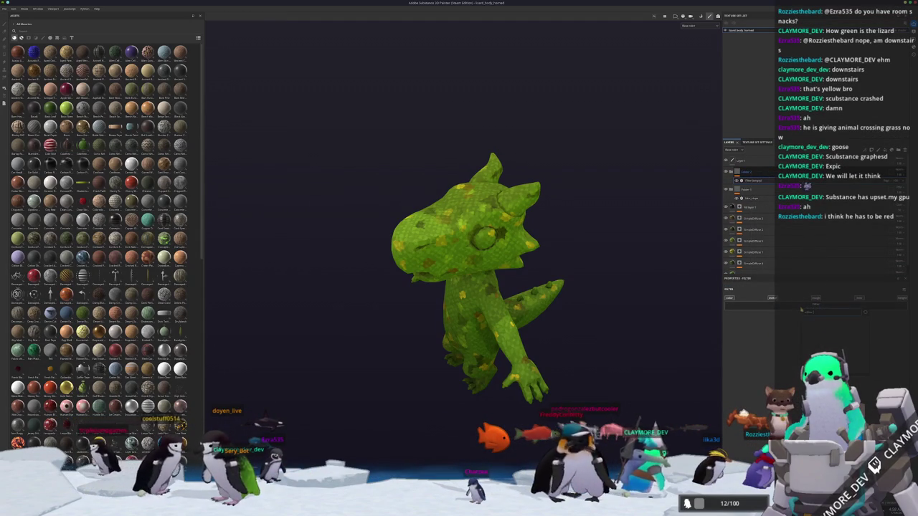
Apply an HSL Perceptive filter and shift its Hue until the green lizard turns red.
click(797, 308)
click(808, 337)
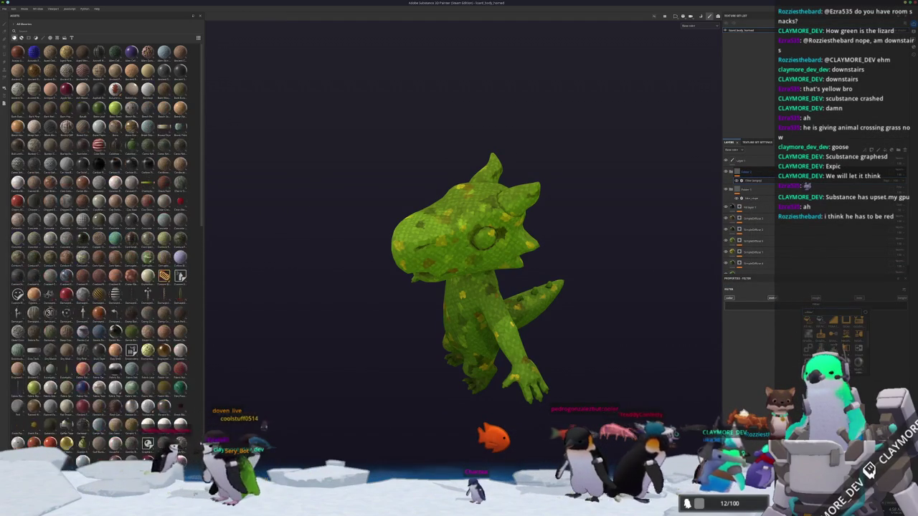
drag(798, 339, 773, 339)
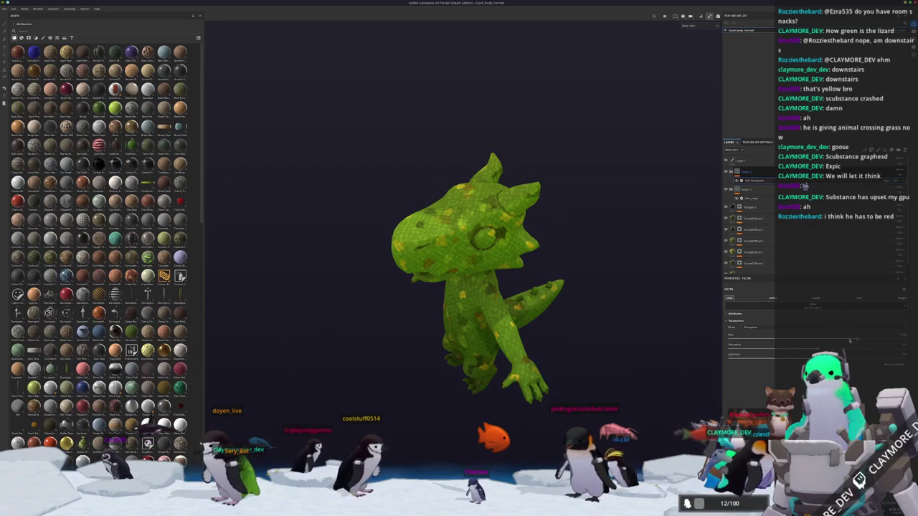
alt+drag(591, 379, 581, 383)
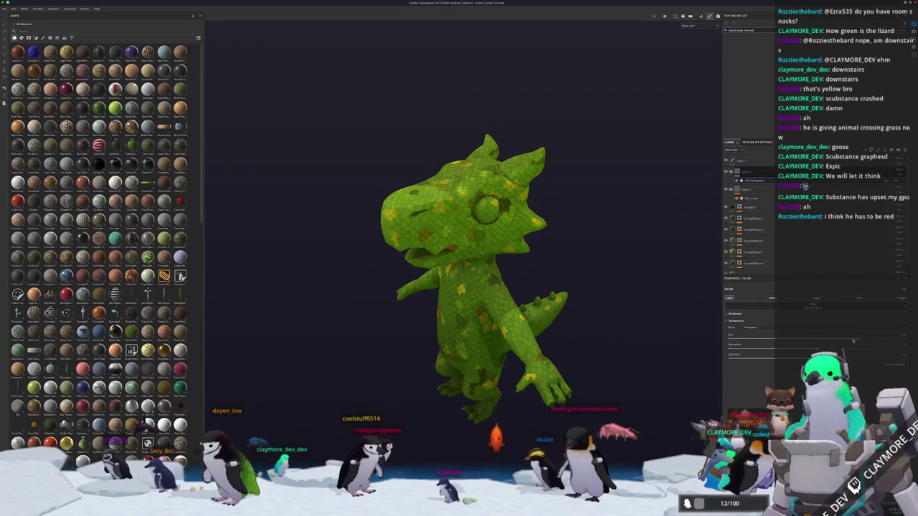
mouse_move(803, 339)
mouse_down()
mouse_move(820, 340)
mouse_move(802, 344)
mouse_up()
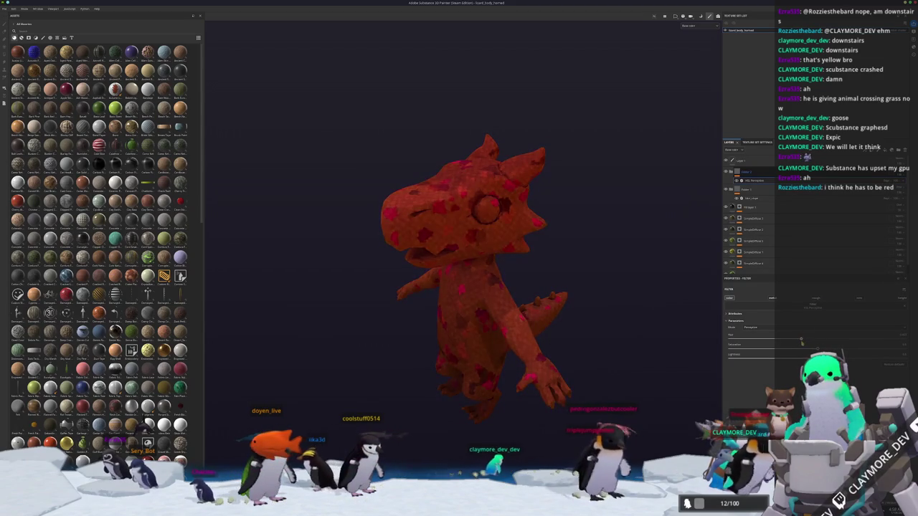
click(753, 252)
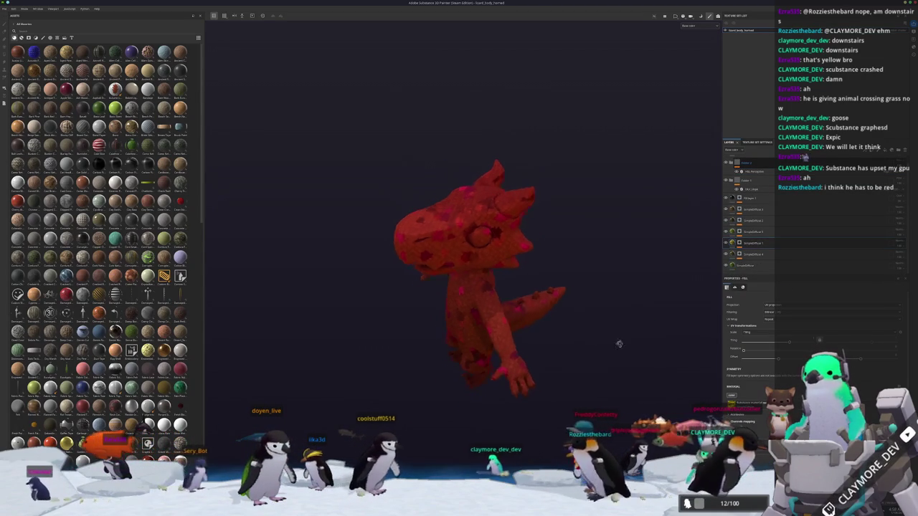
Move the HSL filter folder below SimpleDiffuse 1 so the body stays red and spots turn yellow.
alt+drag(657, 321, 615, 383)
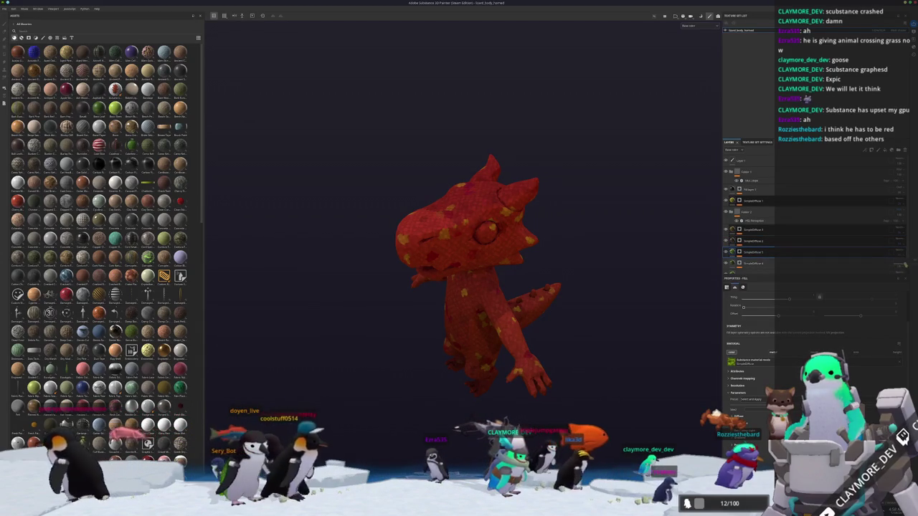
click(832, 264)
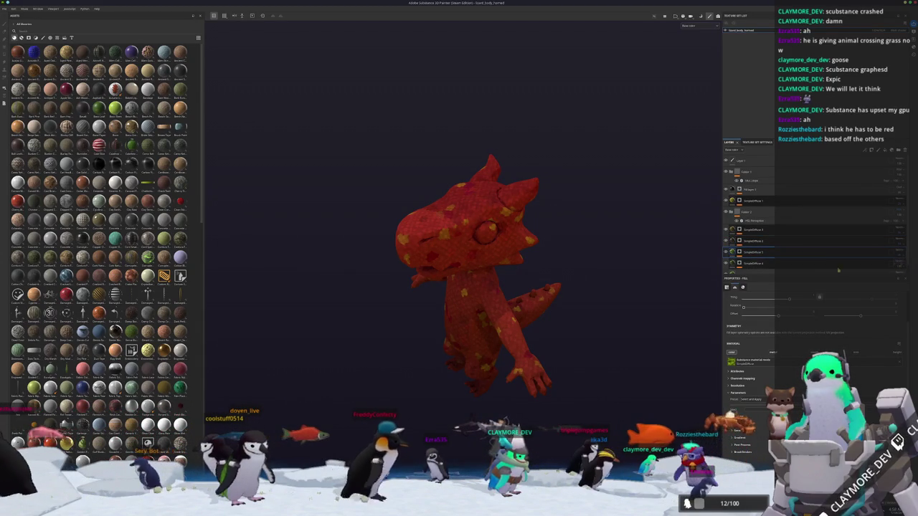
scroll(832, 264, down, 1)
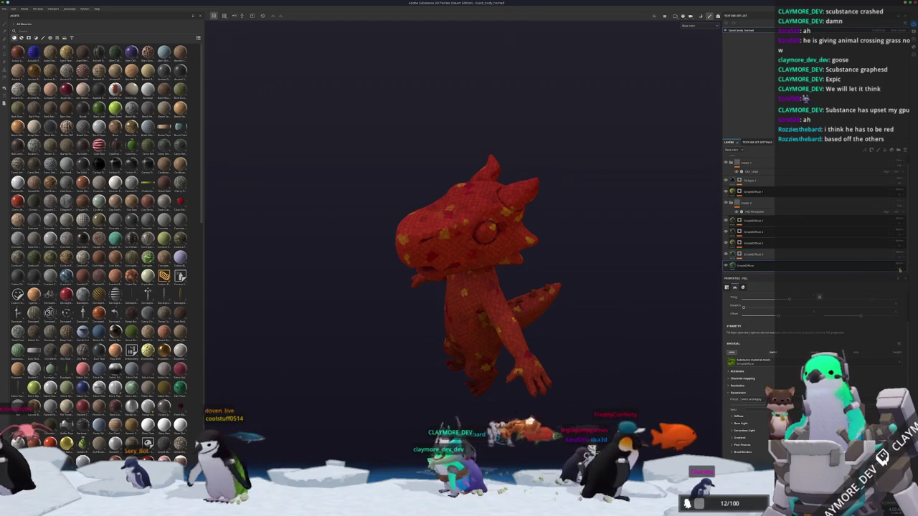
scroll(827, 250, up, 1)
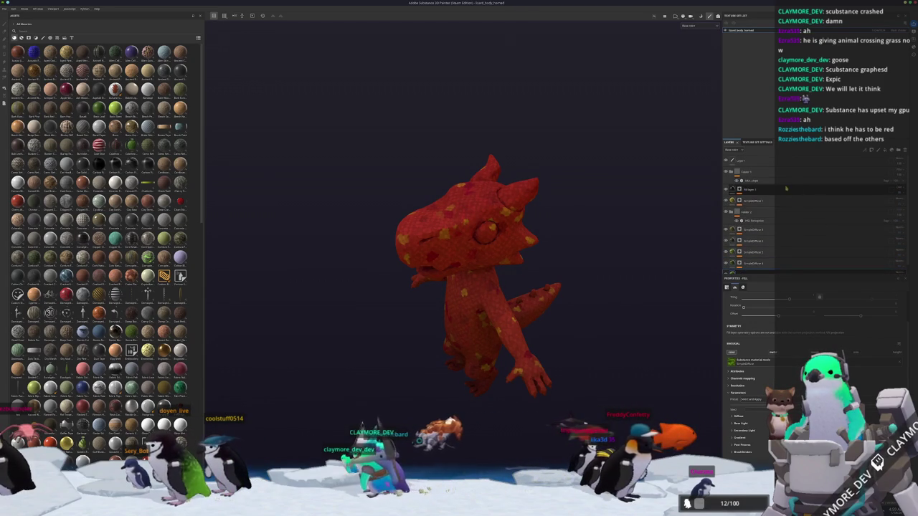
click(773, 172)
click(750, 189)
scroll(148, 376, down, 5)
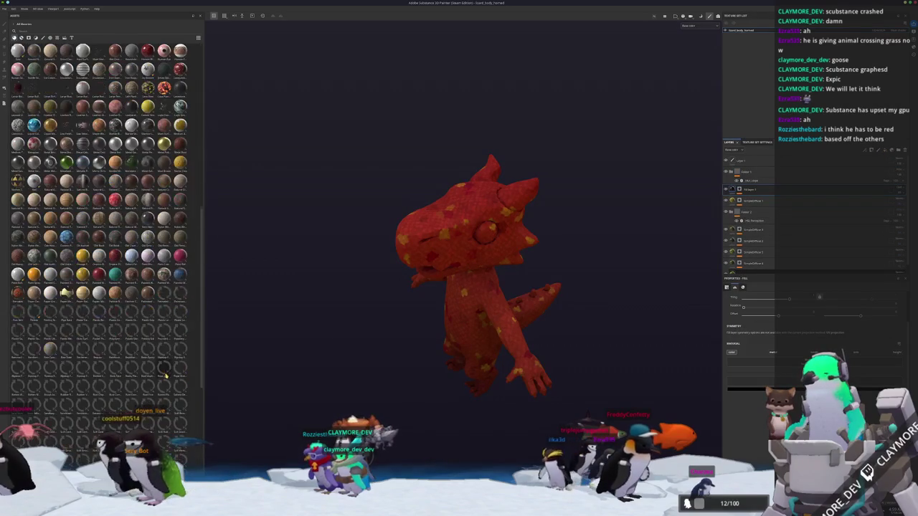
scroll(162, 359, down, 5)
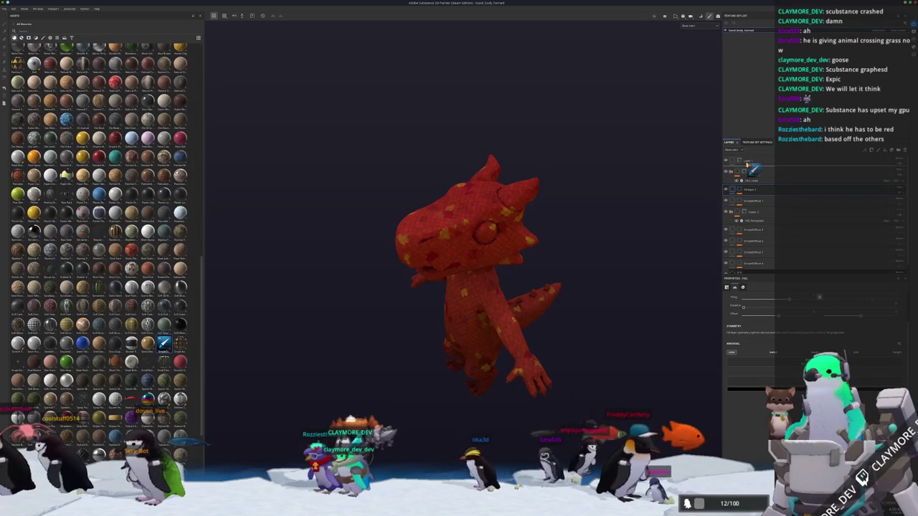
Add a cream material layer and paint a cream stroke up the lizard's belly.
drag(748, 165, 746, 171)
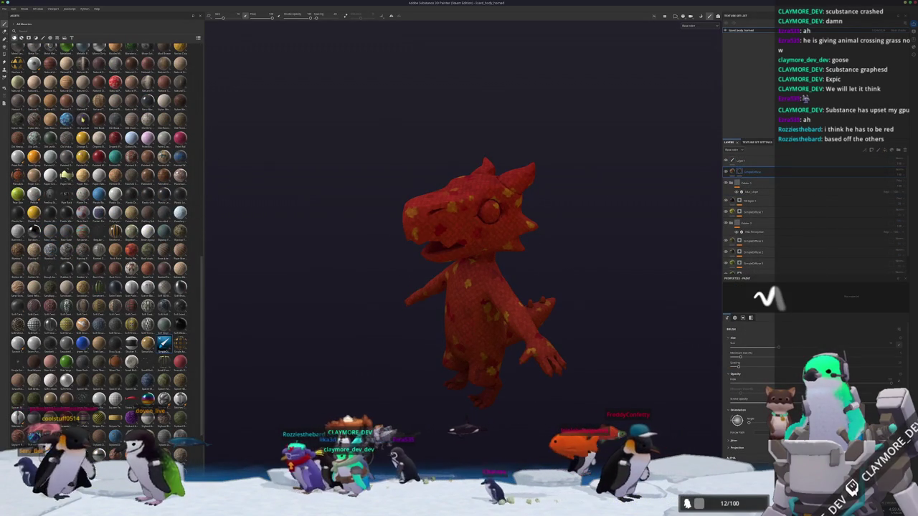
scroll(624, 185, up, 3)
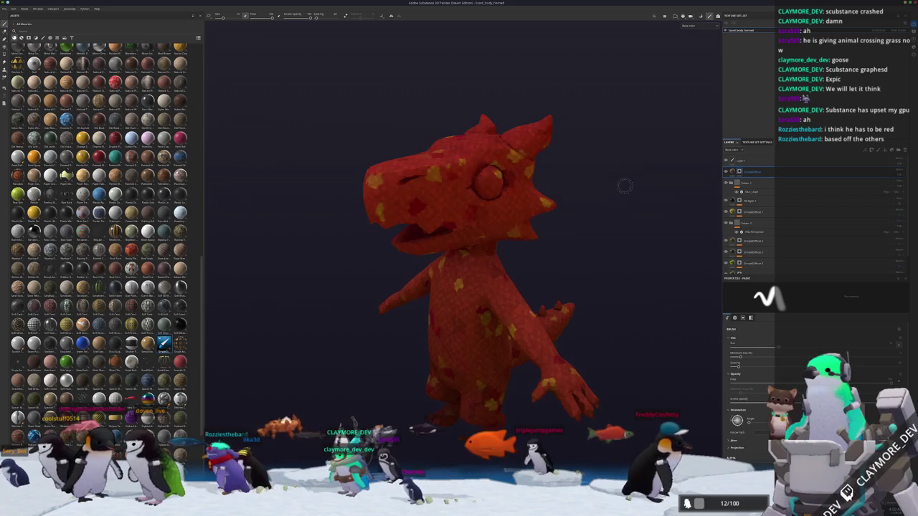
alt+drag(625, 184, 448, 204)
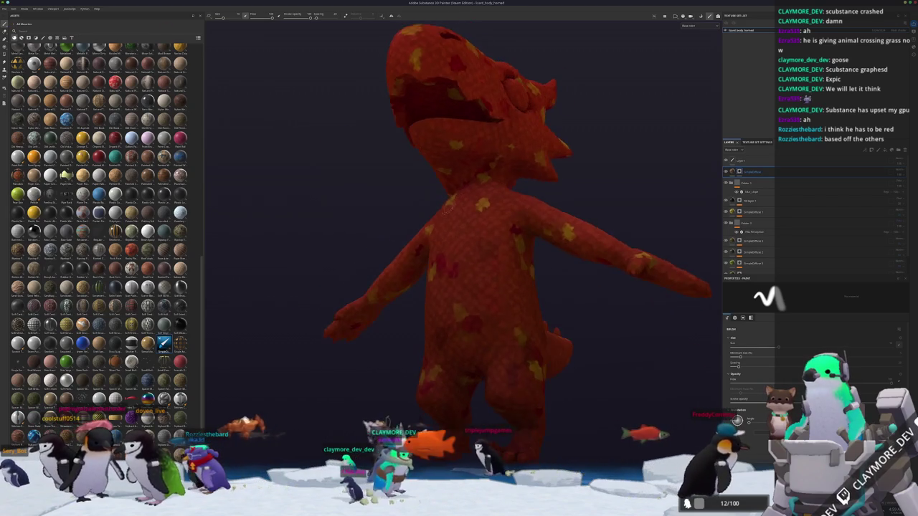
scroll(447, 206, up, 3)
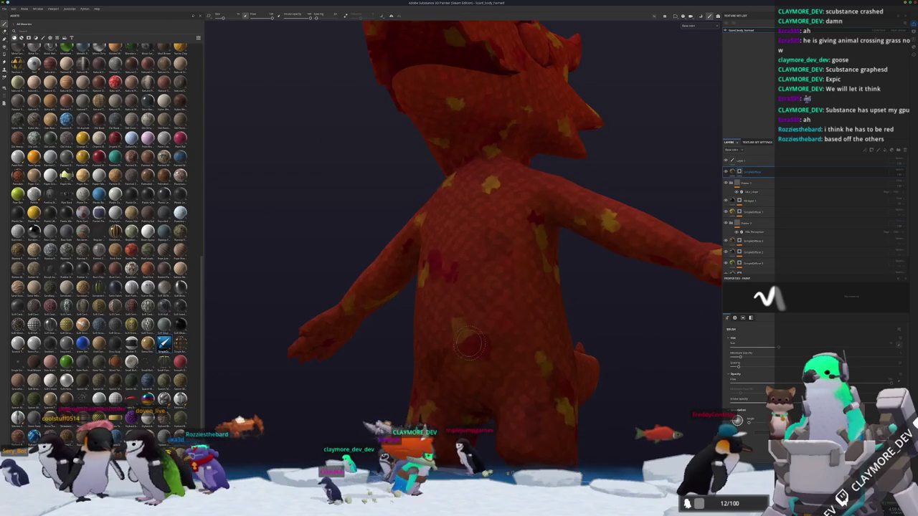
drag(470, 374, 500, 371)
key(ctrl+z)
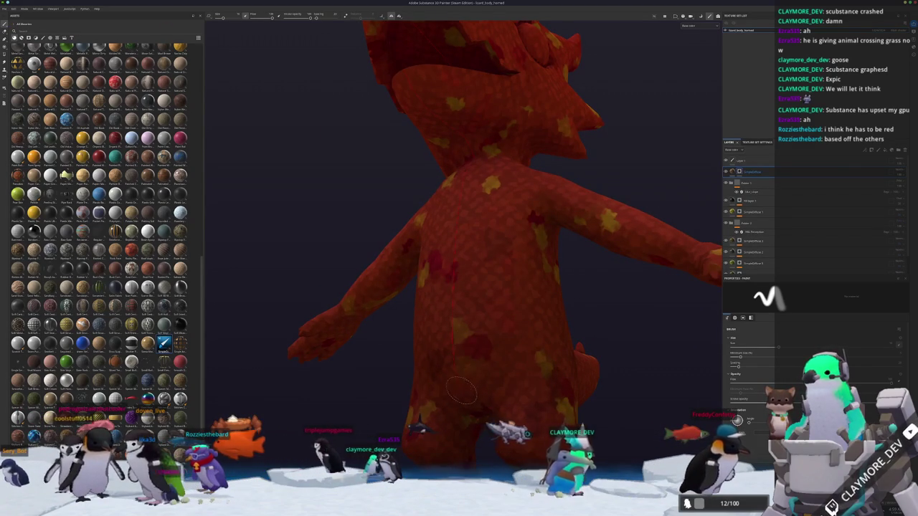
mouse_move(485, 384)
mouse_down()
mouse_move(503, 376)
mouse_move(527, 329)
mouse_move(524, 265)
mouse_up()
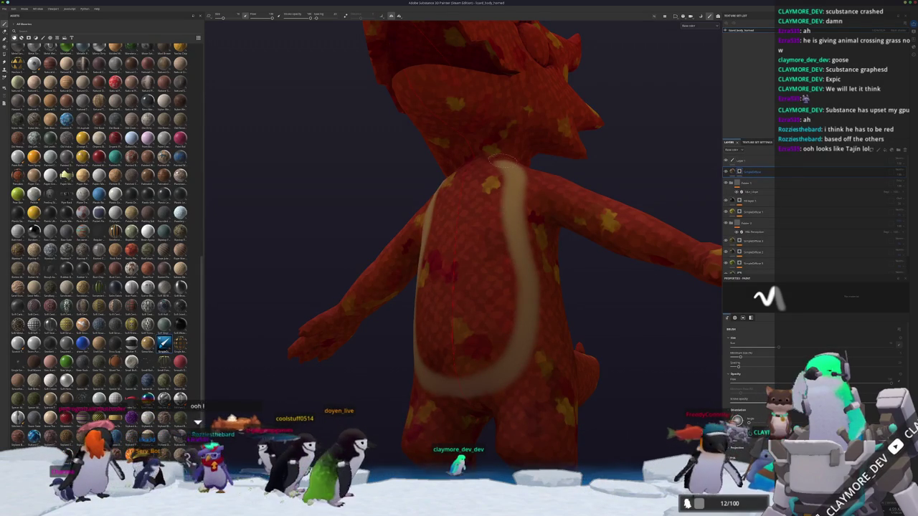
Paint a wide cream band along the lizard's lower jaw and throat.
mouse_move(502, 154)
alt+mouse_down()
mouse_move(431, 295)
mouse_move(527, 287)
mouse_move(526, 247)
mouse_move(495, 147)
mouse_move(456, 276)
alt+mouse_up()
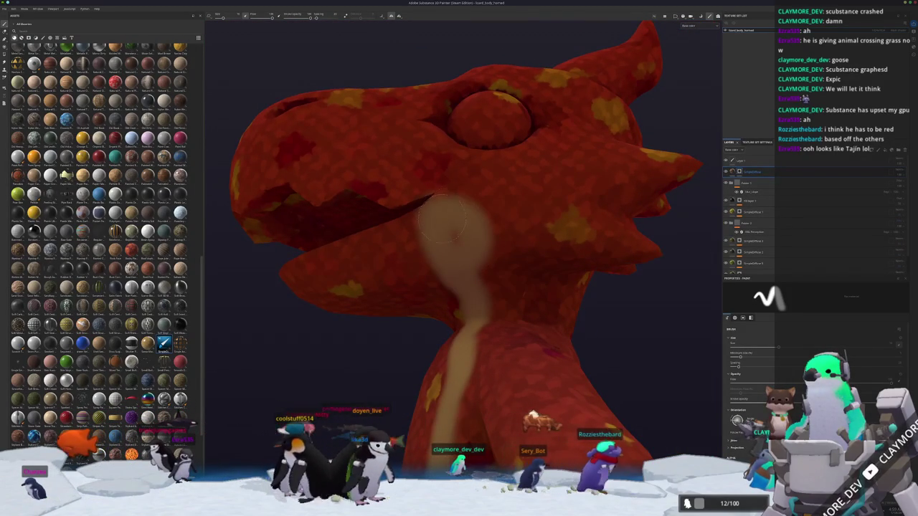
alt+drag(464, 294, 582, 228)
drag(531, 246, 396, 276)
mouse_move(507, 259)
mouse_down()
mouse_move(466, 283)
mouse_move(563, 290)
mouse_up()
mouse_move(438, 304)
mouse_down()
mouse_move(535, 293)
mouse_move(567, 301)
mouse_move(552, 337)
mouse_move(499, 213)
mouse_up()
scroll(575, 339, down, 3)
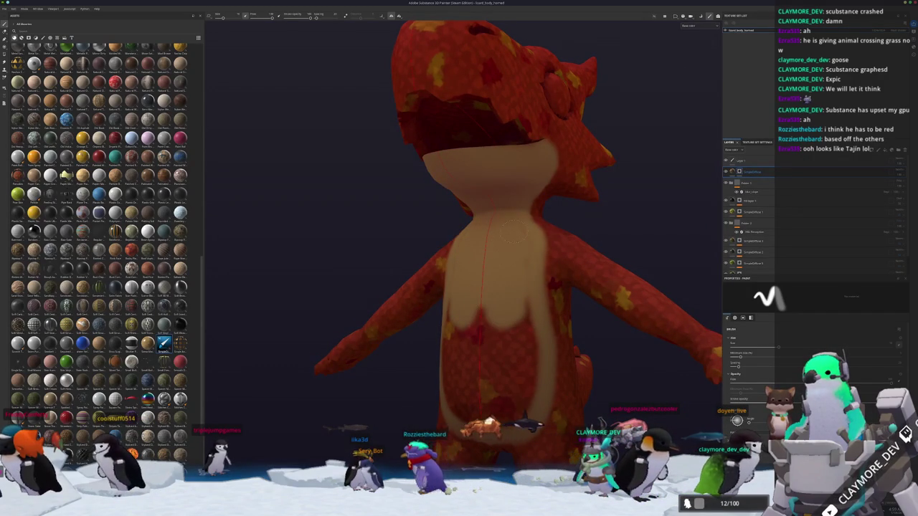
Cover the rest of the lizard's belly in cream.
mouse_move(532, 381)
mouse_down()
mouse_move(496, 356)
mouse_move(482, 381)
mouse_up()
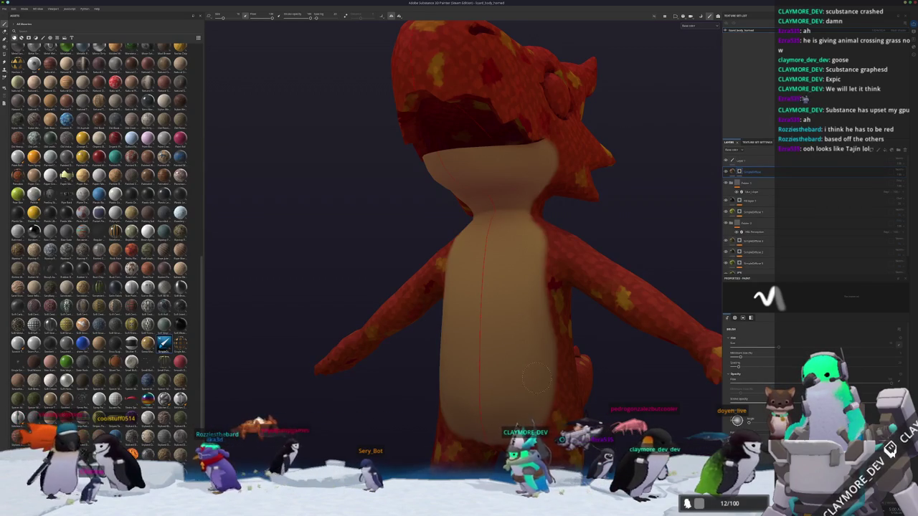
mouse_move(531, 388)
alt+mouse_down()
mouse_move(455, 380)
mouse_move(518, 315)
alt+mouse_up()
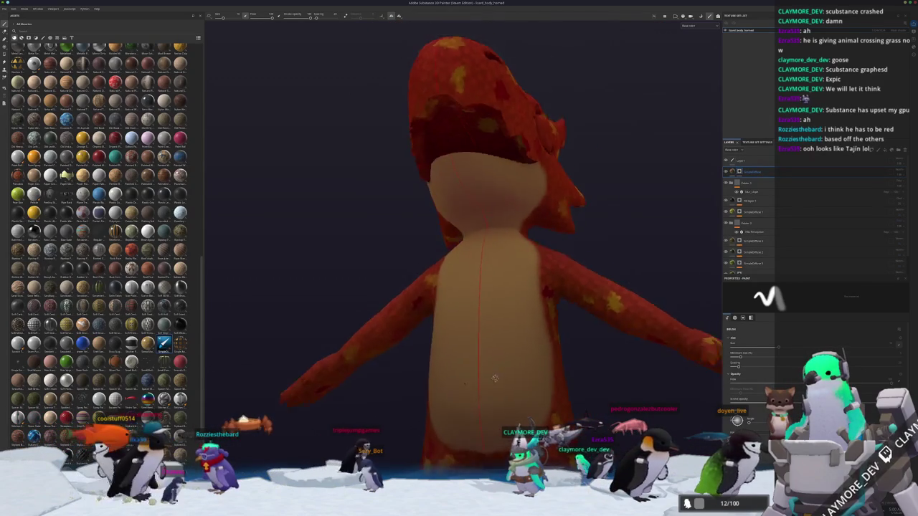
scroll(518, 316, up, 3)
scroll(518, 316, down, 3)
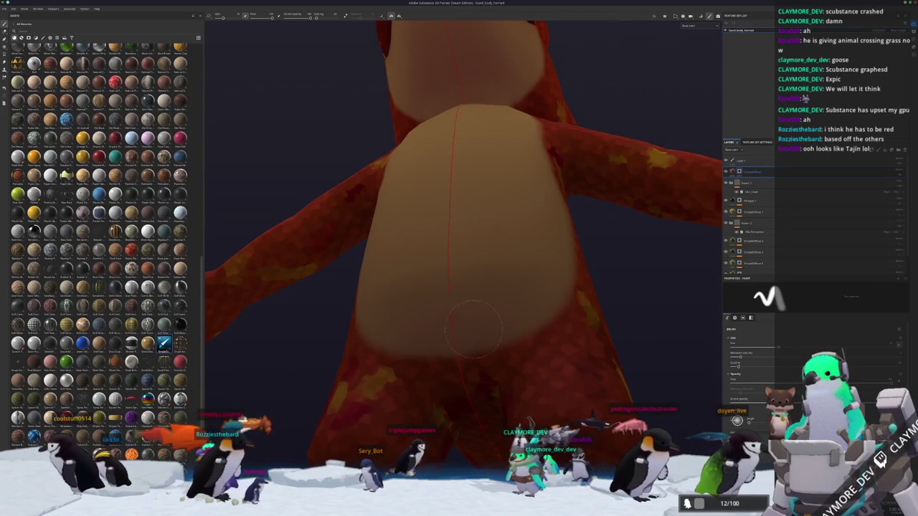
mouse_move(518, 316)
alt+mouse_down()
mouse_move(452, 297)
mouse_move(479, 350)
alt+mouse_up()
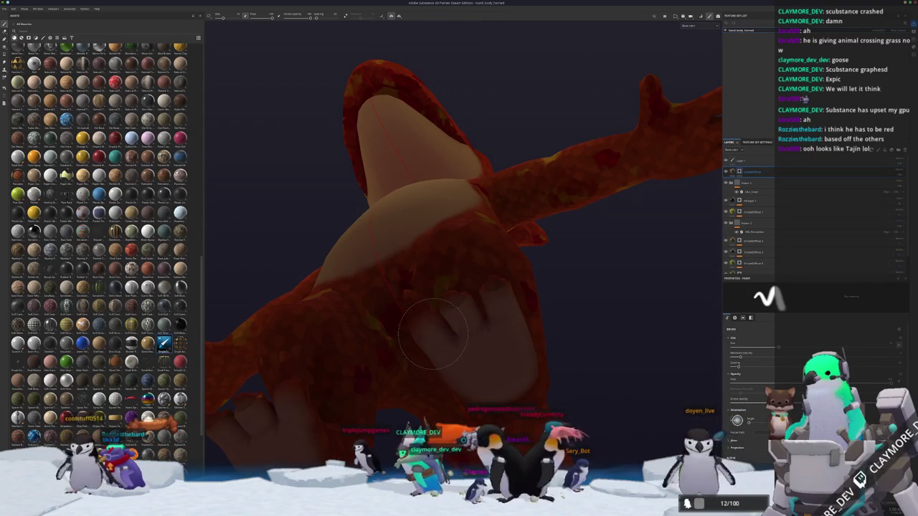
mouse_move(467, 370)
alt+mouse_down()
mouse_move(452, 350)
mouse_move(474, 353)
alt+mouse_up()
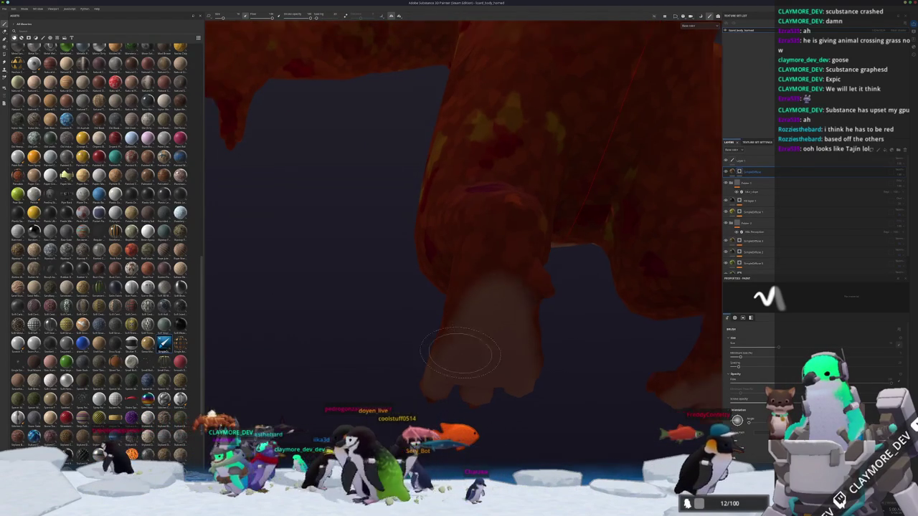
scroll(467, 348, down, 5)
mouse_move(436, 323)
alt+mouse_down()
mouse_move(479, 307)
mouse_move(535, 262)
alt+mouse_up()
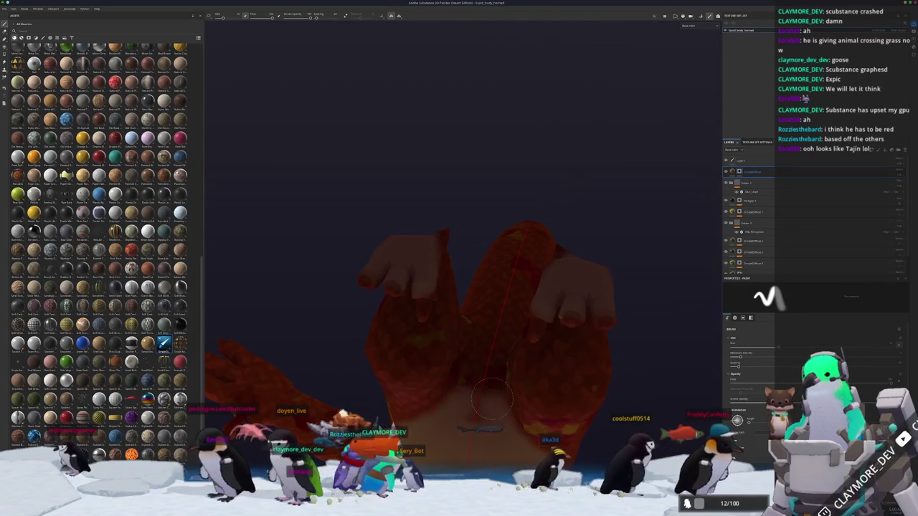
mouse_move(474, 380)
alt+mouse_down()
mouse_move(470, 413)
mouse_move(473, 371)
mouse_move(490, 405)
alt+mouse_up()
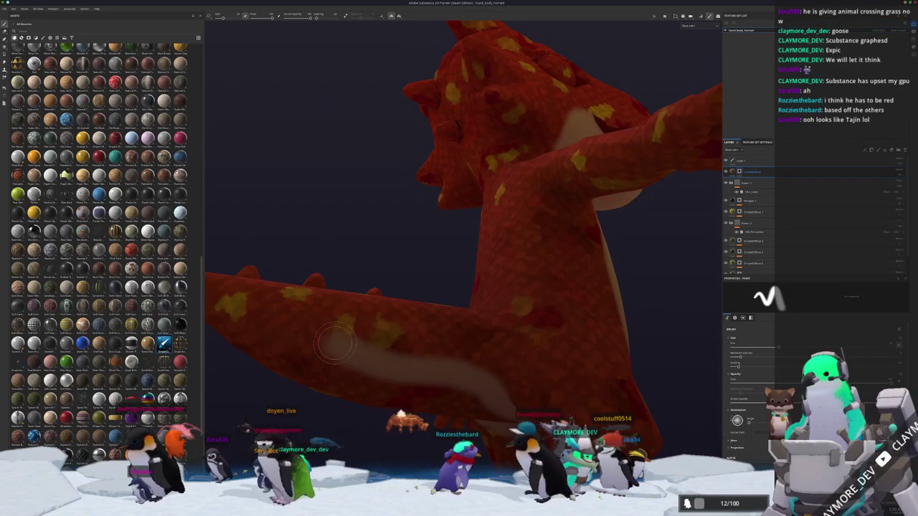
alt+drag(335, 343, 565, 362)
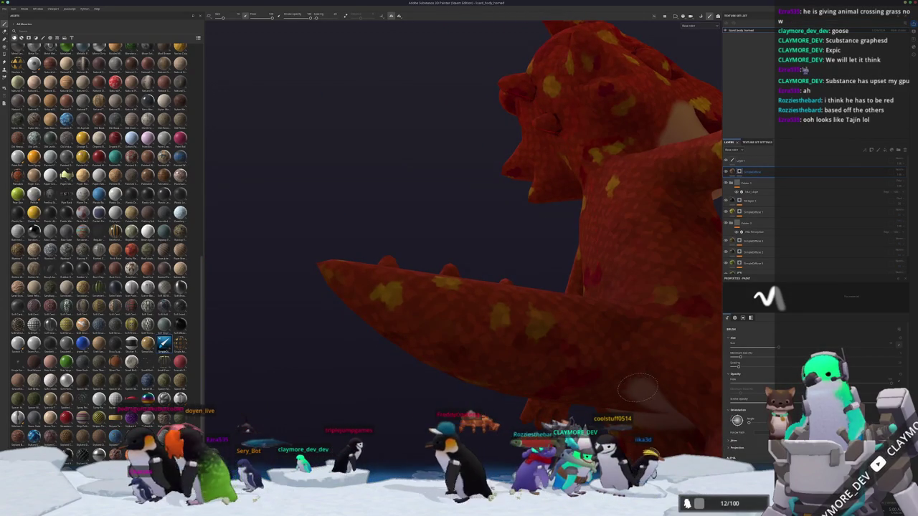
Paint cream along the underside of the arm and over its dark red patch.
drag(543, 350, 340, 293)
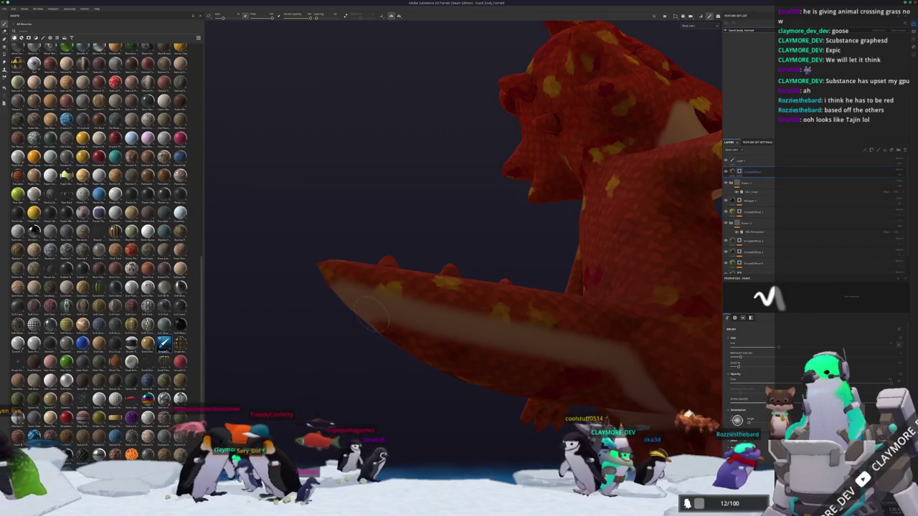
drag(595, 365, 489, 364)
alt+drag(370, 319, 315, 233)
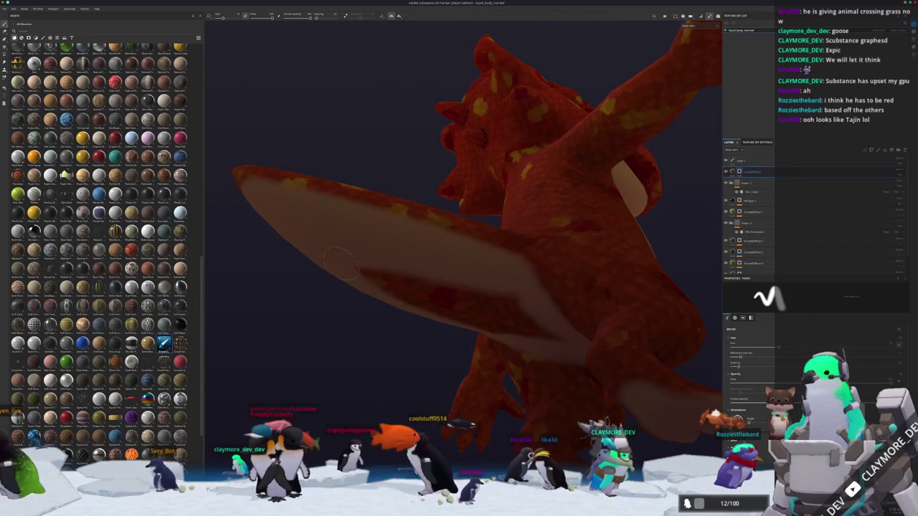
drag(409, 278, 524, 316)
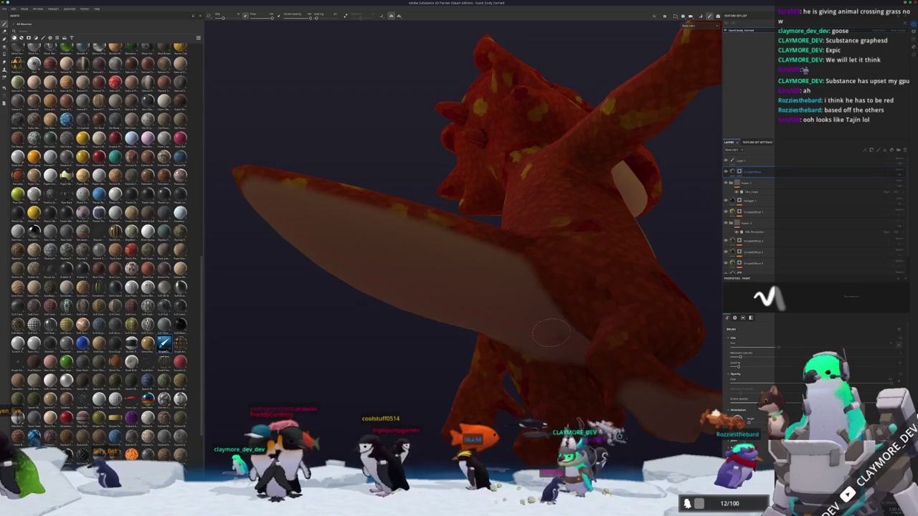
Erase the red paint from the lizard's fingers and palm.
alt+drag(376, 244, 363, 336)
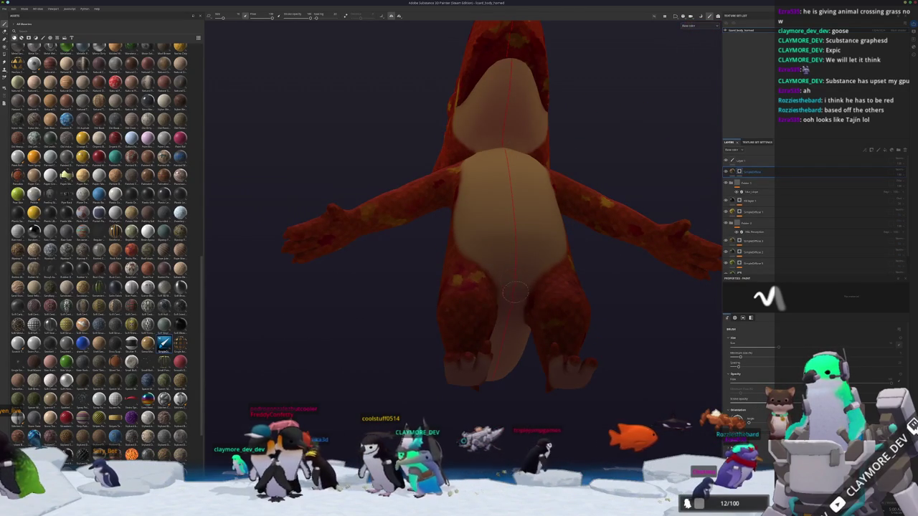
scroll(518, 269, down, 3)
scroll(518, 269, down, 3)
mouse_move(518, 269)
alt+mouse_down()
mouse_move(421, 184)
mouse_move(434, 216)
alt+mouse_up()
scroll(438, 236, up, 3)
scroll(445, 256, up, 2)
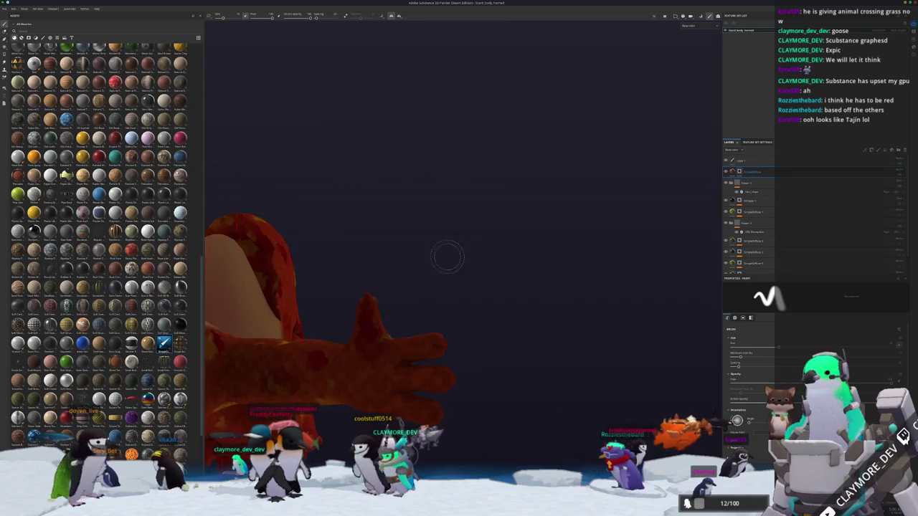
alt+drag(326, 369, 420, 328)
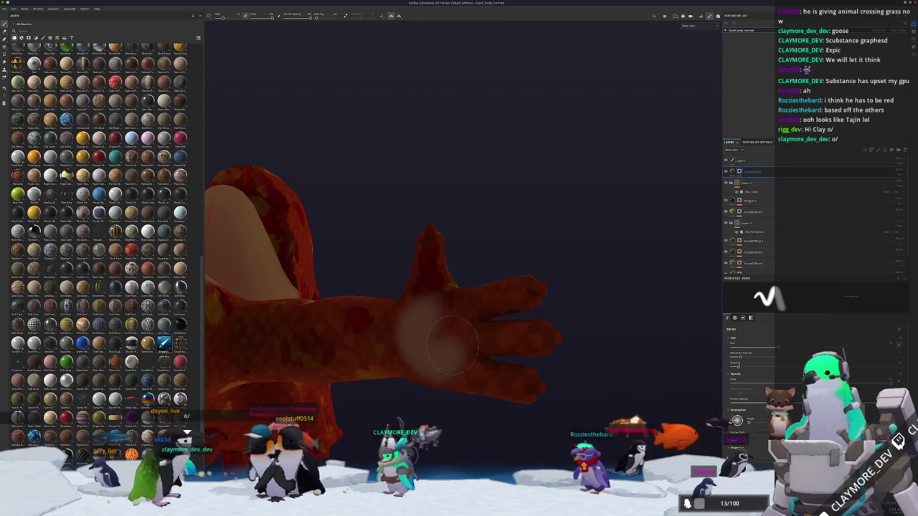
key(alt+Tab)
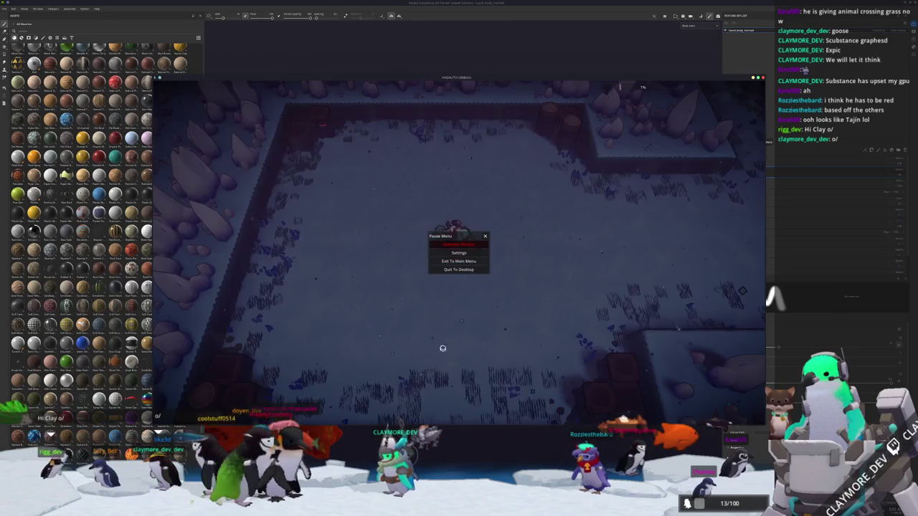
key(alt+Tab)
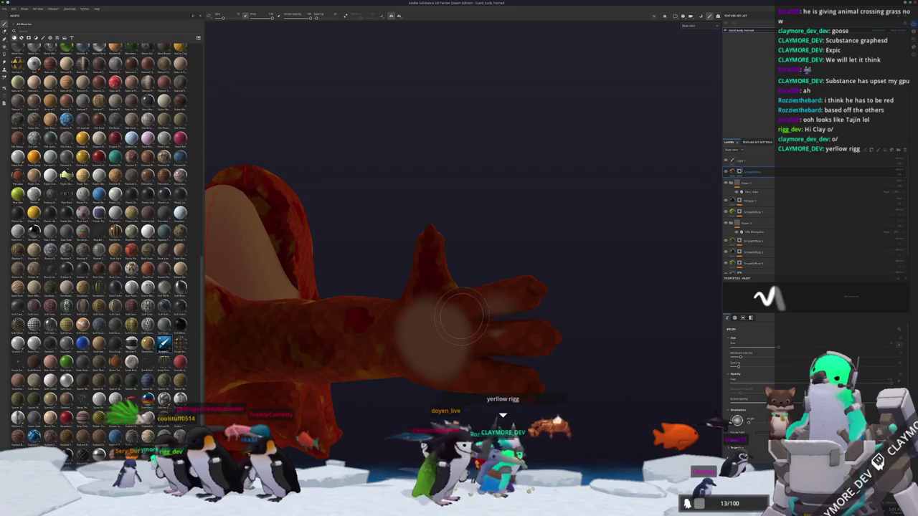
drag(440, 322, 538, 294)
drag(480, 348, 545, 334)
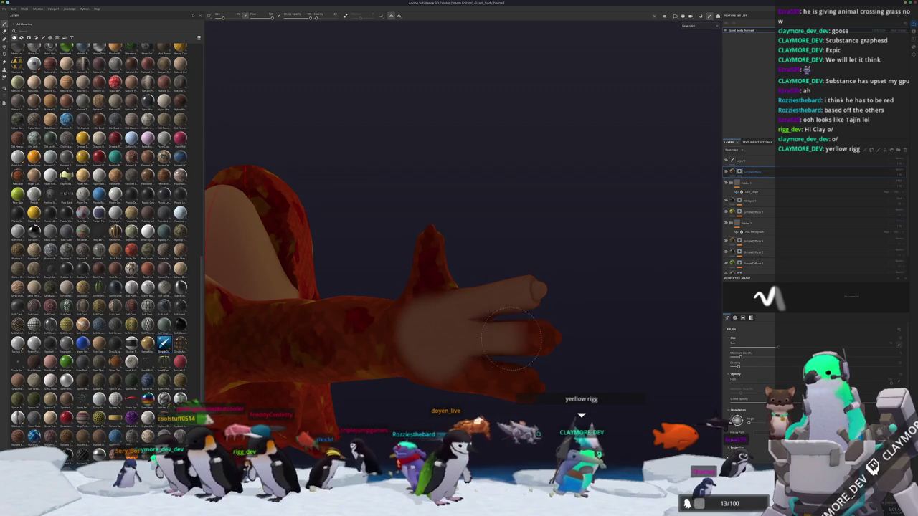
alt+drag(526, 384, 497, 312)
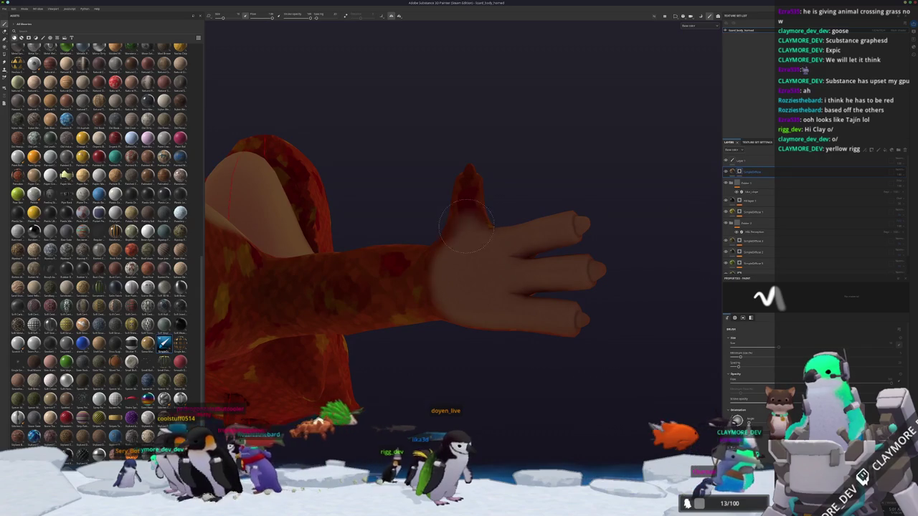
mouse_move(467, 193)
alt+mouse_down()
mouse_move(342, 362)
mouse_move(246, 357)
alt+mouse_up()
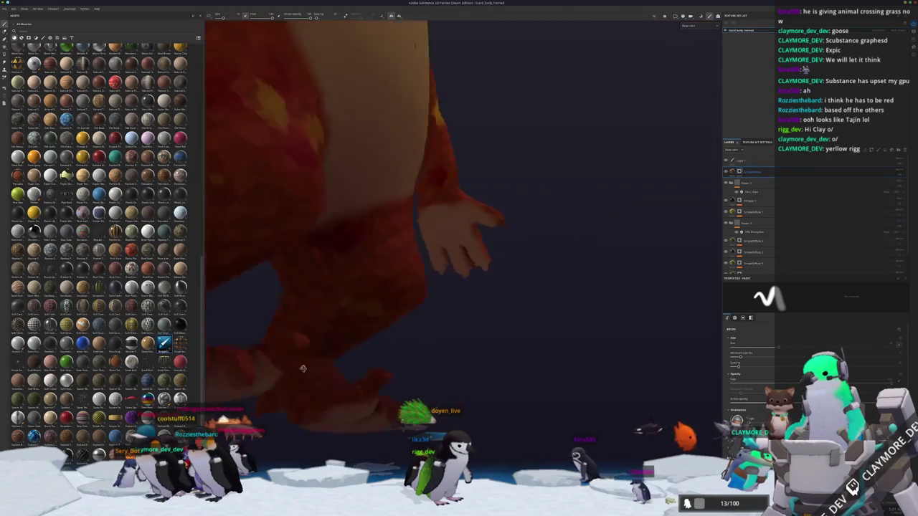
Paint lighter skin over the shaded area under the lizard's jaw.
key(f)
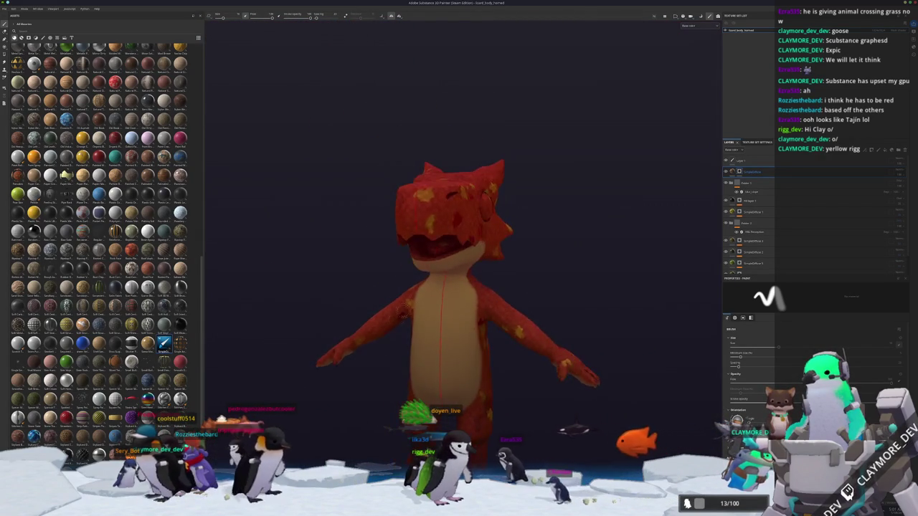
scroll(416, 244, up, 5)
scroll(418, 244, down, 3)
mouse_move(418, 244)
alt+mouse_down()
mouse_move(434, 330)
mouse_move(470, 332)
alt+mouse_up()
scroll(434, 330, up, 3)
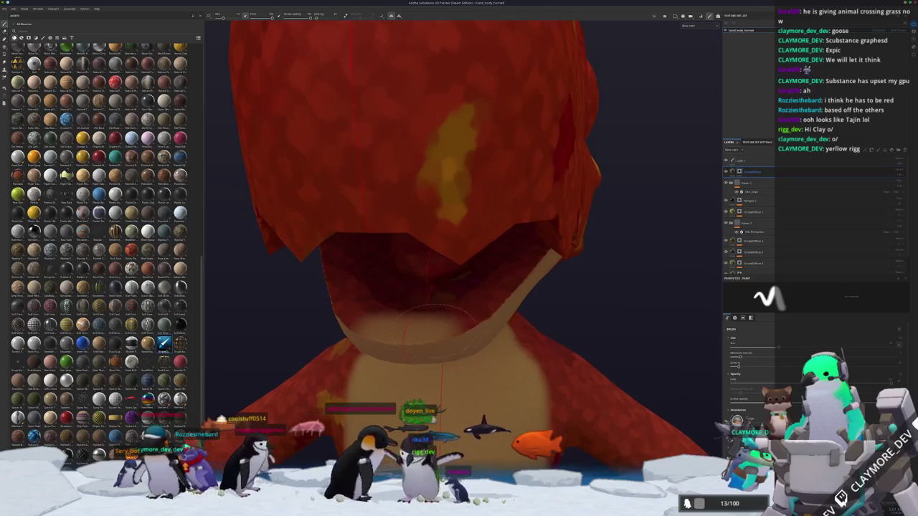
scroll(470, 332, up, 3)
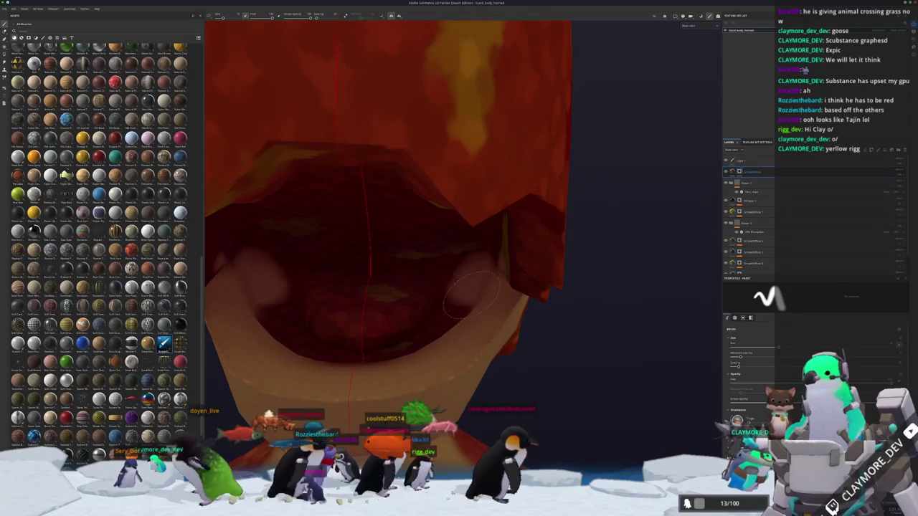
alt+drag(471, 291, 406, 299)
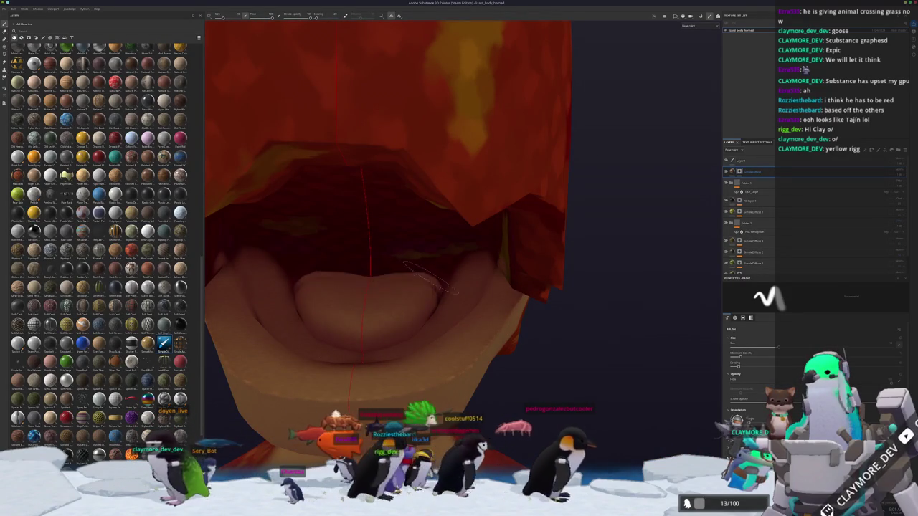
mouse_move(431, 262)
alt+mouse_down()
mouse_move(513, 236)
mouse_move(513, 211)
alt+mouse_up()
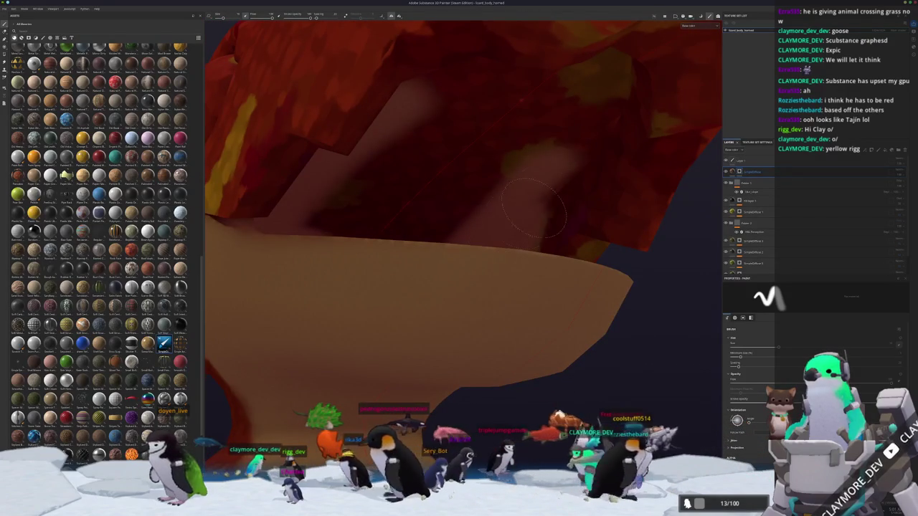
mouse_move(594, 146)
alt+mouse_down()
mouse_move(454, 236)
mouse_move(384, 237)
alt+mouse_up()
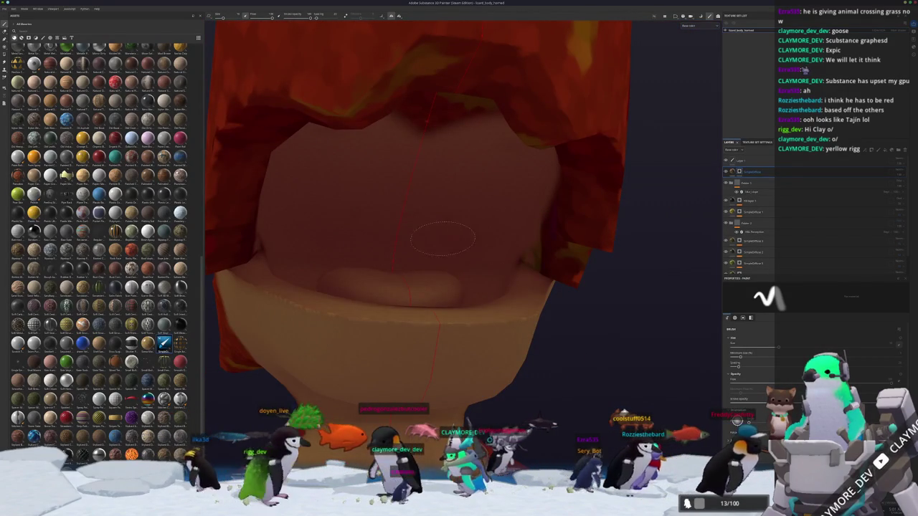
alt+drag(442, 237, 487, 267)
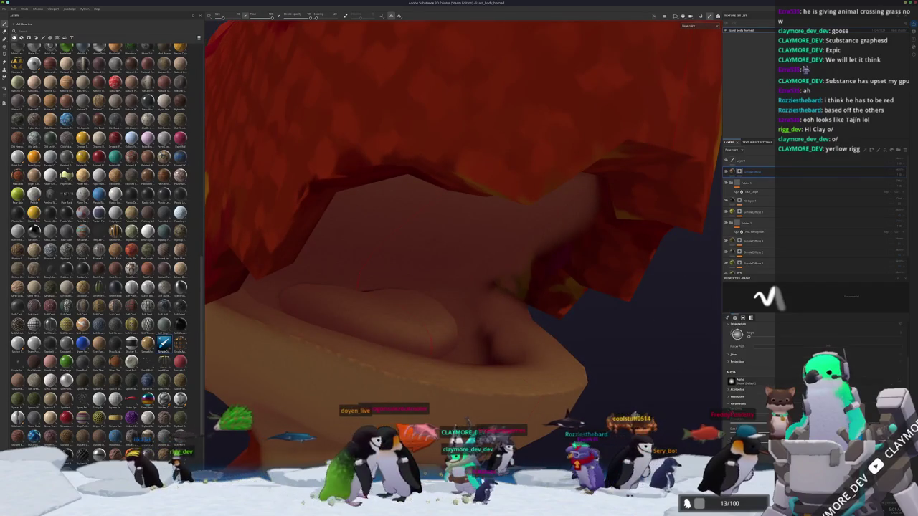
mouse_move(578, 247)
mouse_down()
mouse_move(515, 302)
mouse_move(452, 294)
mouse_up()
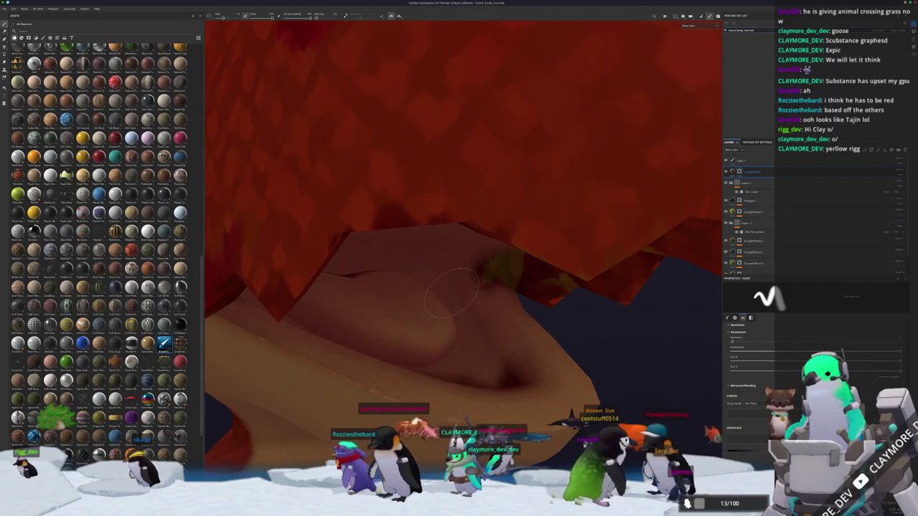
Orbit around the red head and zoom out to inspect the whole lizard.
mouse_move(477, 326)
alt+mouse_down()
mouse_move(430, 285)
mouse_move(540, 313)
mouse_move(439, 317)
mouse_move(471, 297)
mouse_move(488, 263)
mouse_move(502, 309)
mouse_move(481, 294)
mouse_move(454, 303)
mouse_move(567, 337)
mouse_move(517, 361)
mouse_move(487, 356)
mouse_move(451, 399)
mouse_move(482, 350)
alt+mouse_up()
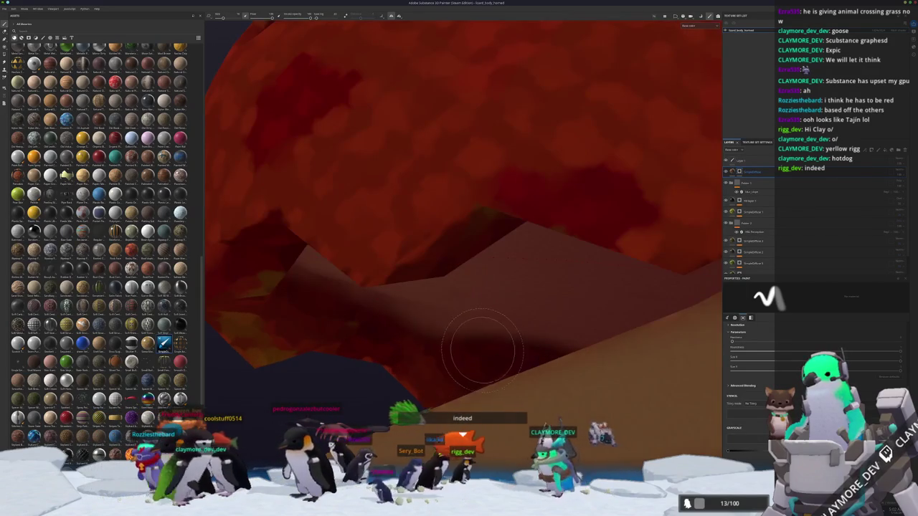
alt+drag(307, 321, 541, 391)
alt+drag(504, 418, 745, 450)
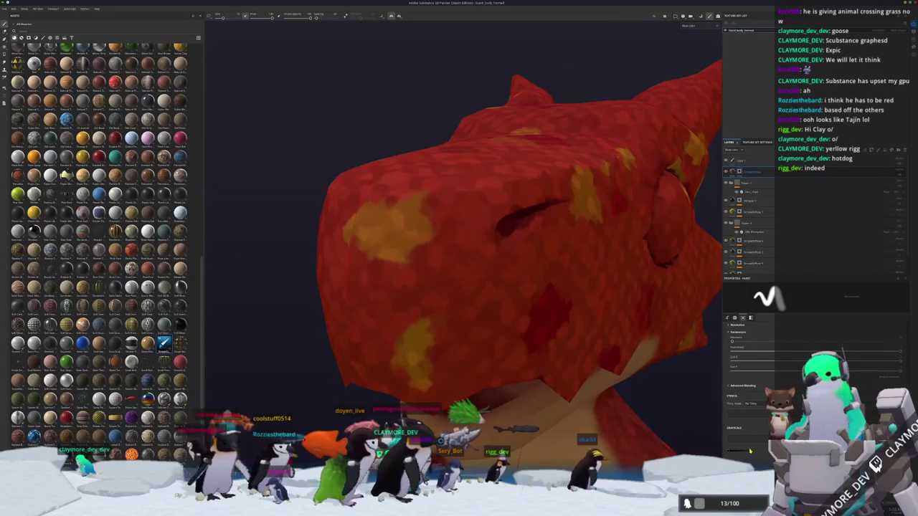
alt+drag(492, 415, 452, 301)
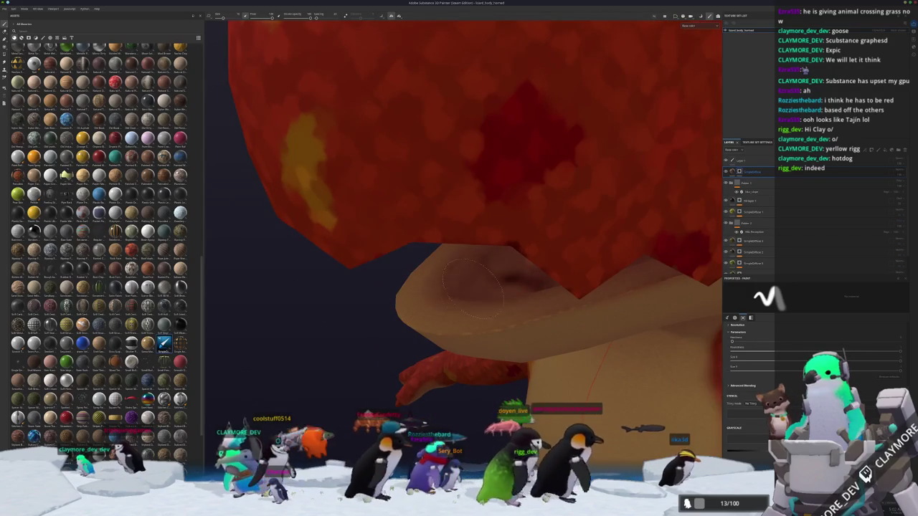
mouse_move(512, 292)
alt+mouse_down()
mouse_move(482, 291)
mouse_move(592, 322)
mouse_move(477, 308)
alt+mouse_up()
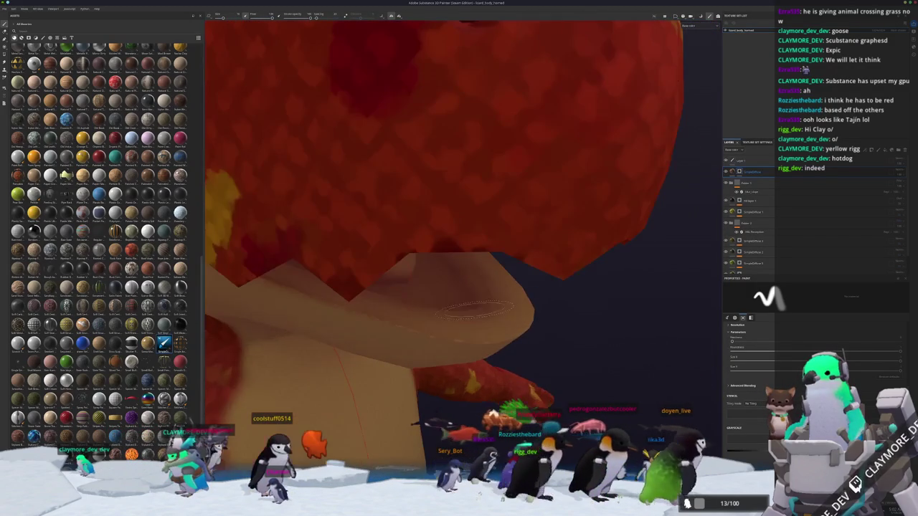
alt+right_drag(477, 309, 393, 324)
mouse_move(393, 323)
alt+mouse_down()
mouse_move(387, 376)
mouse_move(405, 370)
alt+mouse_up()
scroll(762, 193, down, 2)
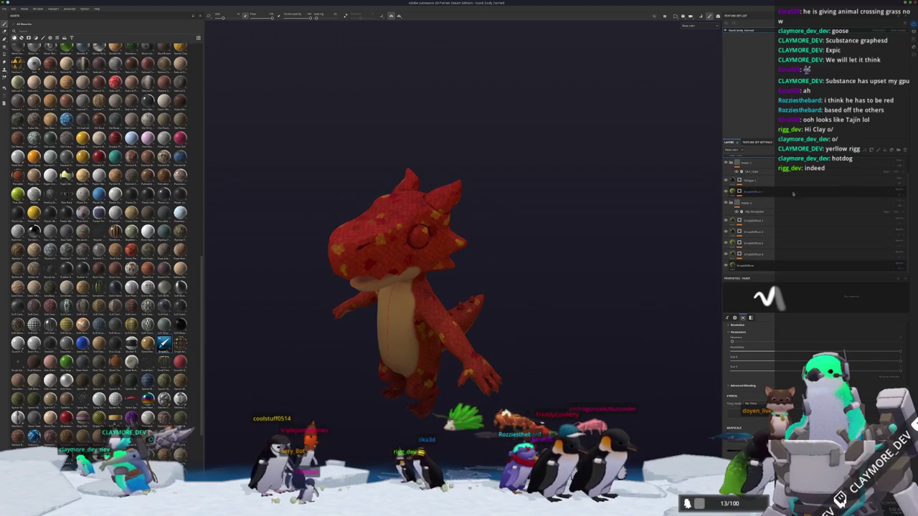
Tweak the SimpleDiffuse 1 fill's projection sliders so more yellow patches appear on the lizard.
click(766, 193)
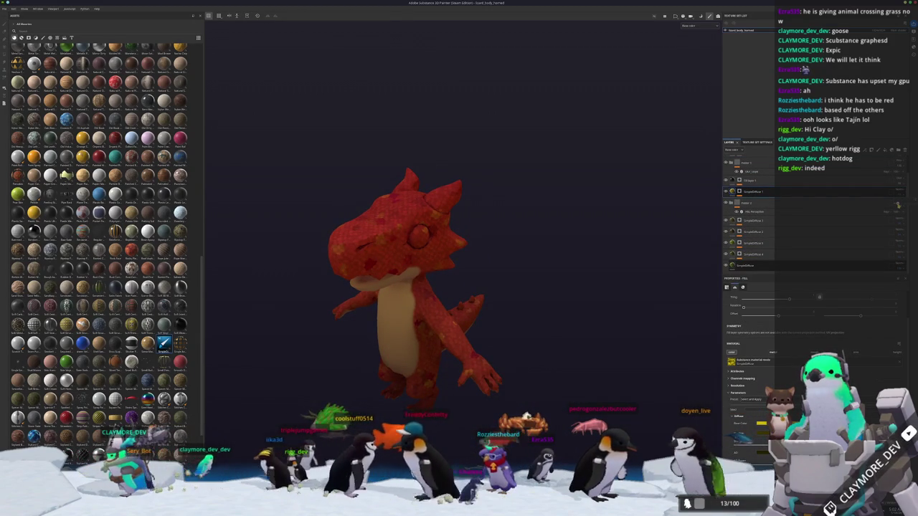
scroll(558, 262, down, 2)
key(f)
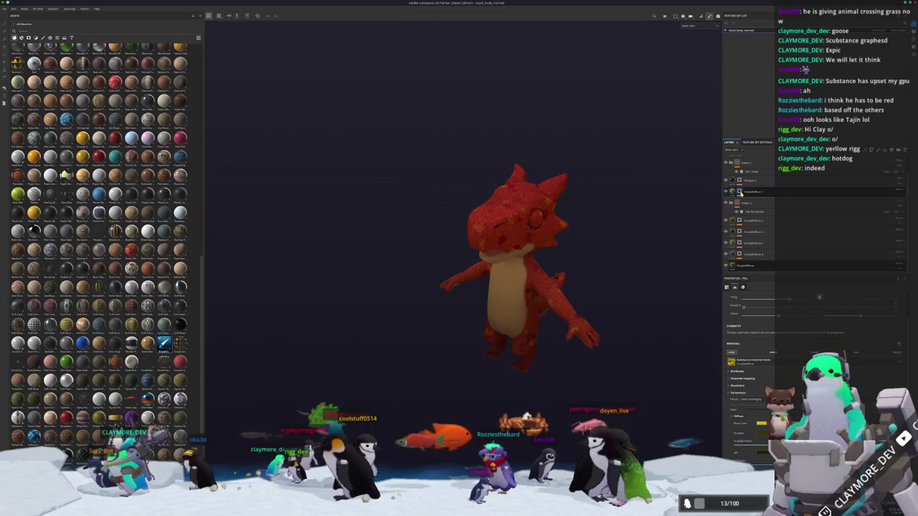
click(740, 192)
scroll(750, 428, down, 3)
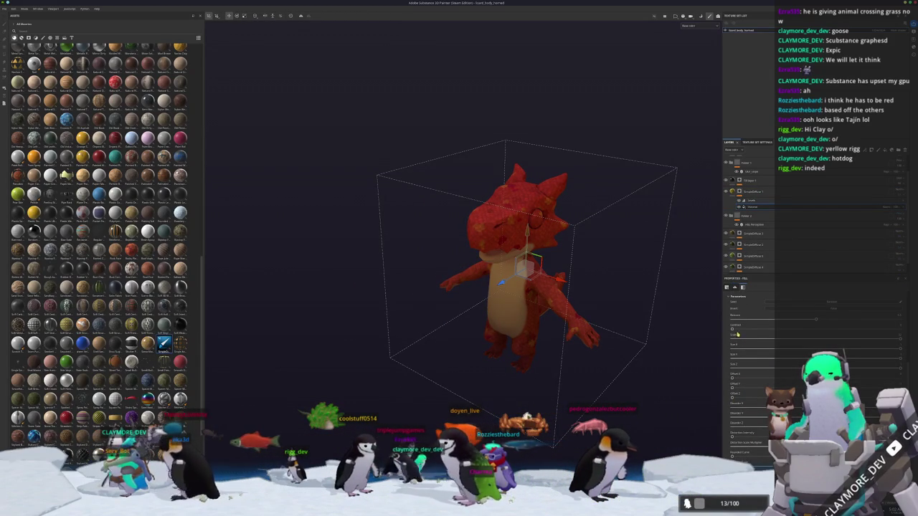
drag(765, 319, 761, 320)
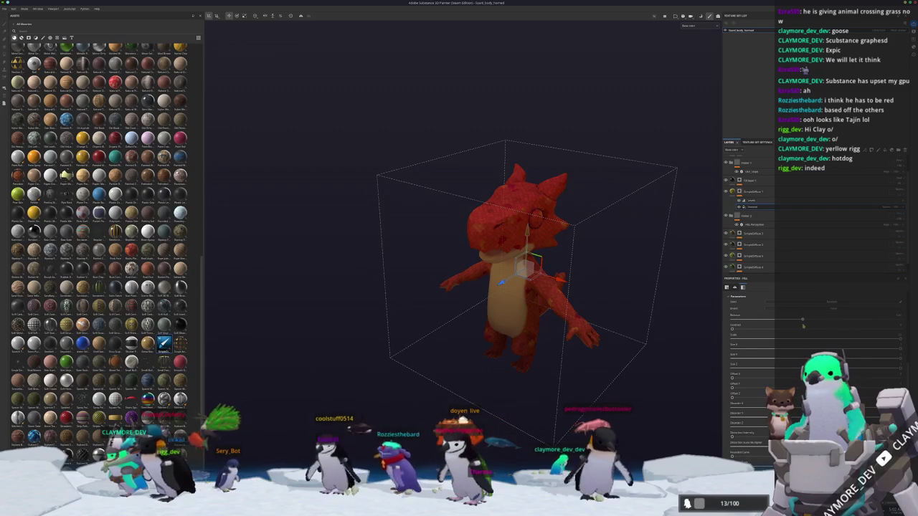
drag(835, 325, 890, 324)
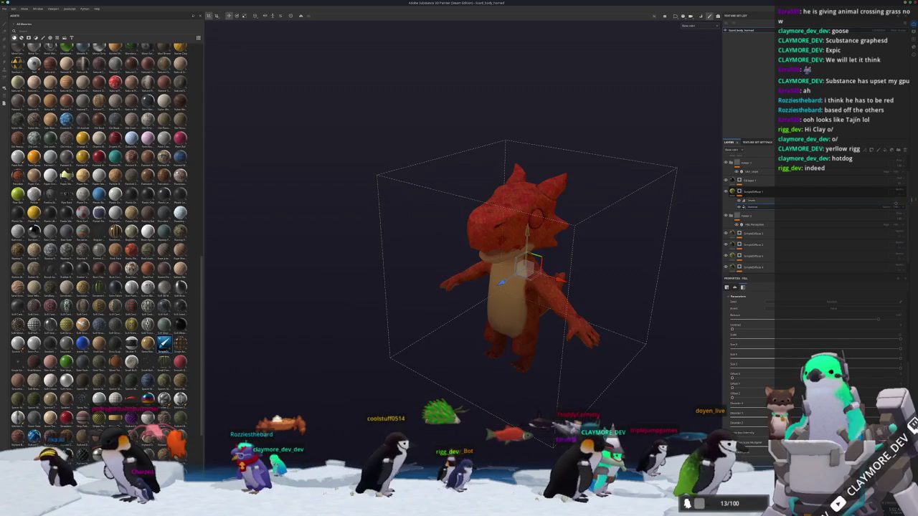
scroll(611, 250, up, 5)
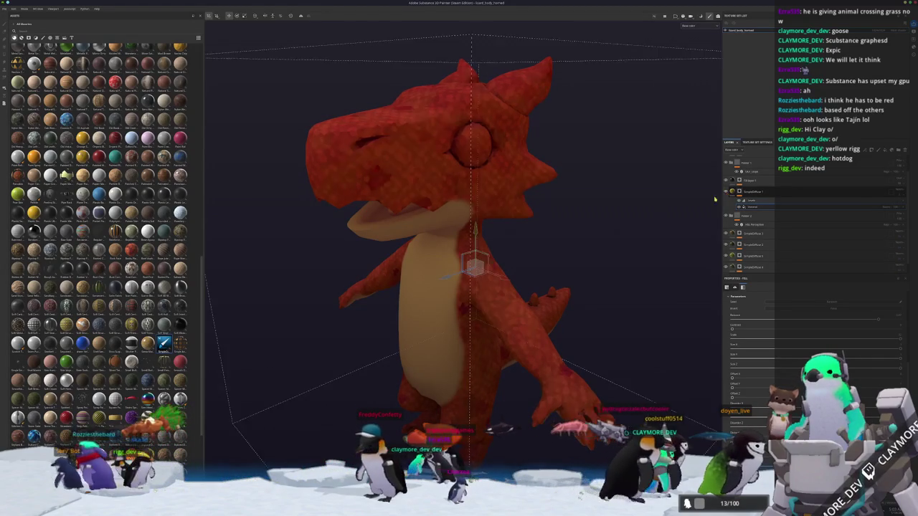
scroll(582, 267, down, 5)
mouse_move(582, 267)
alt+mouse_down()
mouse_move(571, 359)
mouse_move(558, 383)
mouse_move(585, 160)
mouse_move(546, 272)
alt+mouse_up()
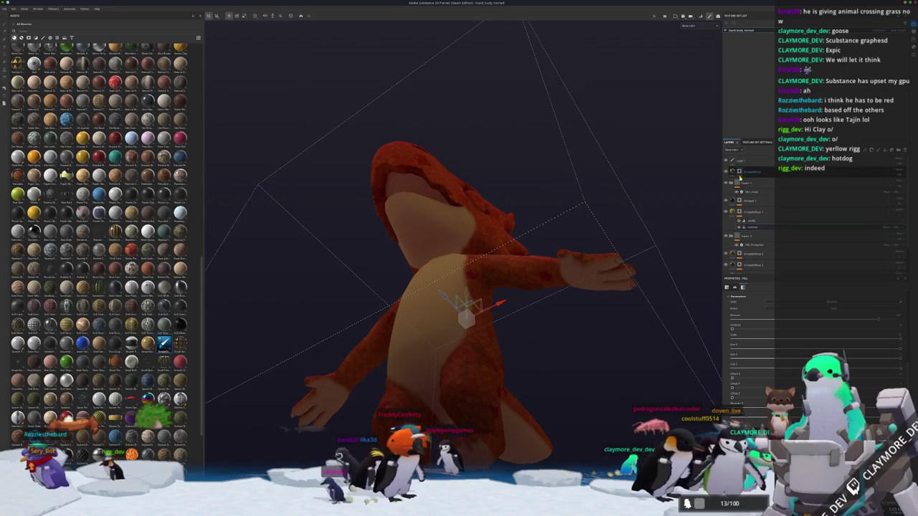
click(739, 172)
Look over the lizard's arm, torso and legs and add a new folder at the top of the layers.
mouse_move(576, 384)
alt+mouse_down()
mouse_move(501, 298)
mouse_move(466, 418)
mouse_move(504, 360)
mouse_move(544, 382)
mouse_move(509, 342)
alt+mouse_up()
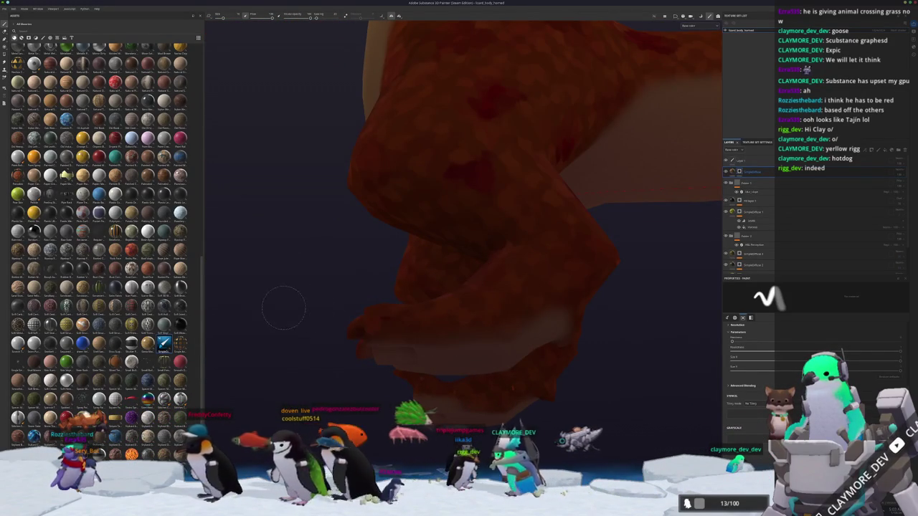
mouse_move(374, 309)
alt+mouse_down()
mouse_move(529, 322)
mouse_move(489, 265)
alt+mouse_up()
alt+drag(447, 314, 323, 394)
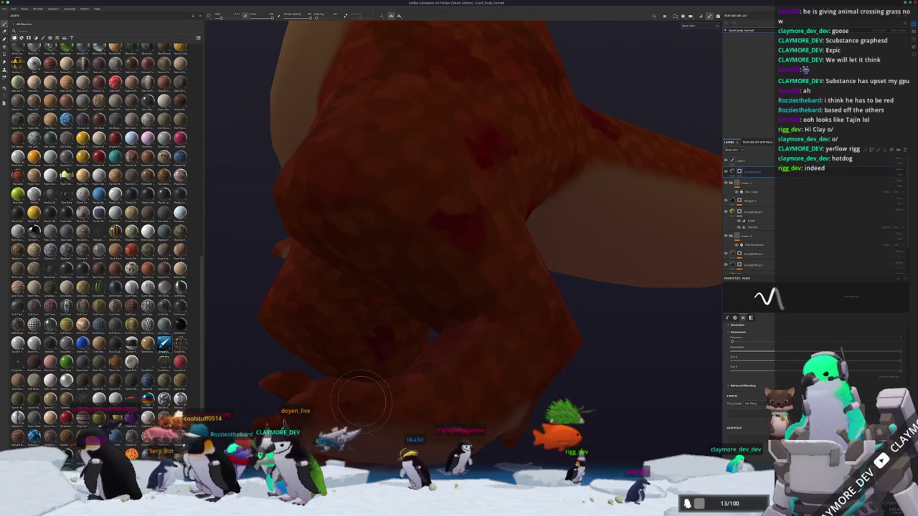
mouse_move(469, 390)
alt+mouse_down()
mouse_move(426, 313)
mouse_move(665, 178)
mouse_move(646, 189)
mouse_move(646, 160)
mouse_move(631, 144)
alt+mouse_up()
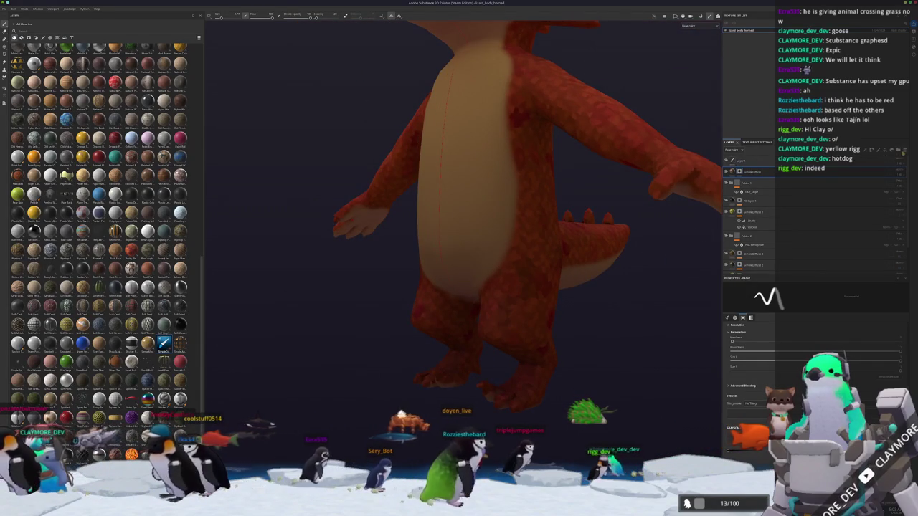
click(900, 150)
Add a filter effect with a preset to the new folder for finer mottled skin.
right_click(884, 172)
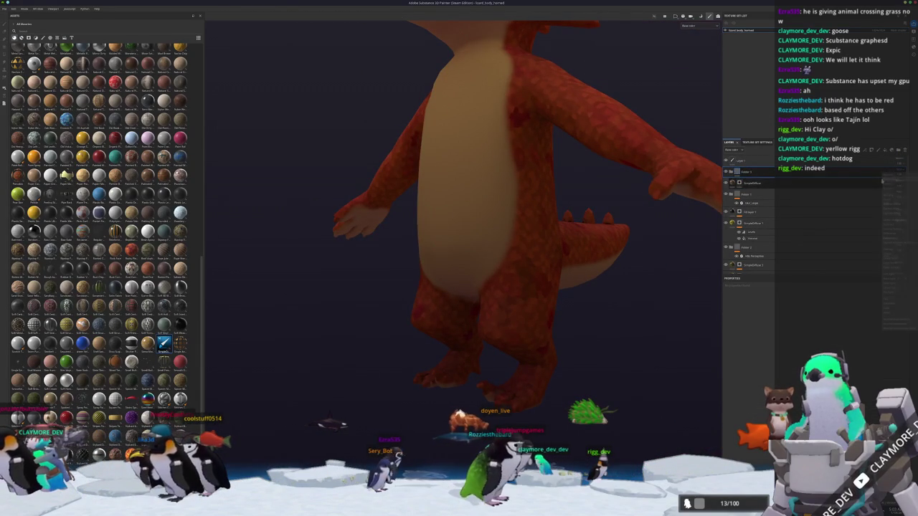
click(857, 197)
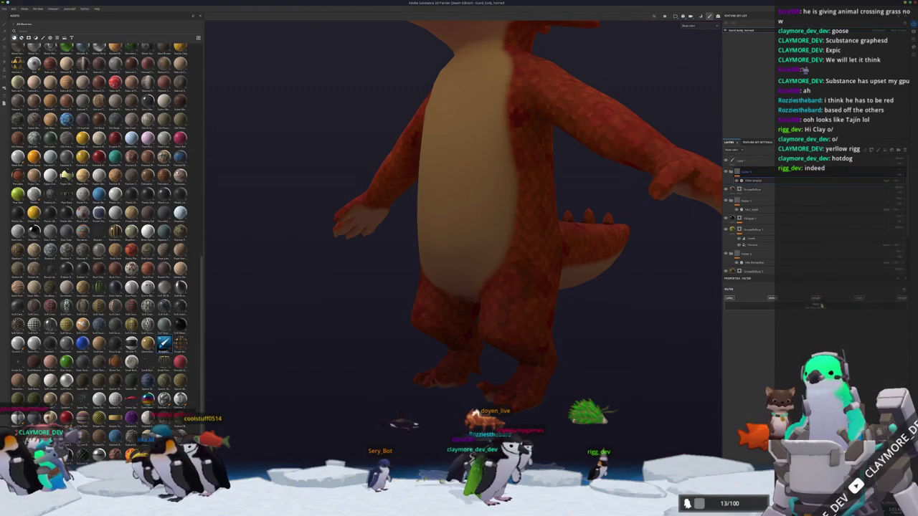
click(830, 335)
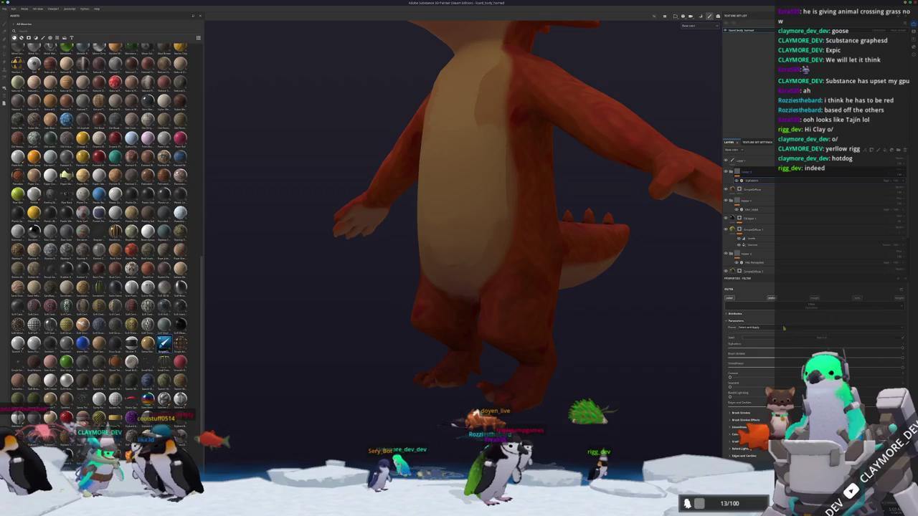
click(771, 337)
mouse_move(545, 287)
alt+mouse_down()
mouse_move(615, 370)
mouse_move(645, 344)
alt+mouse_up()
scroll(616, 371, down, 3)
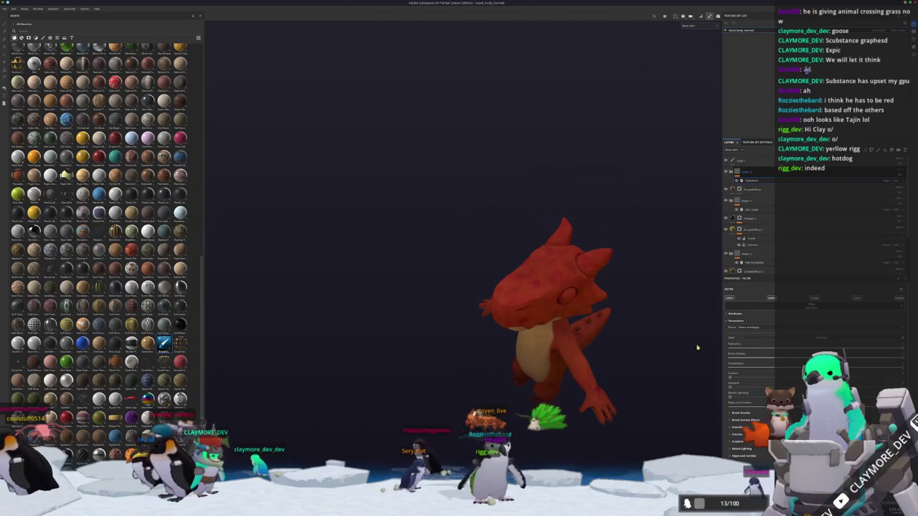
click(749, 327)
click(754, 337)
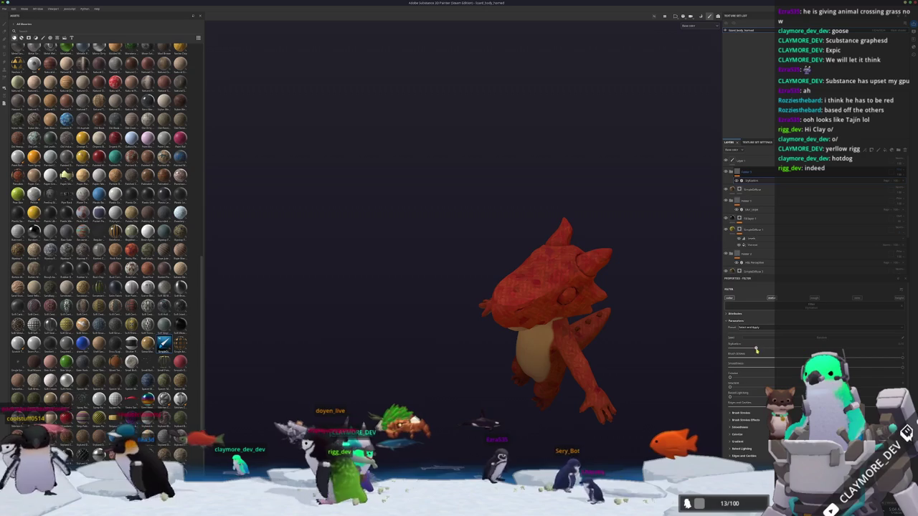
mouse_move(819, 349)
mouse_down()
mouse_move(860, 351)
mouse_move(830, 350)
mouse_up()
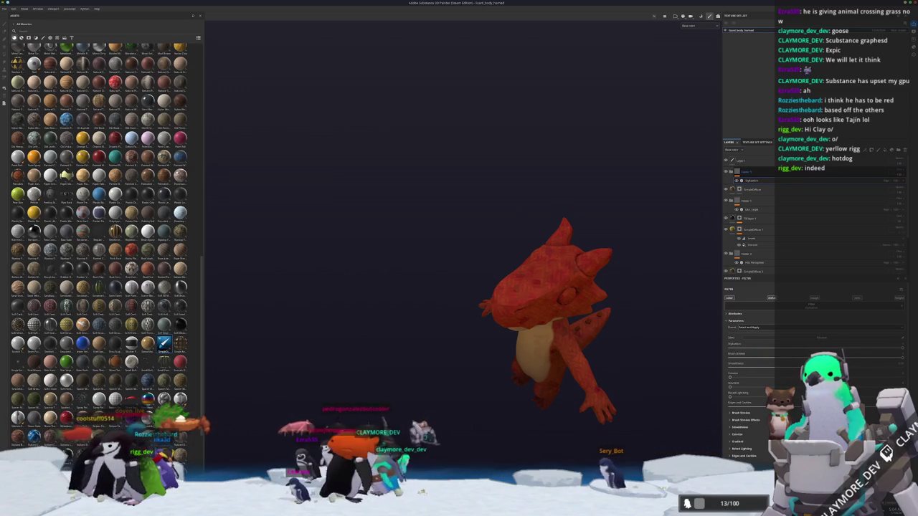
Check the mottled skin from the front, side and tail, then add a new layer.
alt+drag(574, 337, 615, 338)
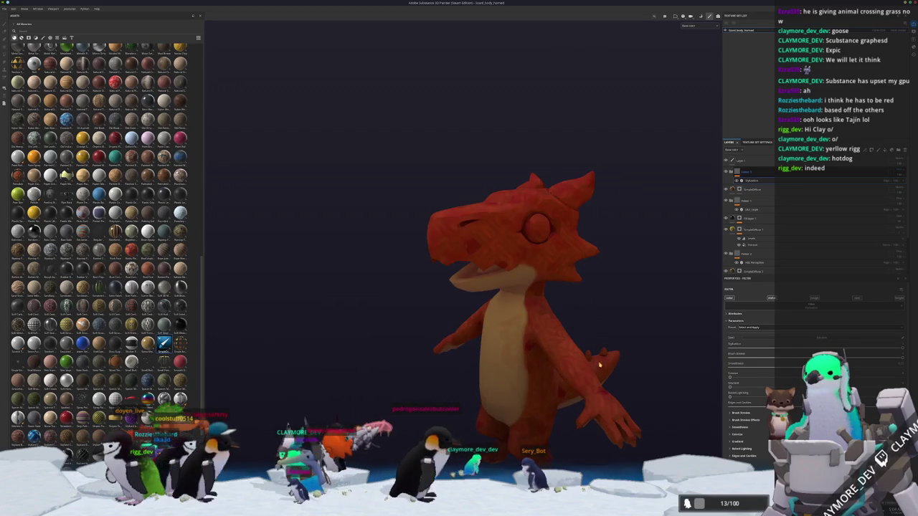
scroll(683, 360, up, 3)
alt+drag(683, 360, 726, 228)
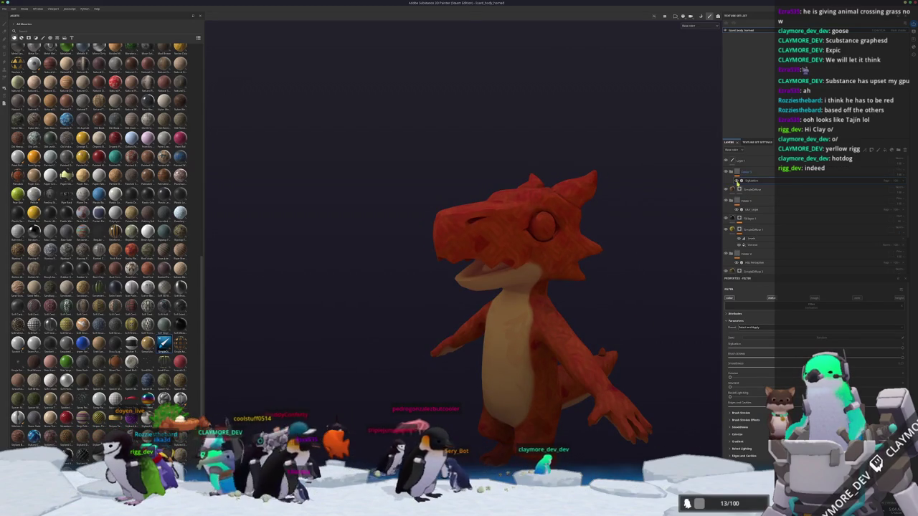
mouse_move(737, 183)
alt+mouse_down()
mouse_move(566, 358)
mouse_move(588, 237)
alt+mouse_up()
scroll(531, 283, up, 3)
scroll(530, 284, down, 3)
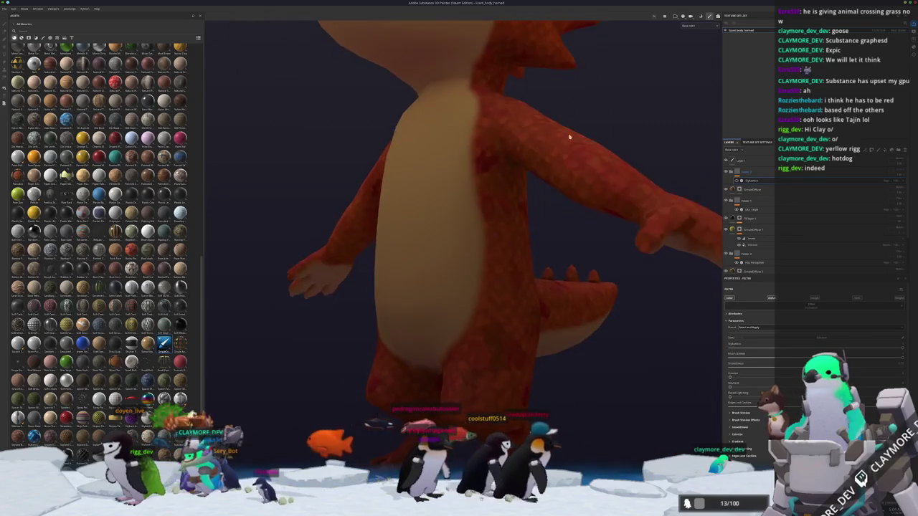
mouse_move(531, 283)
alt+mouse_down()
mouse_move(507, 251)
mouse_move(519, 274)
mouse_move(590, 246)
alt+mouse_up()
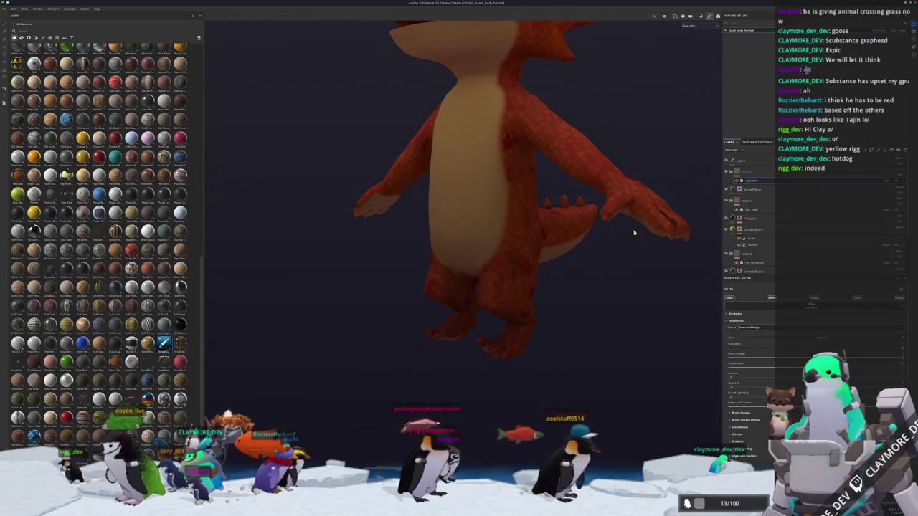
mouse_move(601, 196)
alt+mouse_down()
mouse_move(399, 213)
mouse_move(496, 207)
mouse_move(445, 237)
mouse_move(426, 261)
mouse_move(459, 311)
mouse_move(687, 203)
alt+mouse_up()
click(766, 172)
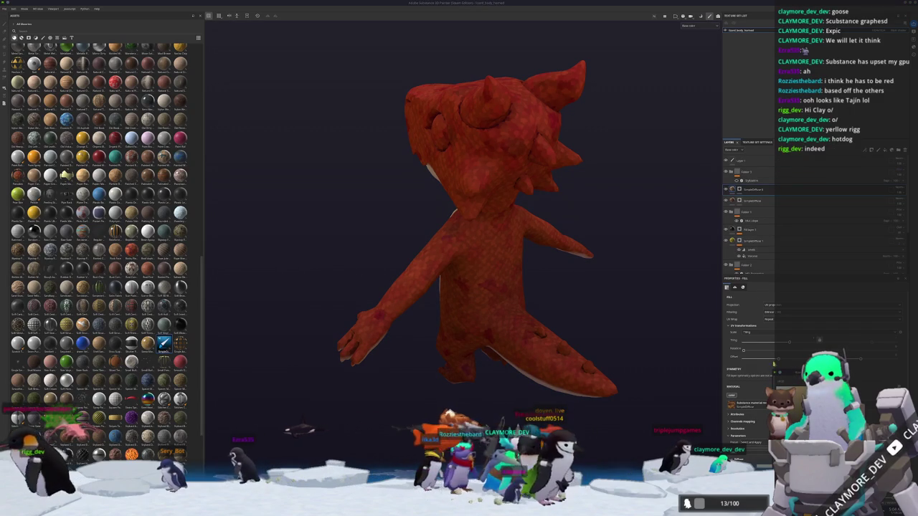
On the new paint layer, polygon-fill the dragon's head spikes and tail spikes with cream.
click(741, 188)
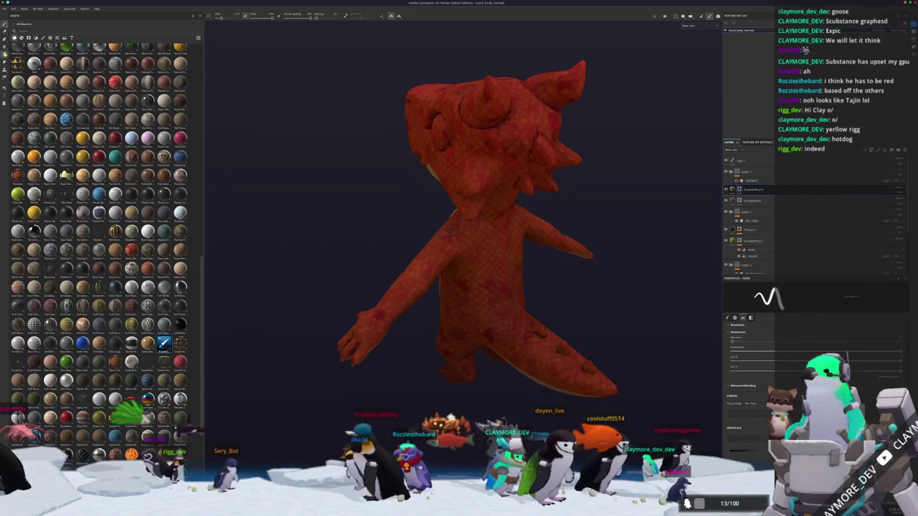
key(4)
mouse_move(423, 120)
alt+mouse_down()
mouse_move(368, 120)
mouse_move(445, 83)
alt+mouse_up()
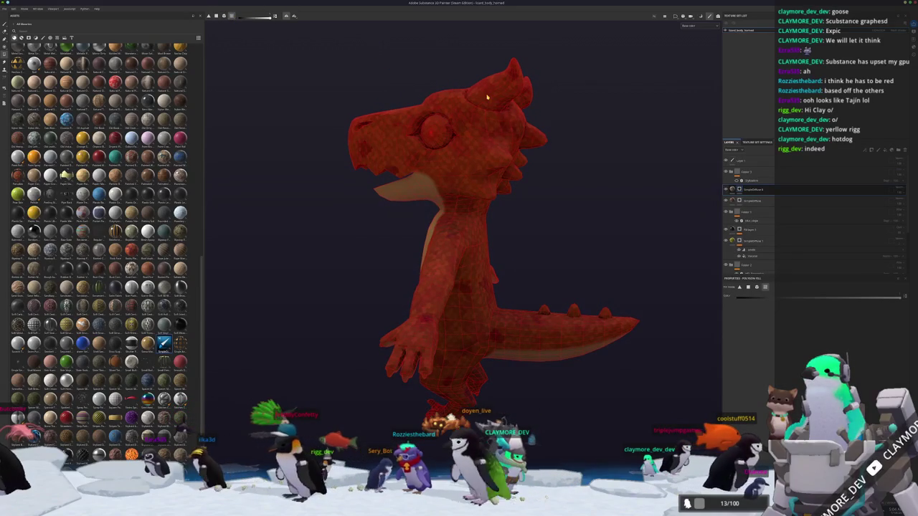
alt+drag(505, 98, 421, 80)
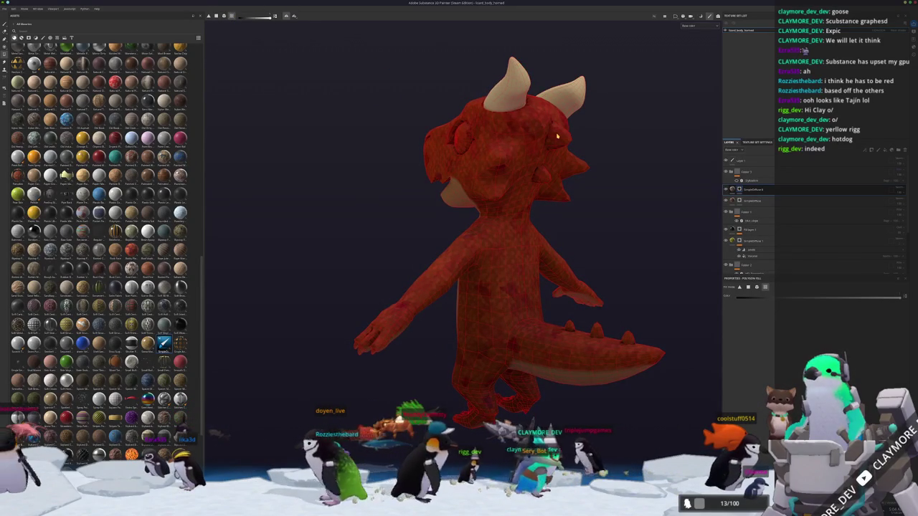
click(564, 144)
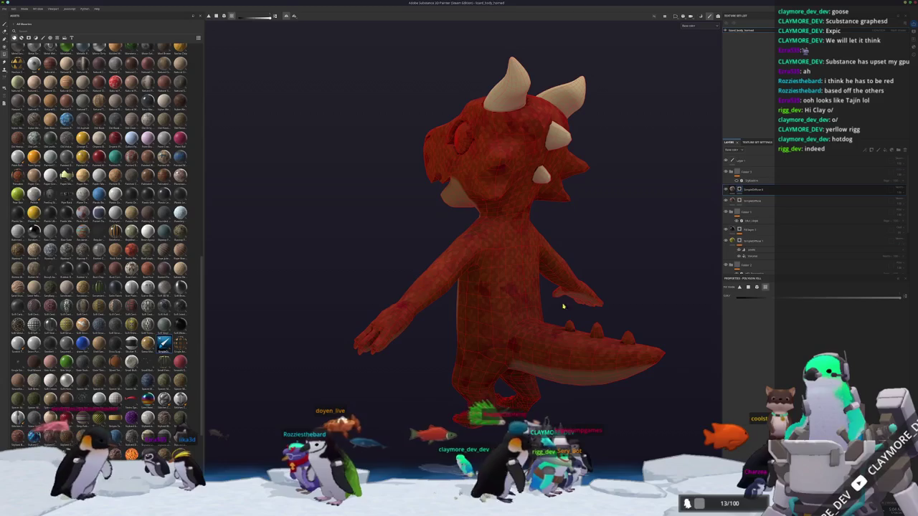
click(571, 331)
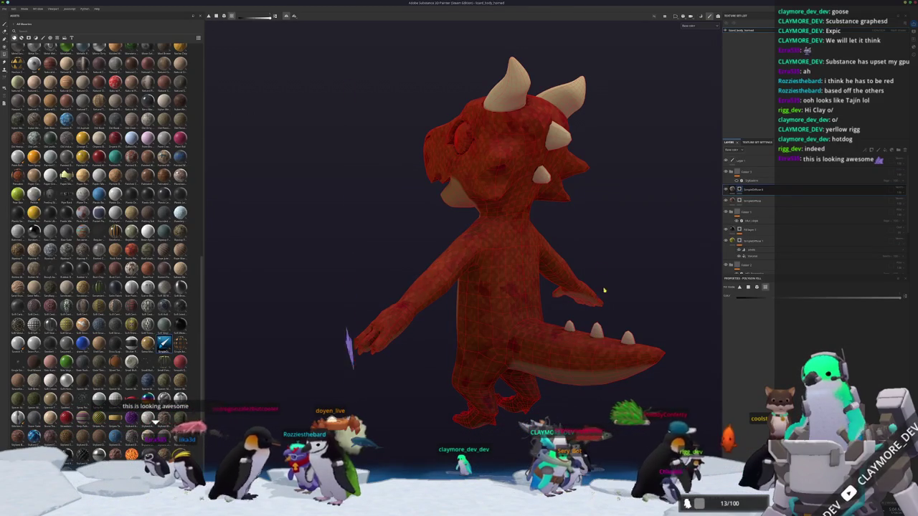
Orbit to a top-down view and return to Polygon Fill with wireframe shown.
alt+drag(606, 305, 707, 218)
click(733, 188)
mouse_move(549, 194)
alt+mouse_down()
mouse_move(629, 213)
mouse_move(578, 198)
mouse_move(550, 306)
mouse_move(559, 256)
mouse_move(259, 214)
mouse_move(566, 145)
mouse_move(556, 197)
mouse_move(581, 227)
mouse_move(744, 195)
alt+mouse_up()
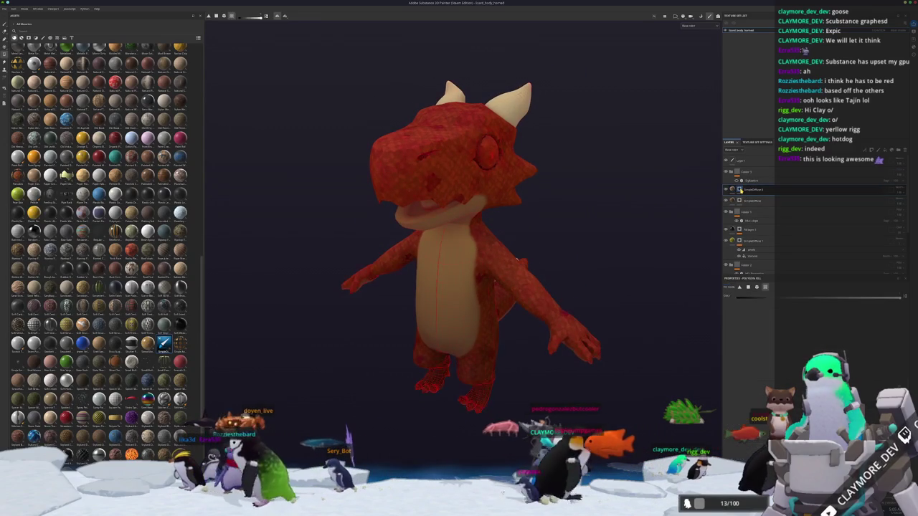
key(4)
scroll(590, 246, up, 3)
scroll(521, 246, up, 3)
scroll(528, 348, up, 2)
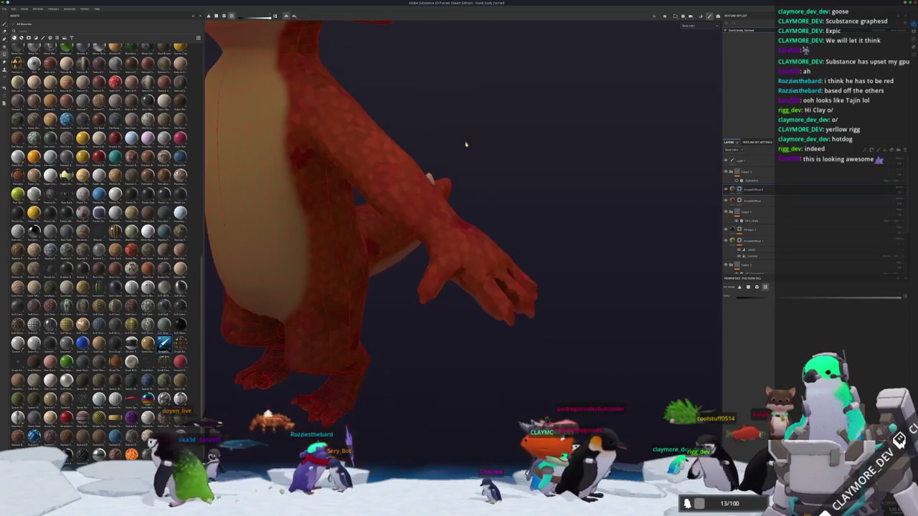
Bring the dragon's hand into close view and fill the right fingernail cream.
alt+drag(462, 140, 503, 337)
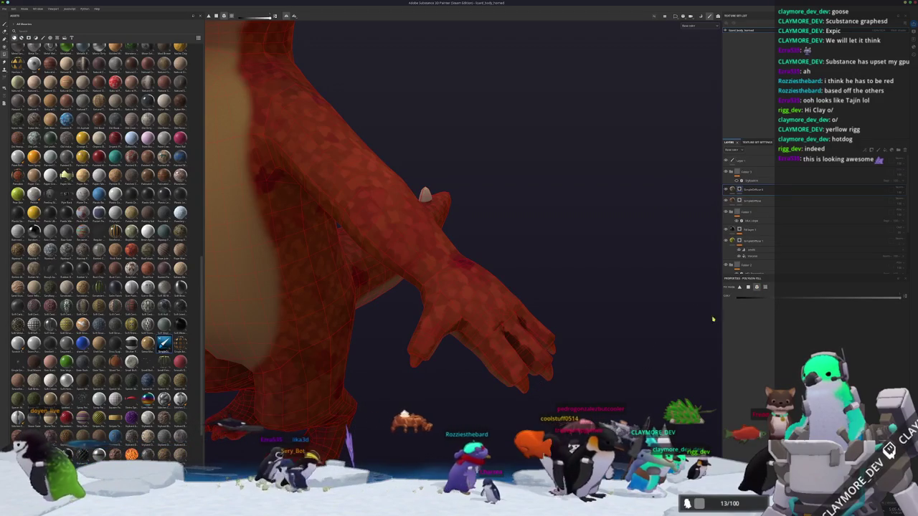
alt+drag(502, 337, 649, 338)
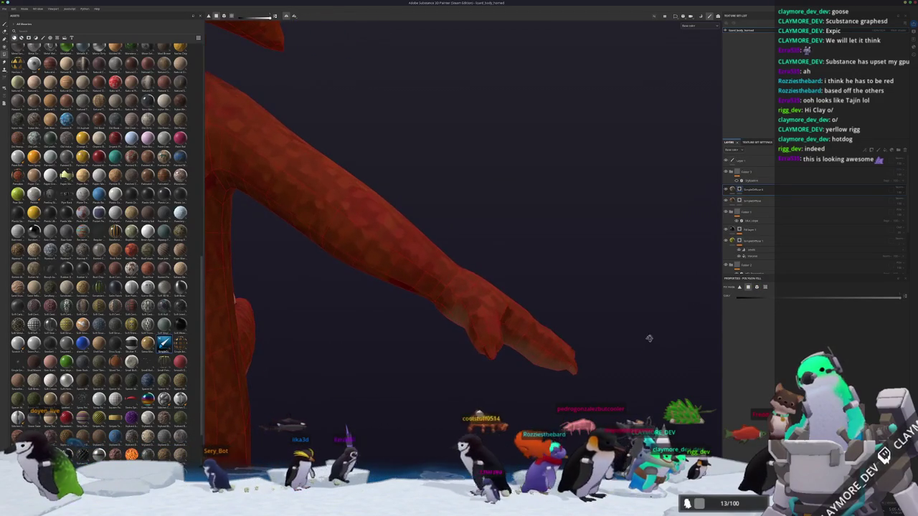
mouse_move(608, 375)
alt+mouse_down()
mouse_move(562, 365)
mouse_move(543, 383)
mouse_move(550, 322)
mouse_move(491, 327)
mouse_move(375, 380)
mouse_move(403, 361)
mouse_move(450, 360)
alt+mouse_up()
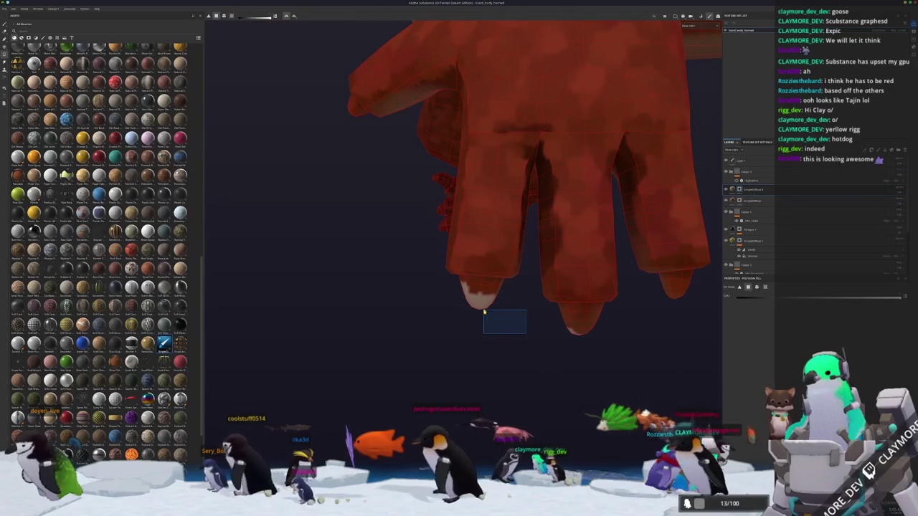
mouse_move(559, 318)
alt+mouse_down()
mouse_move(447, 316)
mouse_move(512, 311)
mouse_move(438, 322)
mouse_move(461, 328)
mouse_move(596, 314)
mouse_move(481, 311)
mouse_move(466, 351)
alt+mouse_up()
click(458, 316)
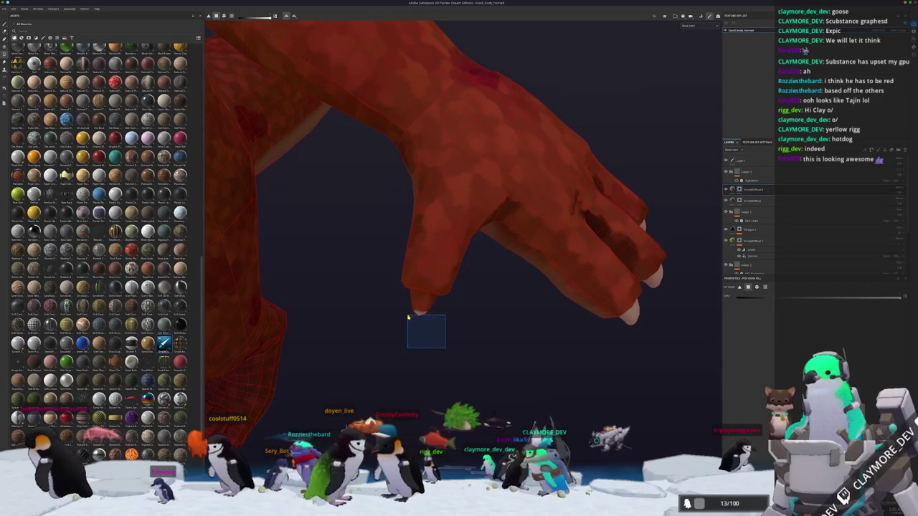
Fill the fingertip claw faces and remaining claws cream using rectangle selections.
mouse_move(400, 304)
alt+mouse_down()
mouse_move(390, 334)
mouse_move(444, 336)
alt+mouse_up()
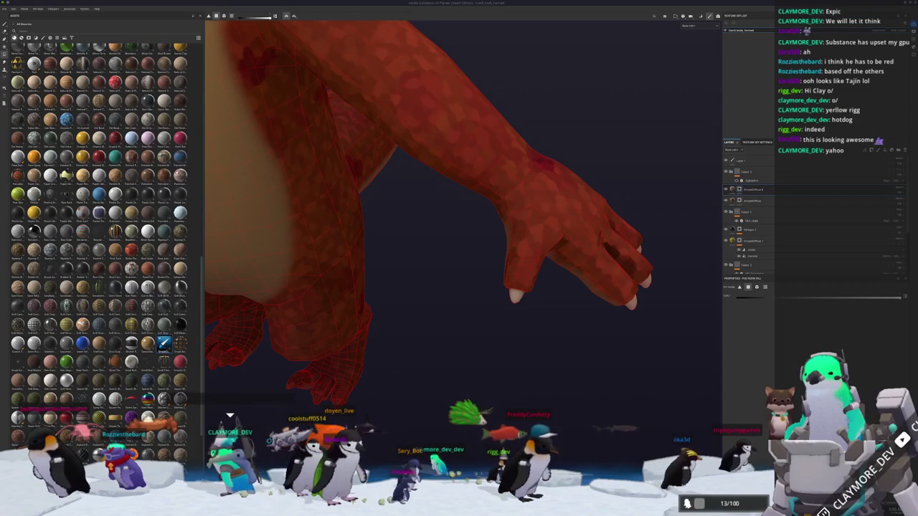
mouse_move(528, 353)
alt+mouse_down()
mouse_move(441, 311)
mouse_move(424, 313)
mouse_move(412, 352)
mouse_move(451, 379)
mouse_move(458, 420)
alt+mouse_up()
mouse_move(430, 388)
mouse_down()
mouse_move(378, 337)
mouse_move(373, 273)
mouse_move(498, 313)
mouse_move(508, 333)
mouse_move(542, 326)
mouse_up()
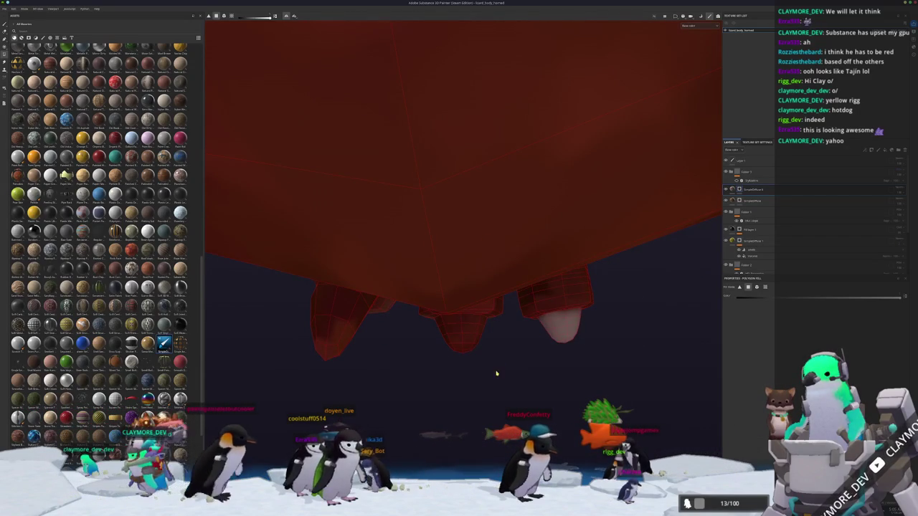
mouse_move(411, 331)
alt+mouse_down()
mouse_move(445, 322)
mouse_move(313, 312)
mouse_move(370, 271)
mouse_move(390, 304)
mouse_move(359, 279)
alt+mouse_up()
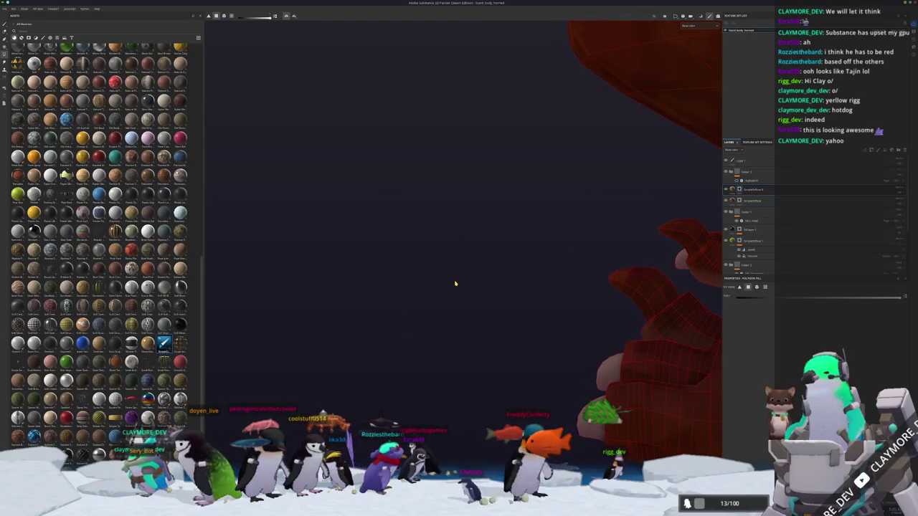
alt+drag(427, 285, 481, 266)
mouse_move(552, 270)
mouse_down()
mouse_move(614, 294)
mouse_move(568, 311)
mouse_move(482, 308)
mouse_move(483, 327)
mouse_move(478, 322)
mouse_move(522, 353)
mouse_up()
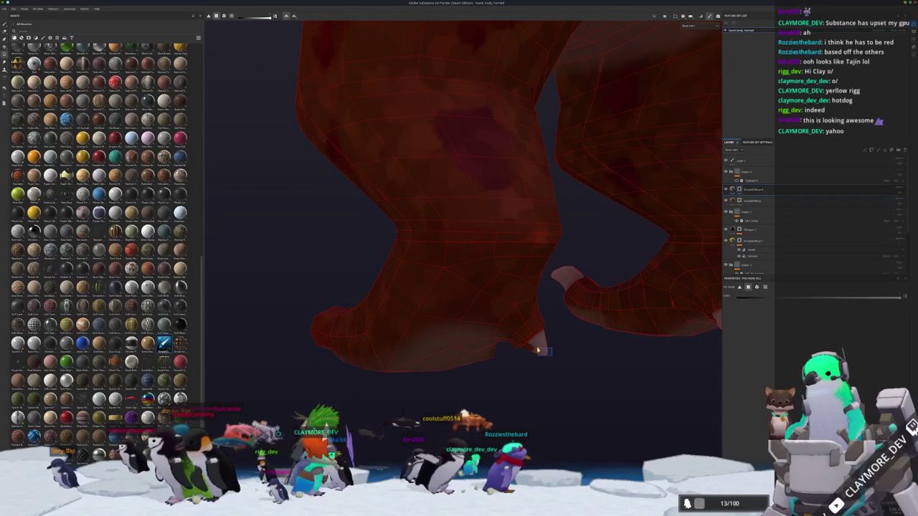
mouse_move(531, 350)
alt+mouse_down()
mouse_move(517, 361)
mouse_move(541, 335)
mouse_move(463, 292)
alt+mouse_up()
Frame the whole dragon, switch back to the Paint tool, and reposition the view.
key(f)
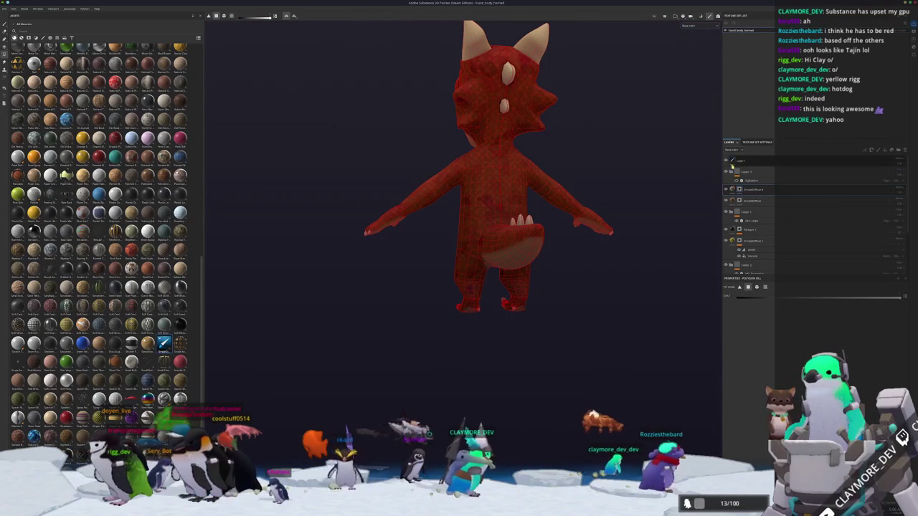
key(1)
mouse_move(601, 181)
alt+mouse_down()
mouse_move(569, 213)
mouse_move(670, 213)
mouse_move(578, 115)
mouse_move(606, 180)
mouse_move(632, 205)
alt+mouse_up()
scroll(629, 193, up, 5)
alt+middle_drag(627, 180, 627, 237)
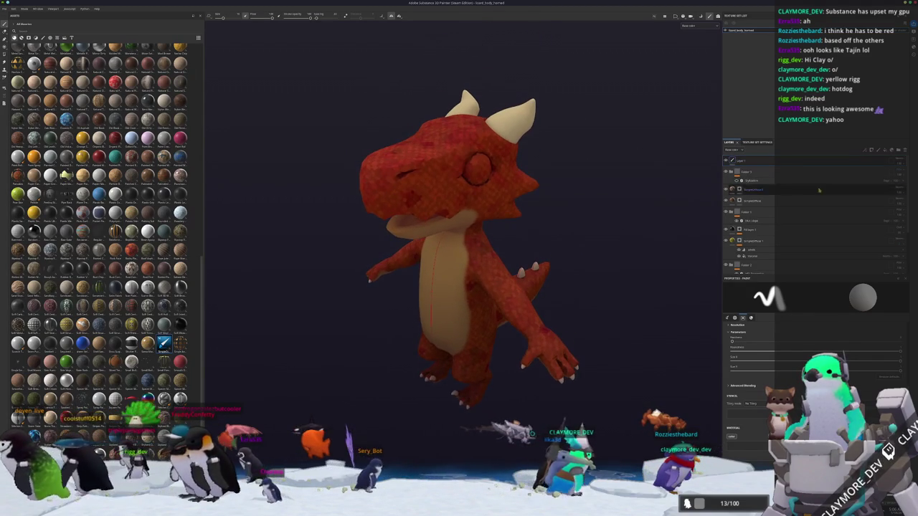
Add a white fill layer, delete it, and add a new layer at the top.
click(886, 151)
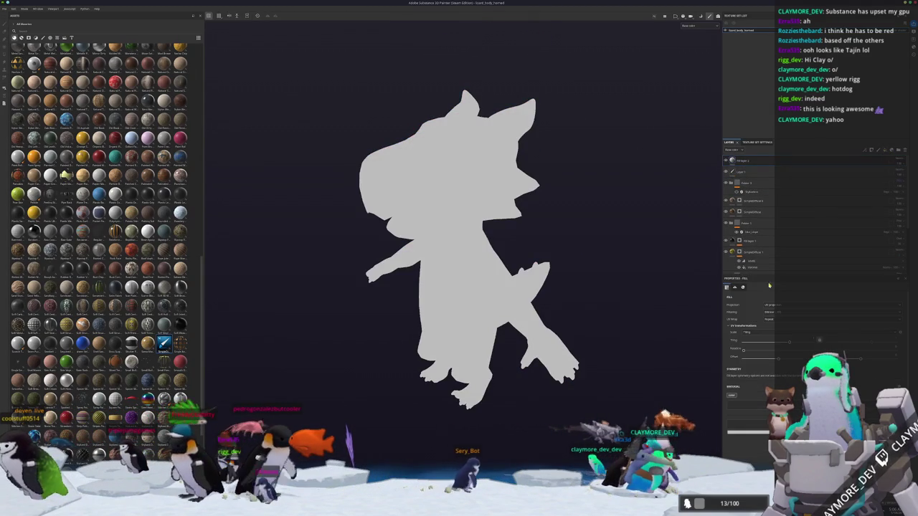
alt+middle_drag(601, 240, 606, 271)
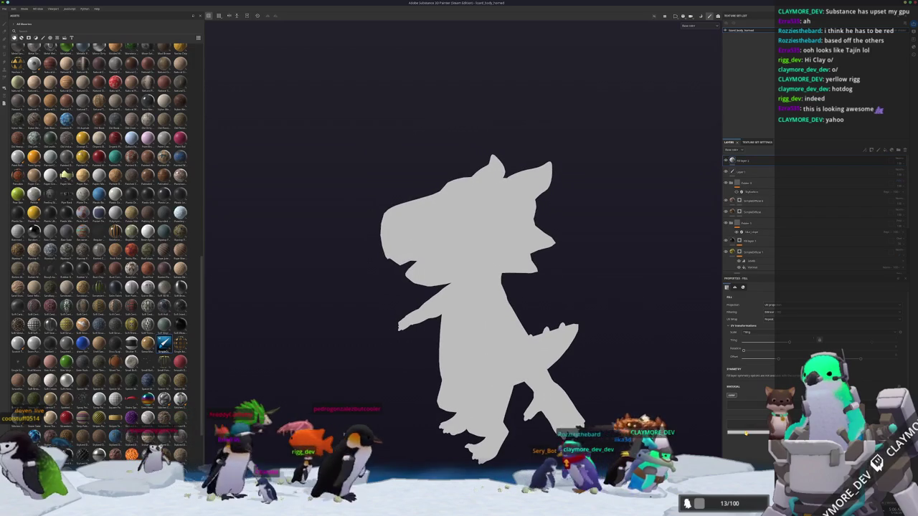
drag(758, 399, 733, 375)
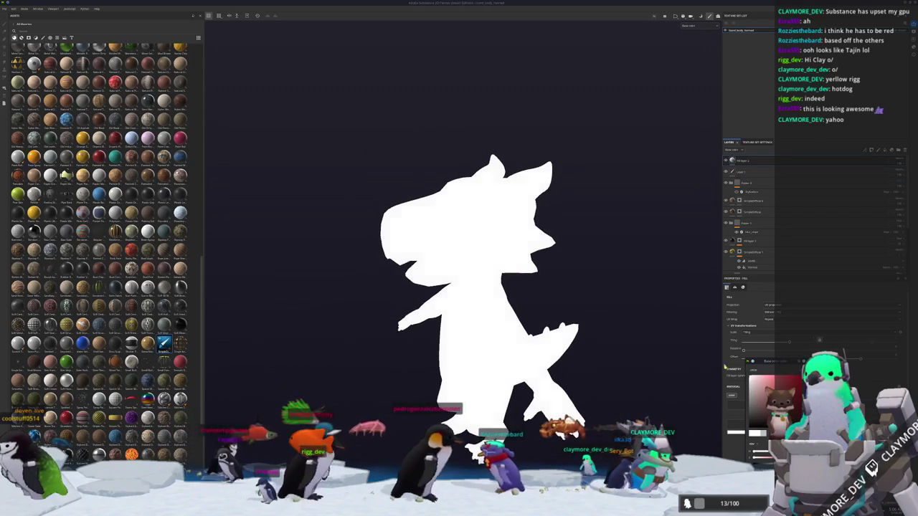
right_click(738, 160)
click(757, 250)
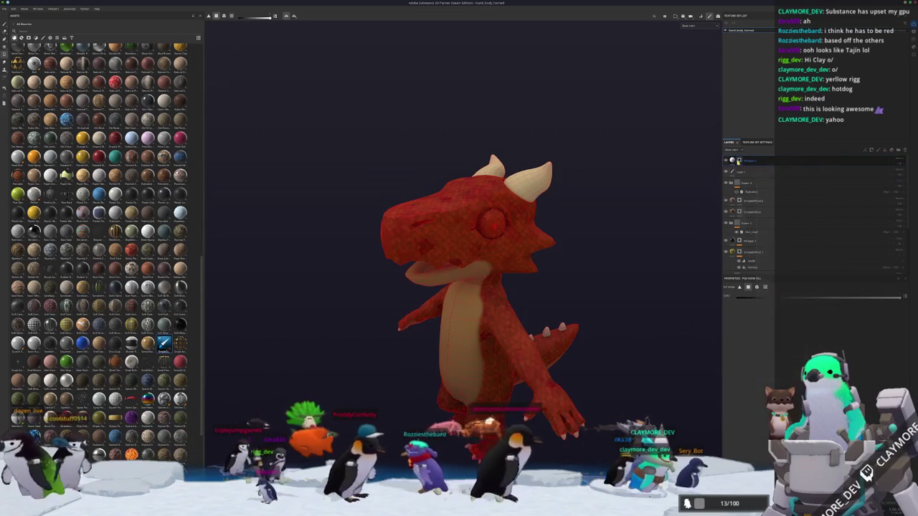
right_click(739, 160)
click(754, 322)
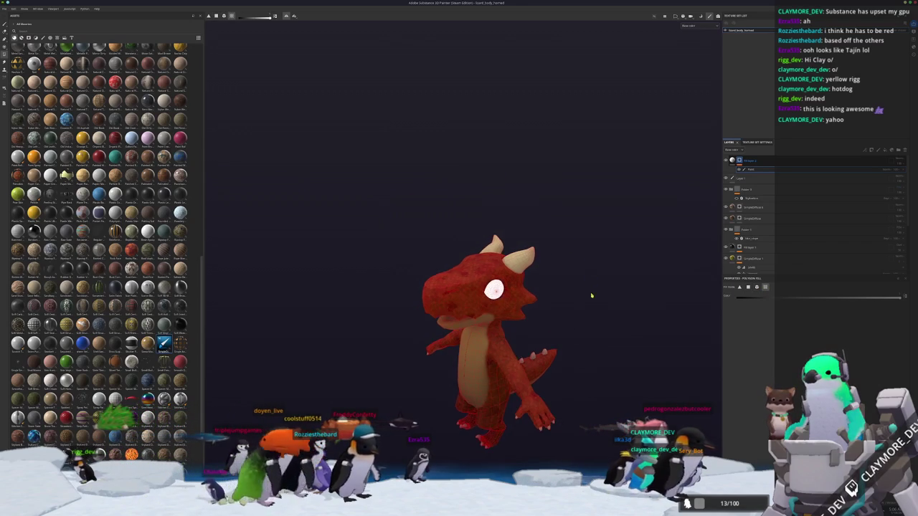
Export the dragon's textures via Ctrl+Shift+E and switch to Blender.
alt+drag(615, 328, 579, 242)
mouse_move(545, 272)
alt+mouse_down()
mouse_move(528, 278)
mouse_move(657, 235)
mouse_move(619, 233)
mouse_move(617, 259)
alt+mouse_up()
key(1)
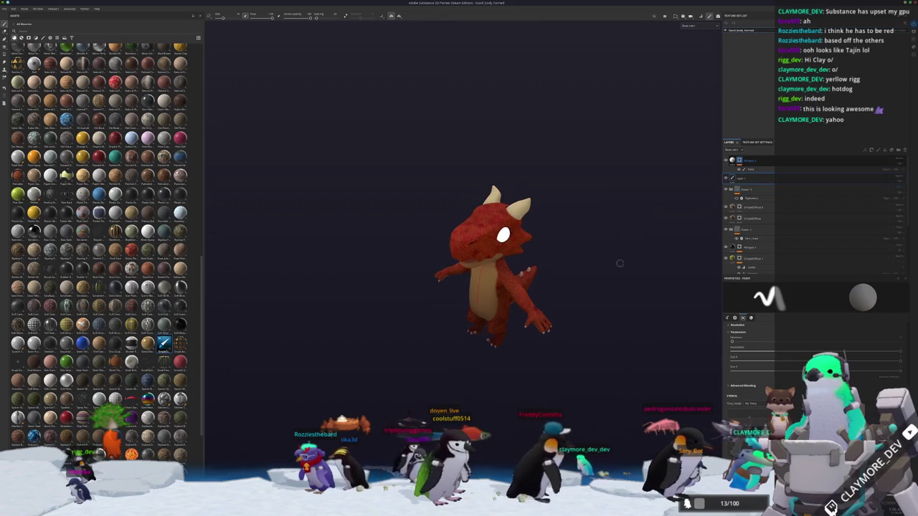
key(ctrl+shift+e)
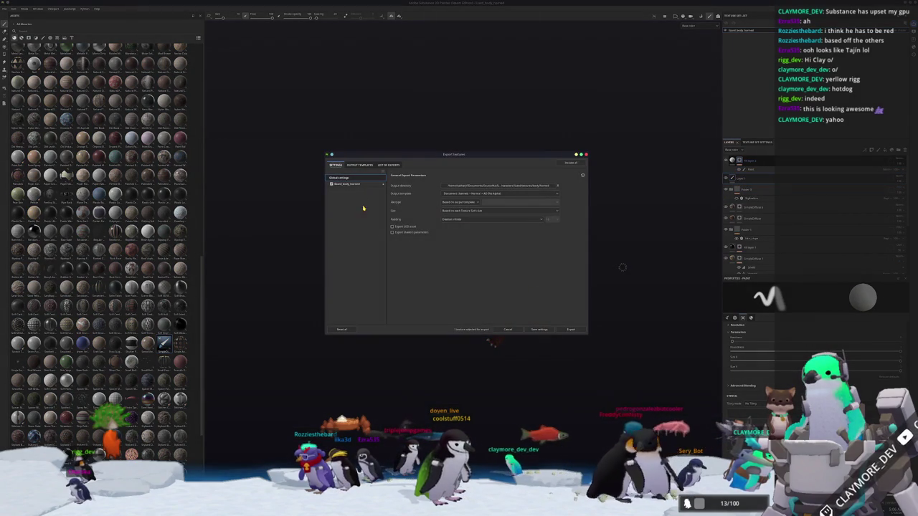
click(571, 330)
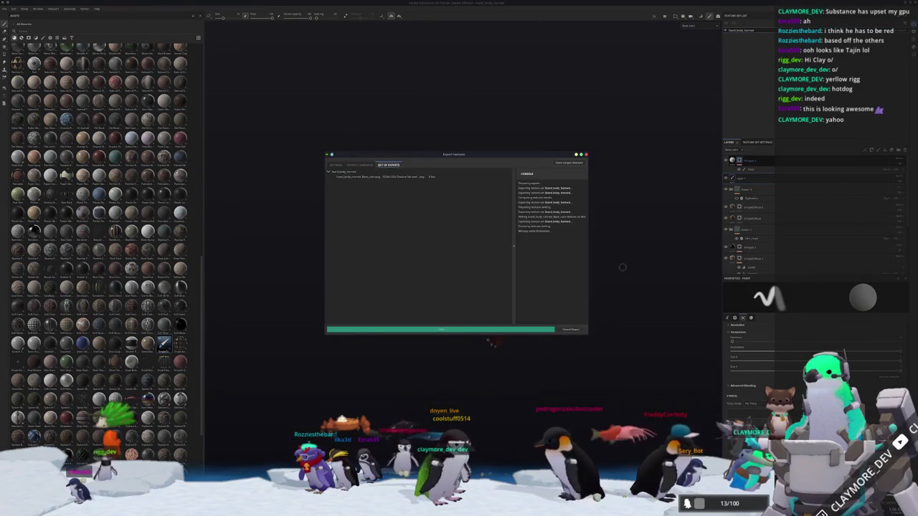
key(alt+Tab)
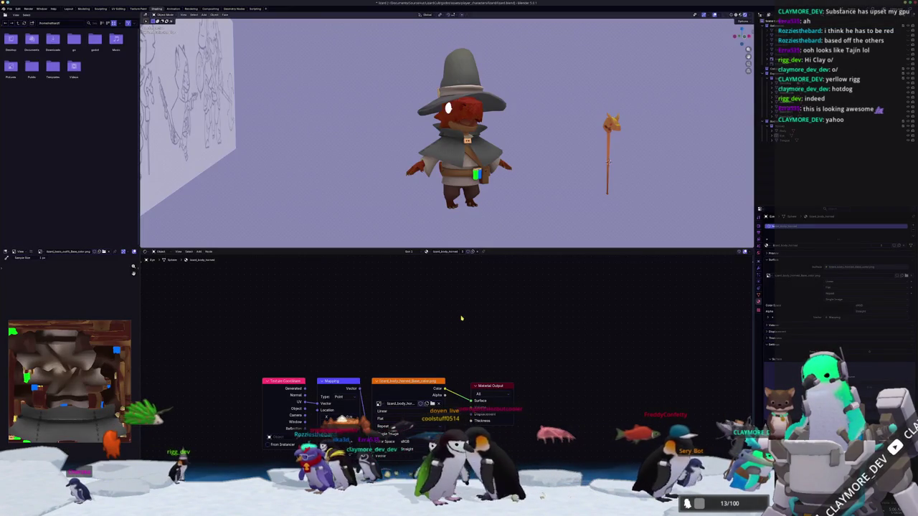
Orbit the textured lizard wizard, enlarge the 3D view over the node editor, then return to Painter.
mouse_move(543, 177)
middle_down()
mouse_move(434, 199)
mouse_move(529, 209)
mouse_move(504, 195)
mouse_move(650, 174)
middle_up()
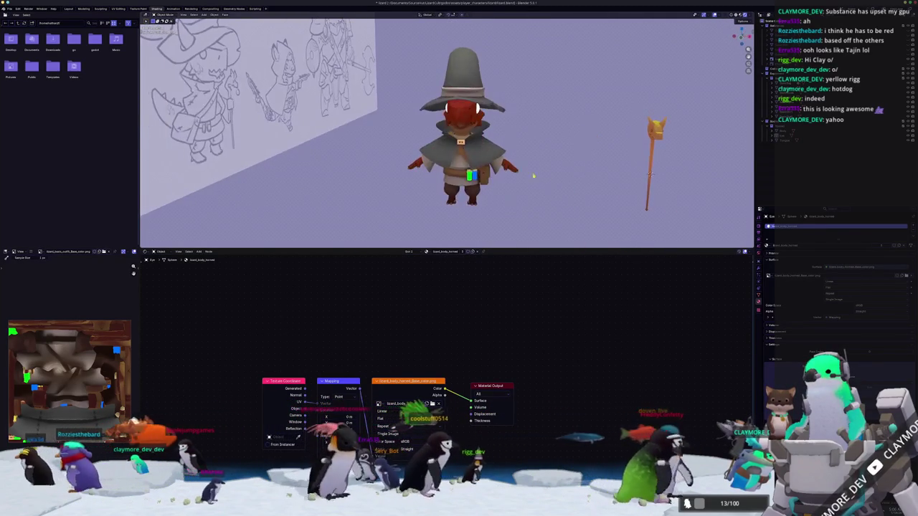
scroll(650, 174, up, 2)
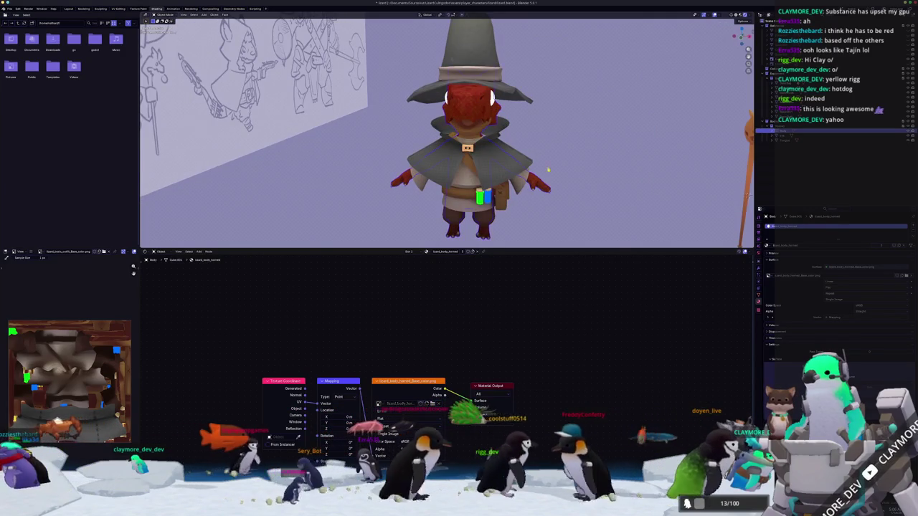
middle_drag(650, 173, 531, 173)
drag(495, 249, 495, 384)
mouse_move(527, 318)
middle_down()
mouse_move(546, 316)
mouse_move(530, 316)
middle_up()
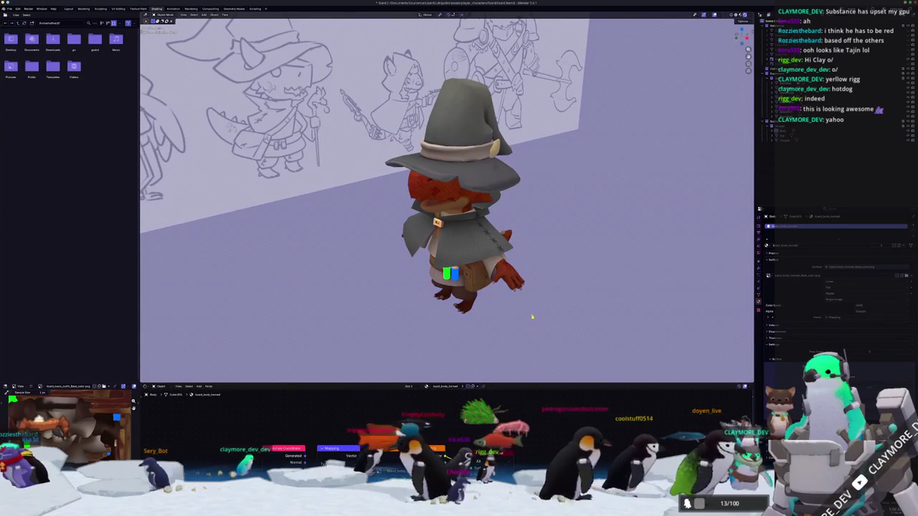
key(alt+Tab)
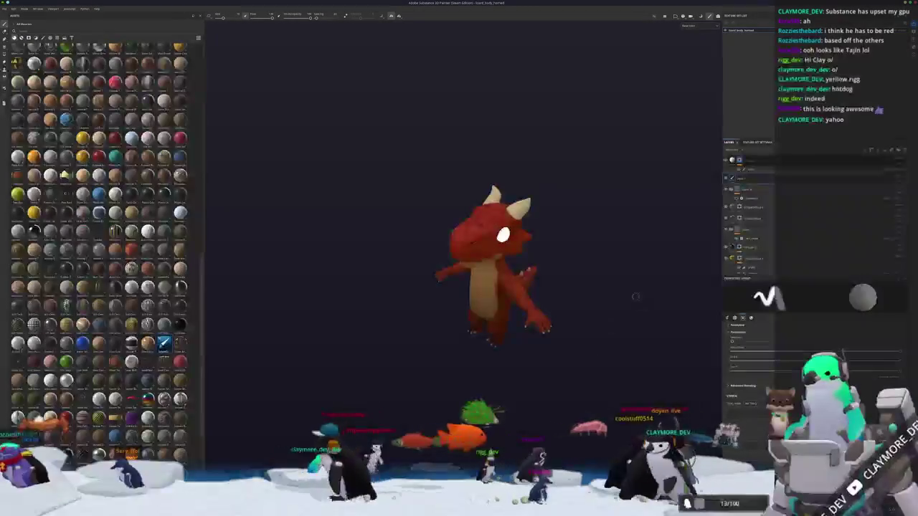
Select the HSL Perceptive layer, then the top fill layer, and orbit to a front view.
scroll(754, 220, down, 3)
click(753, 234)
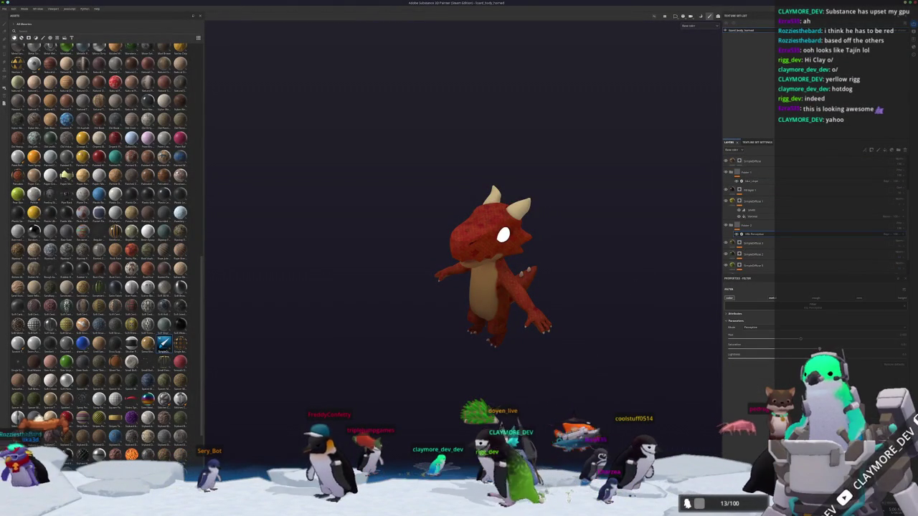
scroll(741, 224, up, 2)
scroll(741, 215, up, 2)
click(750, 160)
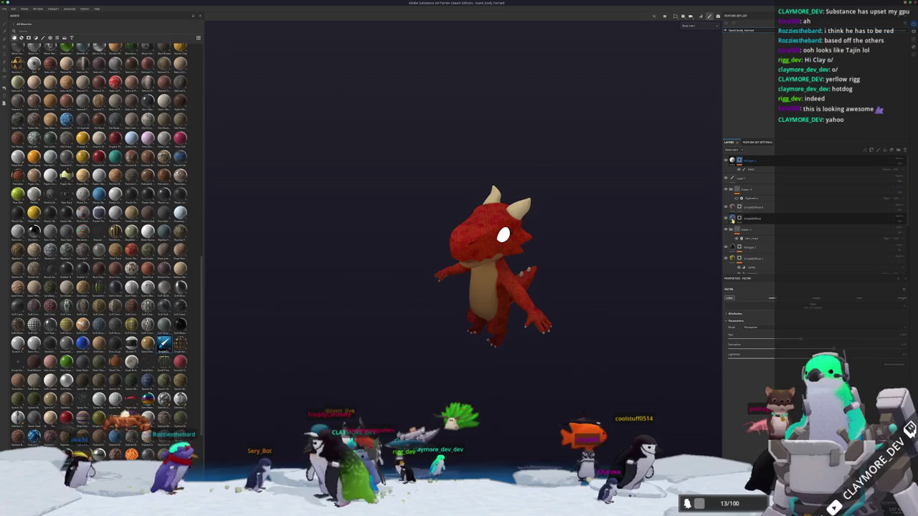
scroll(576, 348, up, 4)
alt+drag(576, 347, 529, 294)
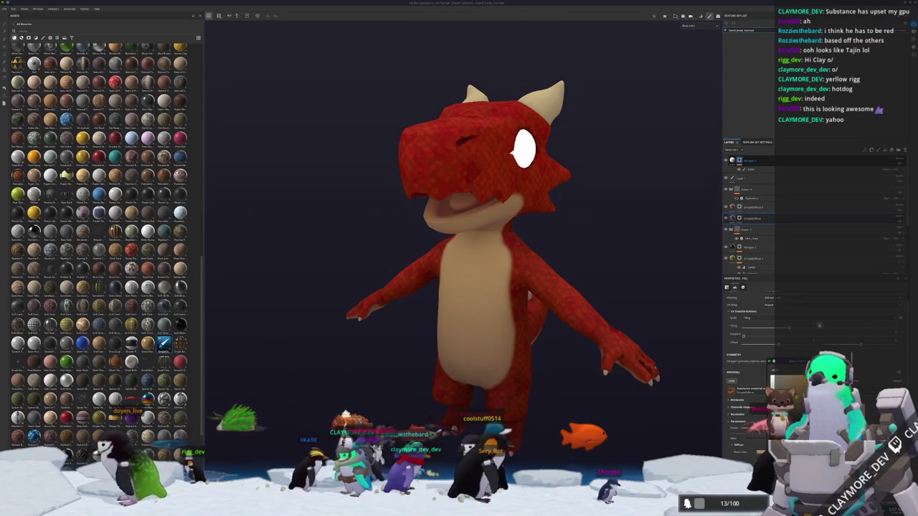
Add a flat grey fill layer, move the masked folder higher, and select its polygon fill mask.
click(740, 218)
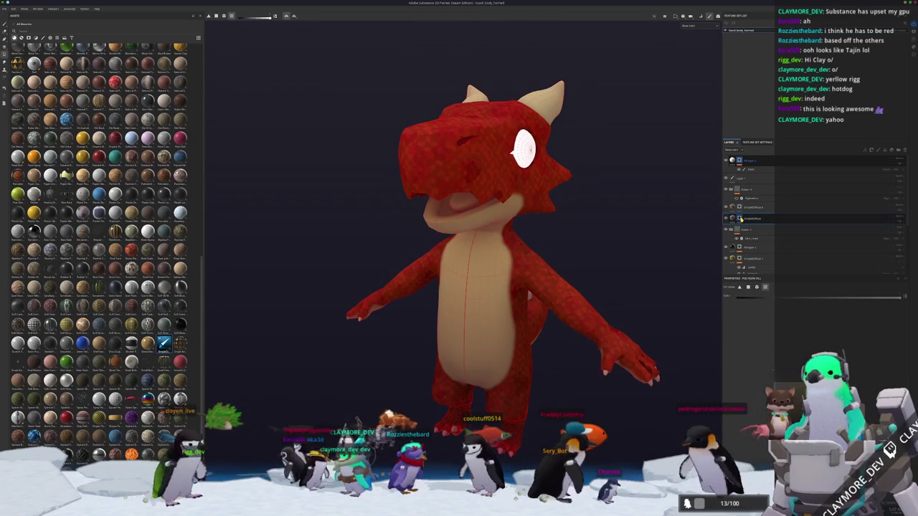
click(753, 218)
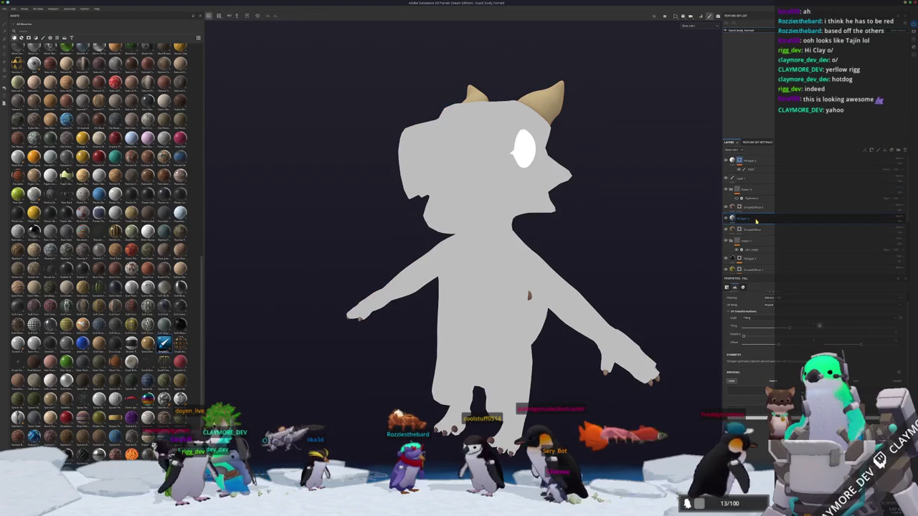
drag(751, 241, 766, 177)
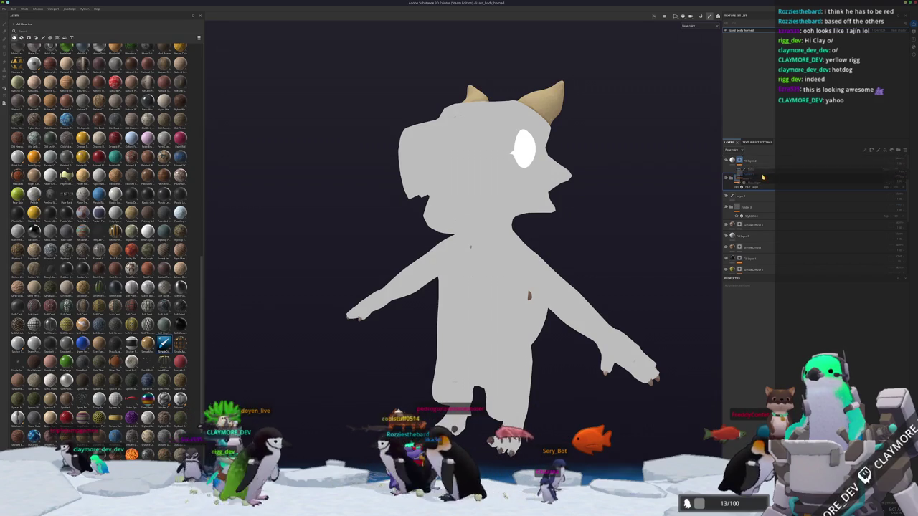
click(739, 224)
alt+drag(445, 258, 481, 260)
scroll(481, 261, up, 5)
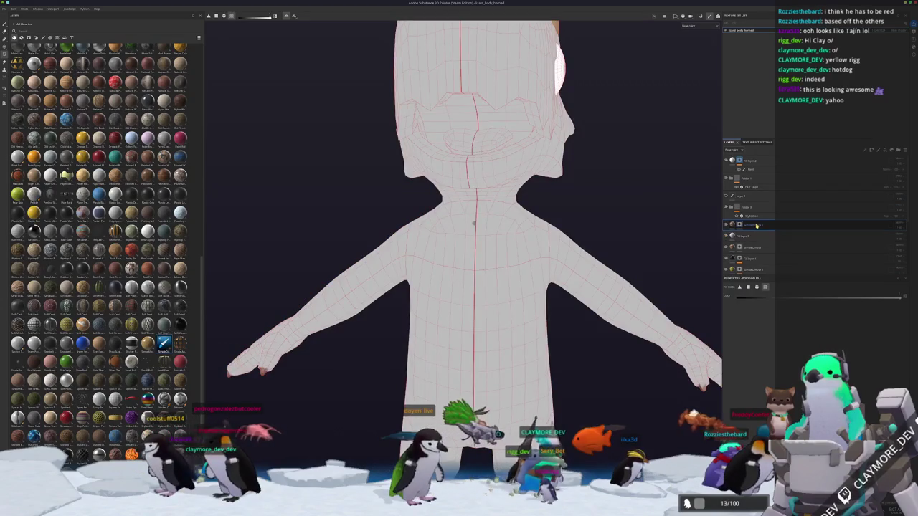
Give the grey fill layer a black mask so it is hidden.
click(750, 226)
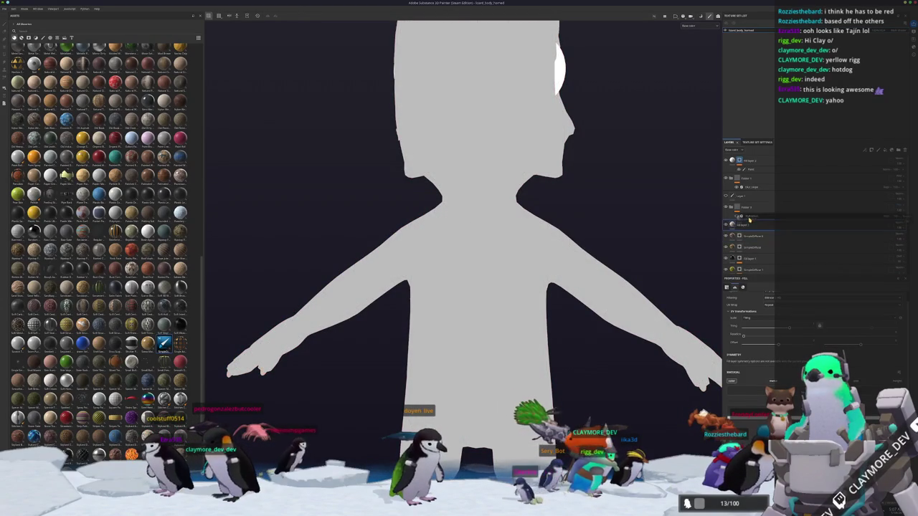
right_click(748, 225)
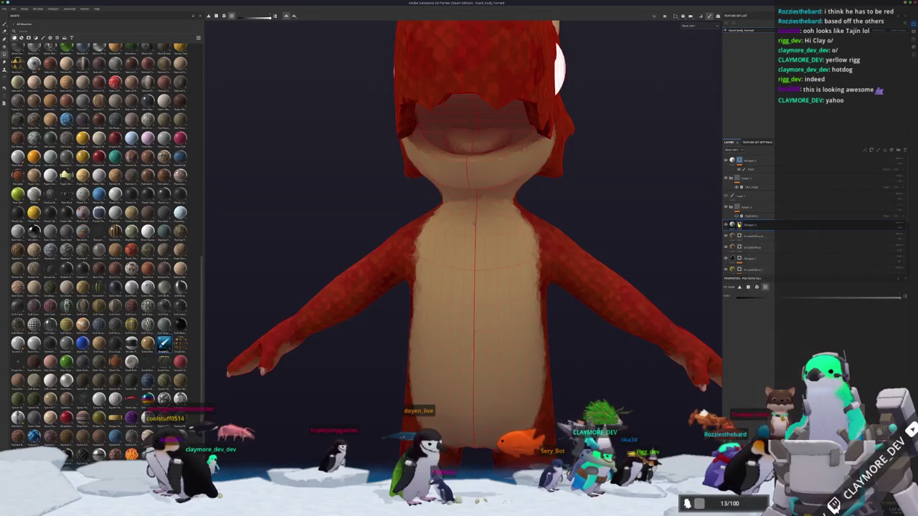
right_click(740, 225)
click(757, 384)
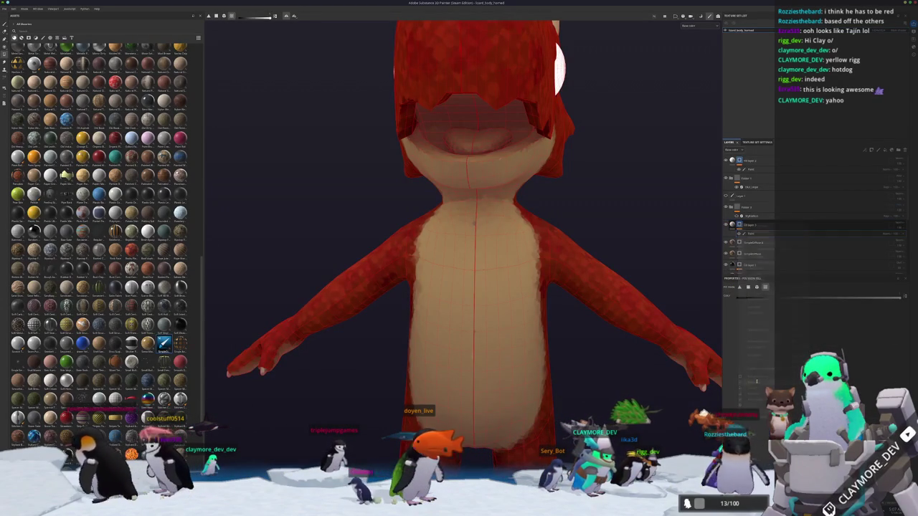
Delete the unwanted paint effect and switch to the Paint tool on the mask.
scroll(541, 297, up, 3)
scroll(544, 314, up, 3)
mouse_move(544, 314)
alt+mouse_down()
mouse_move(472, 278)
mouse_move(408, 280)
mouse_move(449, 347)
alt+mouse_up()
key(1)
key(Delete)
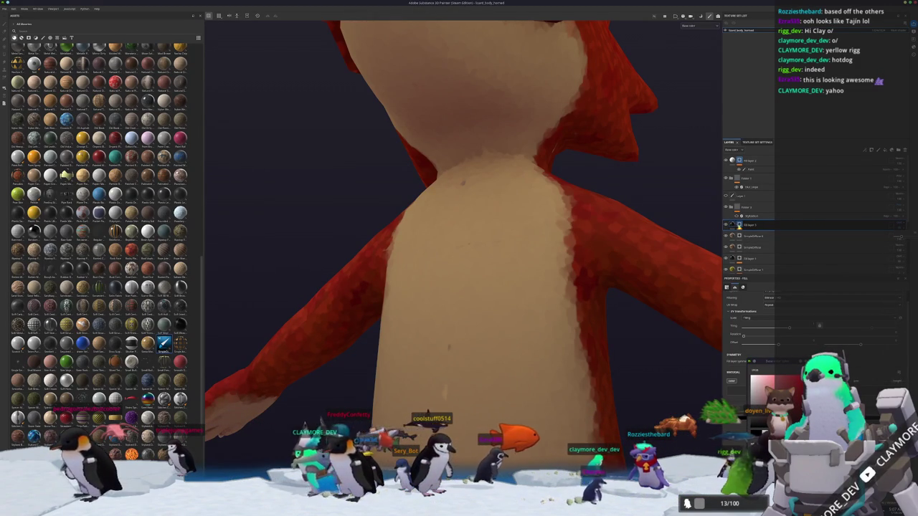
mouse_move(646, 234)
alt+mouse_down()
mouse_move(465, 307)
mouse_move(459, 294)
mouse_move(437, 288)
alt+mouse_up()
key(1)
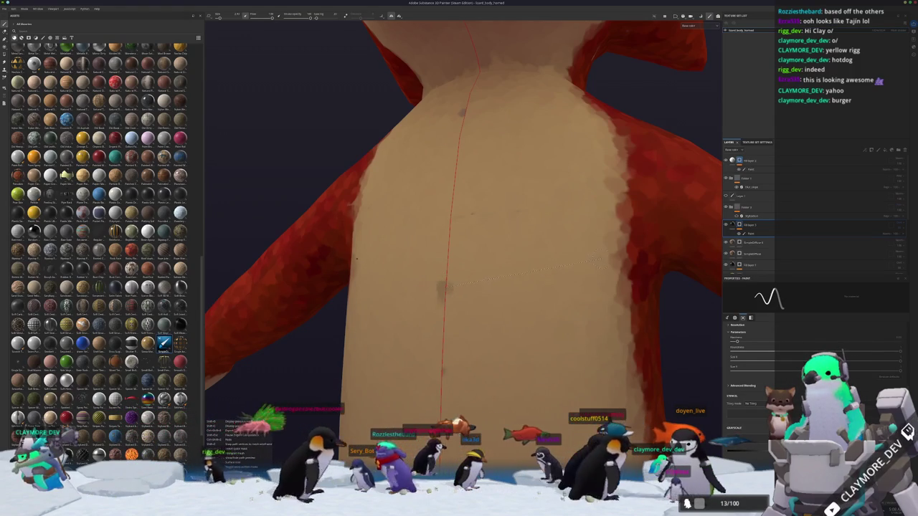
Paint two straight grey stripes across the dragon's belly with Shift-click lines.
mouse_move(444, 288)
alt+mouse_down()
mouse_move(446, 325)
mouse_move(502, 288)
mouse_move(493, 283)
alt+mouse_up()
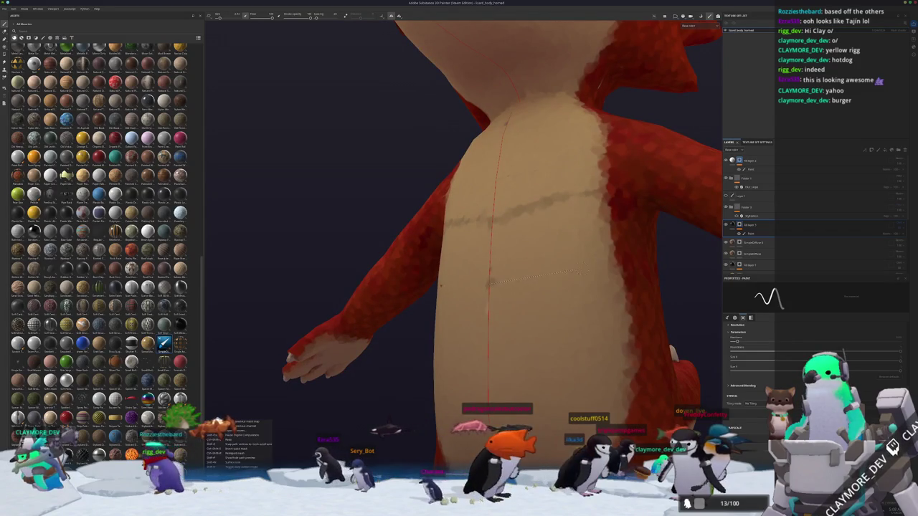
shift+click(611, 246)
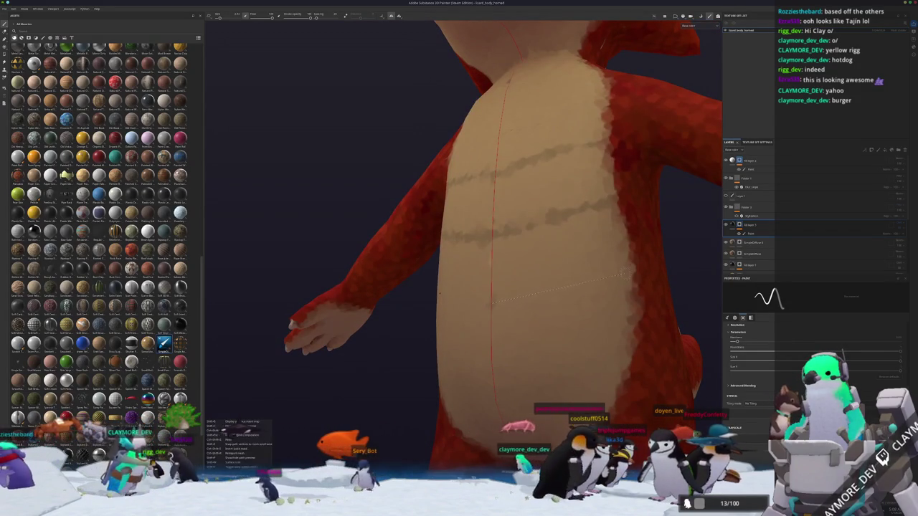
shift+click(491, 303)
alt+drag(491, 303, 491, 283)
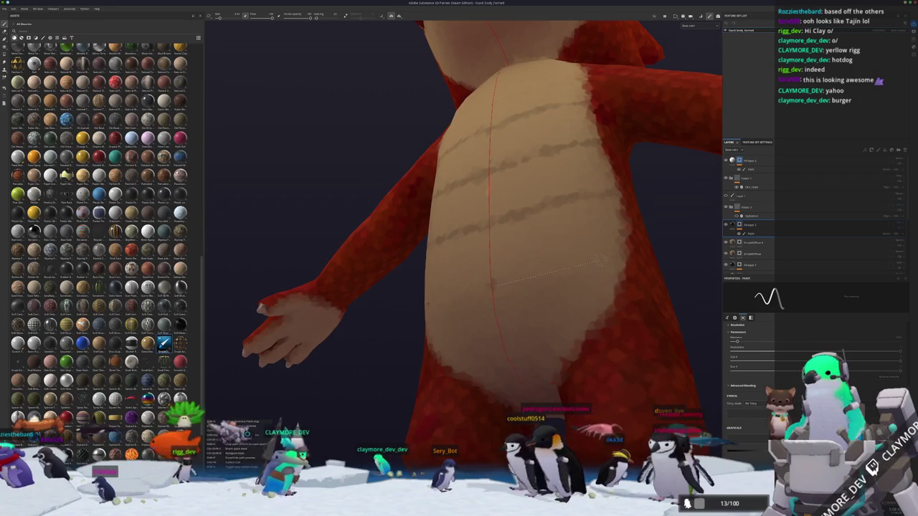
Orbit around the hands, belly, spiked tail and head to inspect the painted stripes.
alt+drag(575, 287, 503, 314)
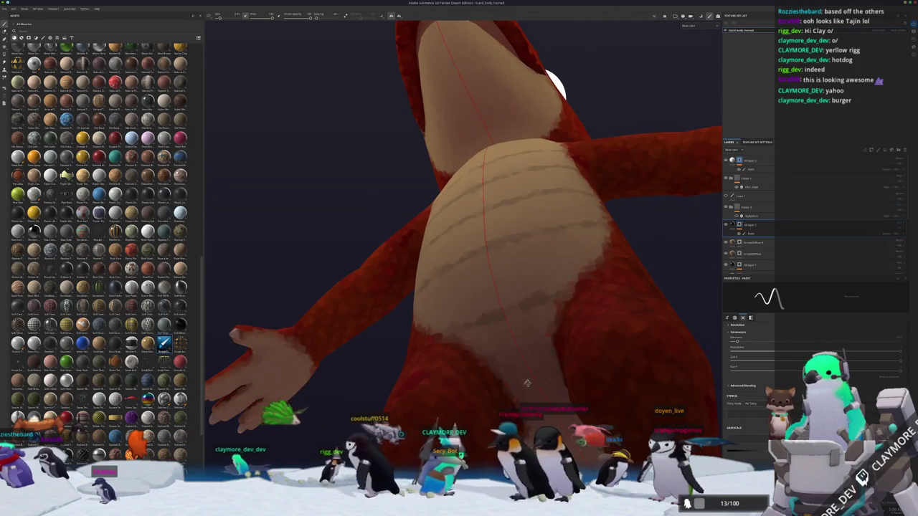
alt+drag(528, 388, 480, 301)
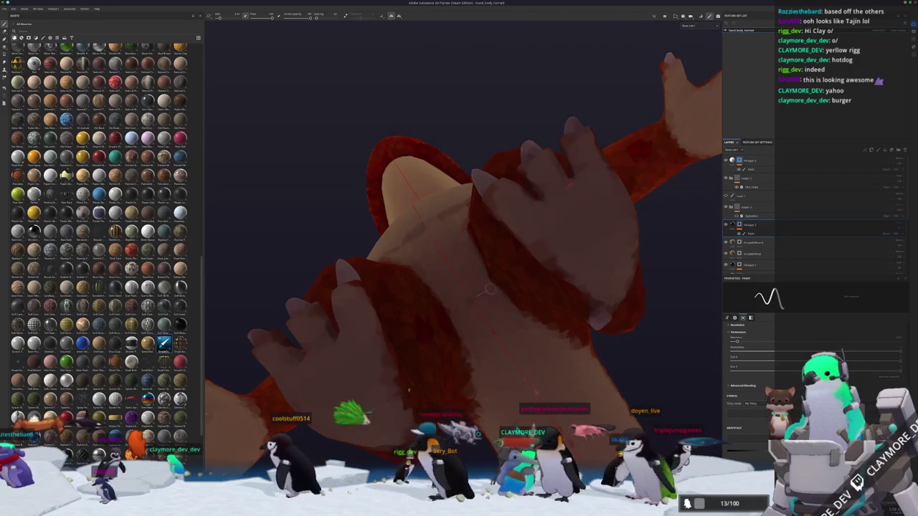
mouse_move(543, 356)
alt+mouse_down()
mouse_move(398, 326)
mouse_move(415, 324)
alt+mouse_up()
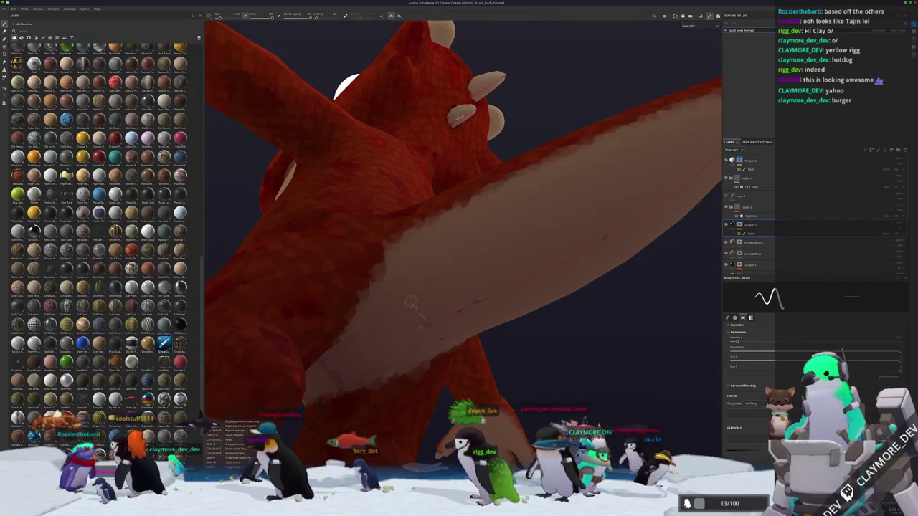
alt+drag(391, 250, 401, 304)
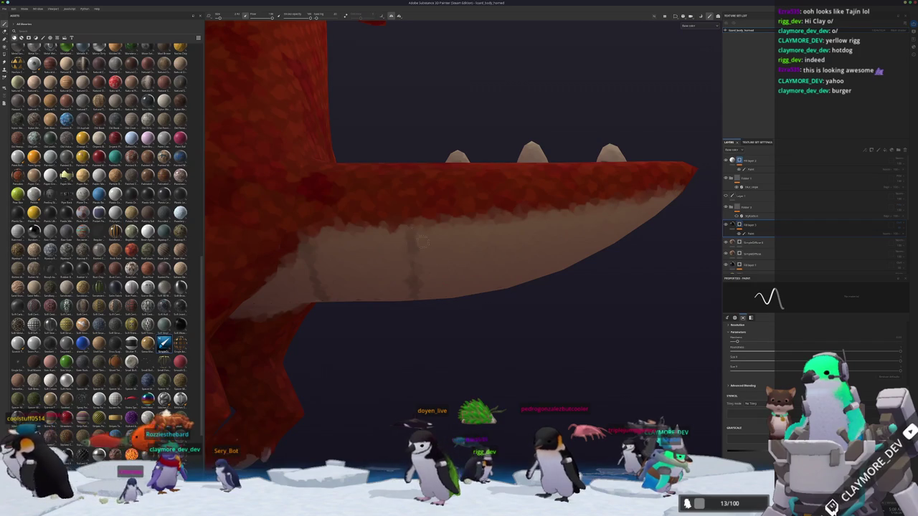
alt+drag(415, 237, 393, 285)
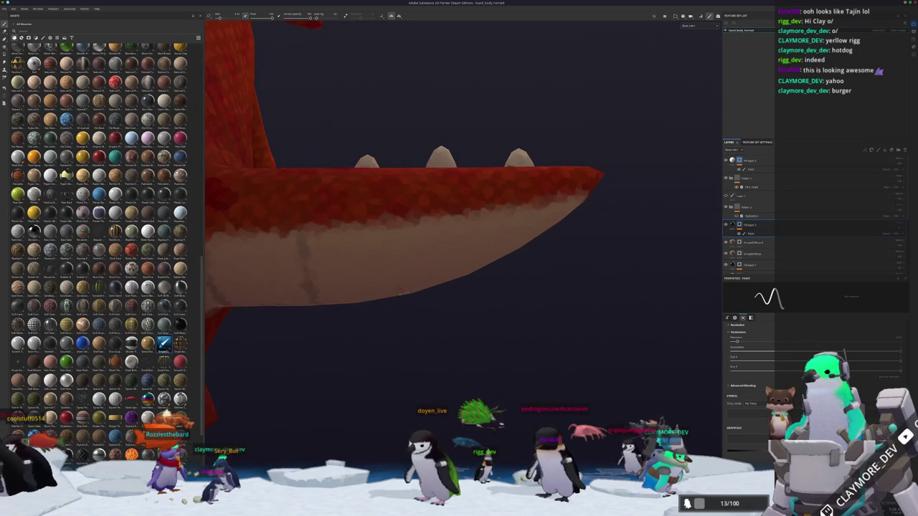
alt+drag(397, 230, 412, 274)
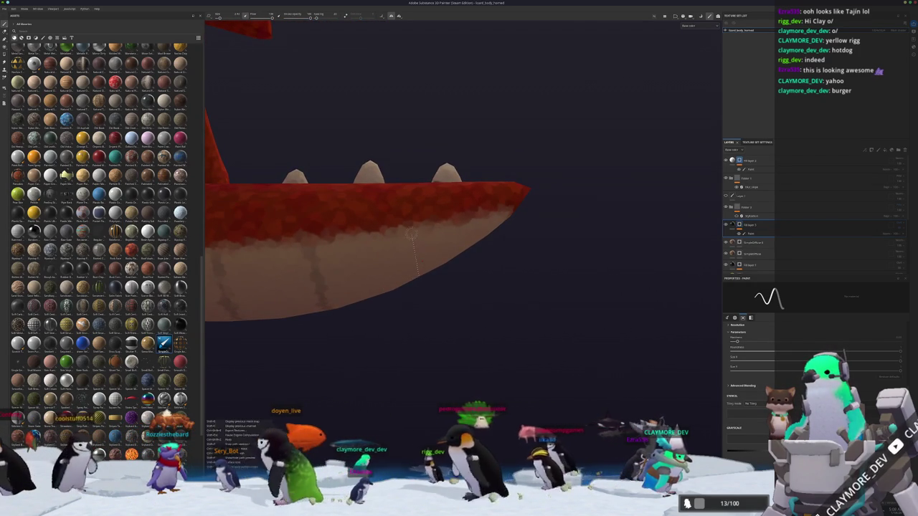
scroll(414, 258, down, 5)
scroll(420, 294, down, 3)
mouse_move(424, 316)
alt+mouse_down()
mouse_move(527, 361)
mouse_move(408, 280)
alt+mouse_up()
scroll(407, 281, up, 5)
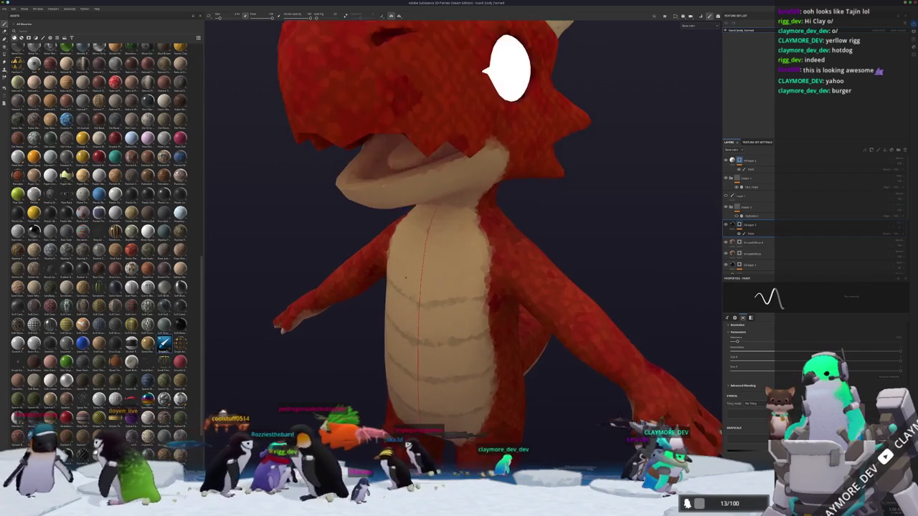
scroll(408, 280, down, 3)
scroll(412, 291, up, 5)
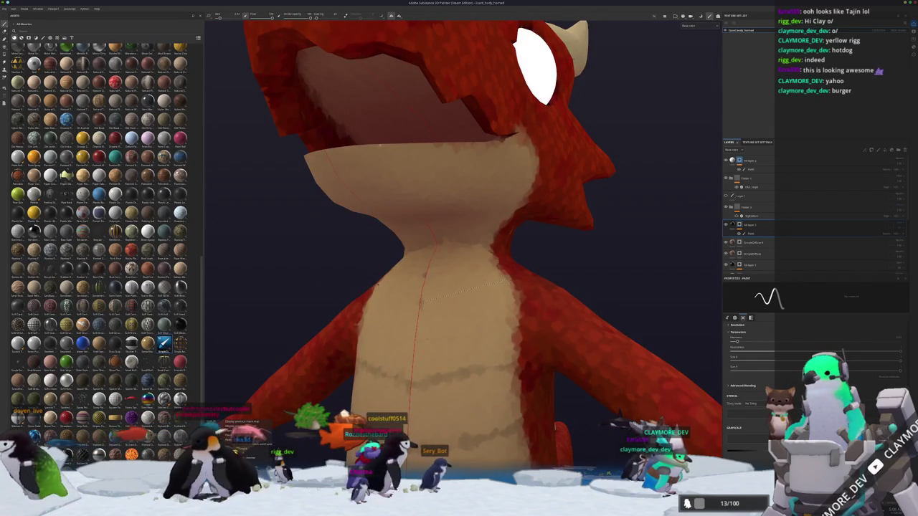
scroll(412, 290, down, 2)
mouse_move(412, 290)
alt+mouse_down()
mouse_move(434, 309)
mouse_move(502, 289)
mouse_move(412, 348)
mouse_move(568, 335)
alt+mouse_up()
scroll(434, 310, up, 2)
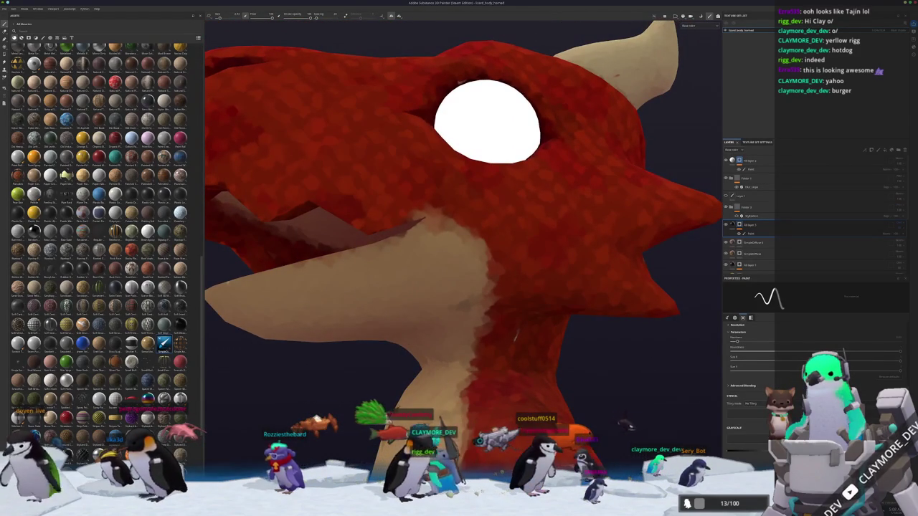
alt+drag(488, 294, 658, 388)
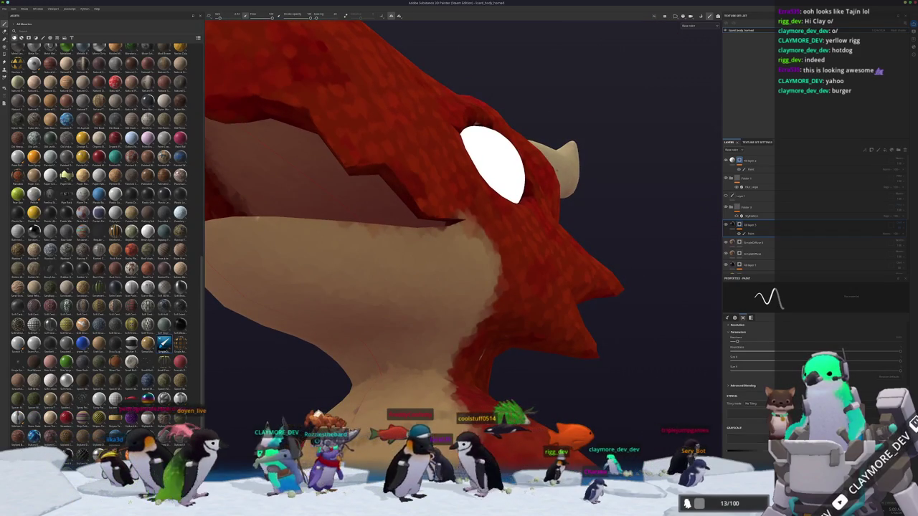
alt+drag(566, 369, 479, 282)
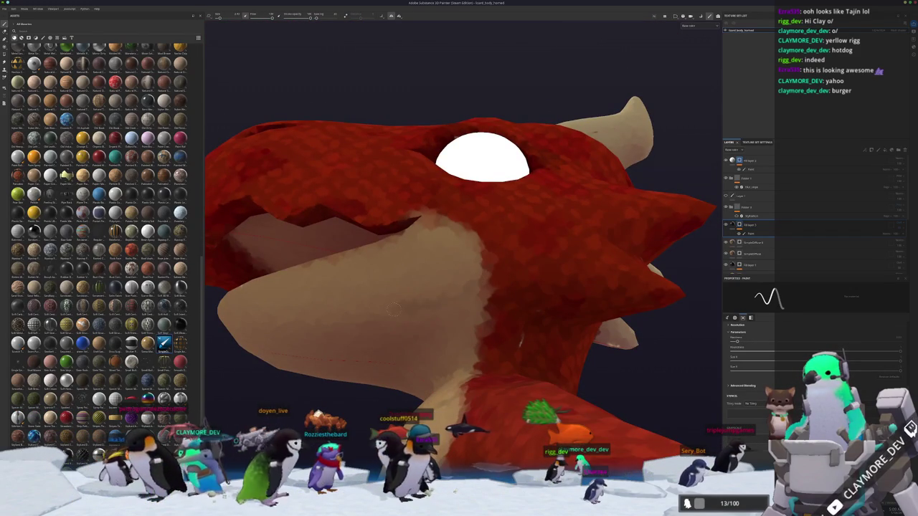
mouse_move(459, 258)
alt+mouse_down()
mouse_move(401, 230)
mouse_move(431, 236)
alt+mouse_up()
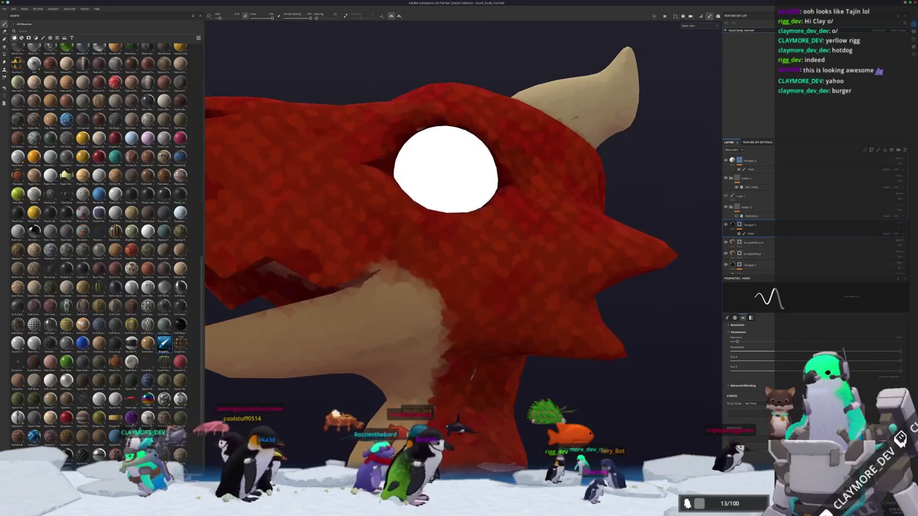
alt+drag(445, 344, 429, 337)
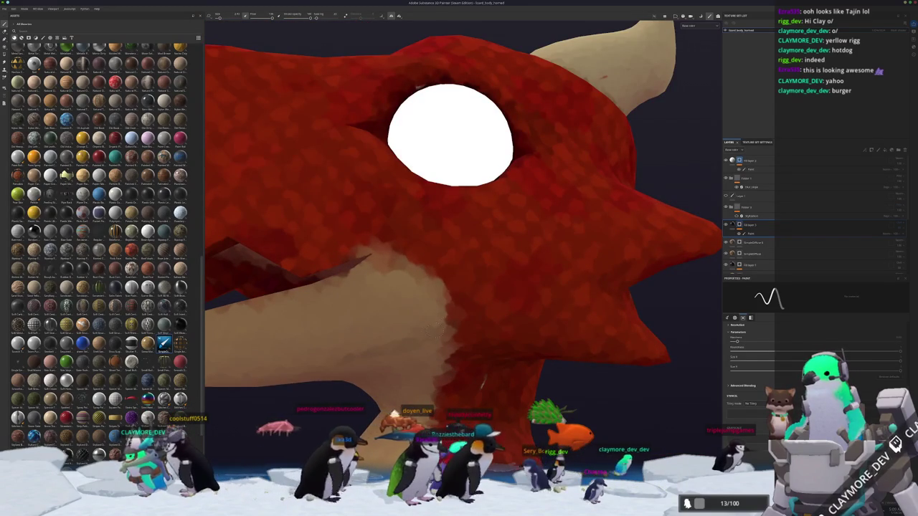
scroll(482, 384, down, 3)
scroll(482, 383, down, 2)
mouse_move(482, 384)
alt+mouse_down()
mouse_move(536, 388)
mouse_move(566, 291)
mouse_move(560, 359)
alt+mouse_up()
alt+drag(497, 373, 520, 367)
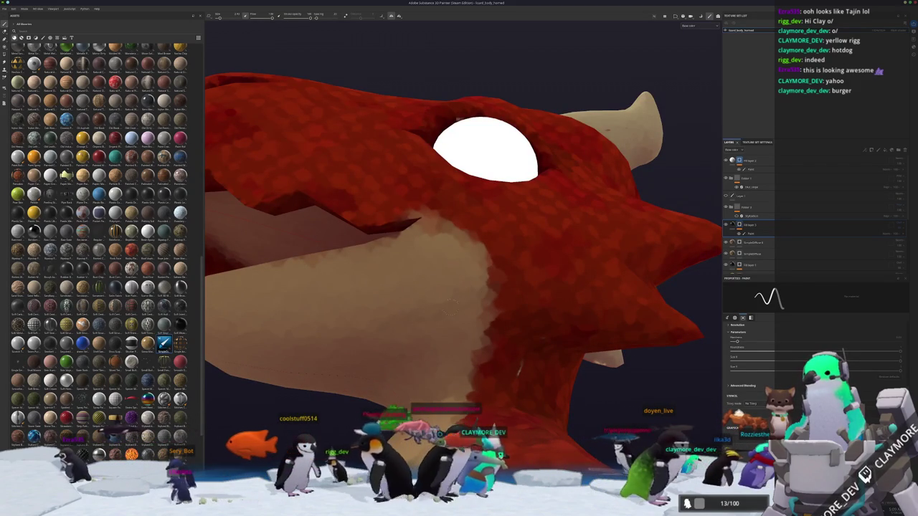
scroll(492, 300, down, 3)
mouse_move(492, 300)
alt+mouse_down()
mouse_move(536, 377)
mouse_move(576, 293)
mouse_move(581, 387)
alt+mouse_up()
scroll(535, 377, down, 3)
scroll(535, 378, down, 3)
scroll(577, 293, up, 2)
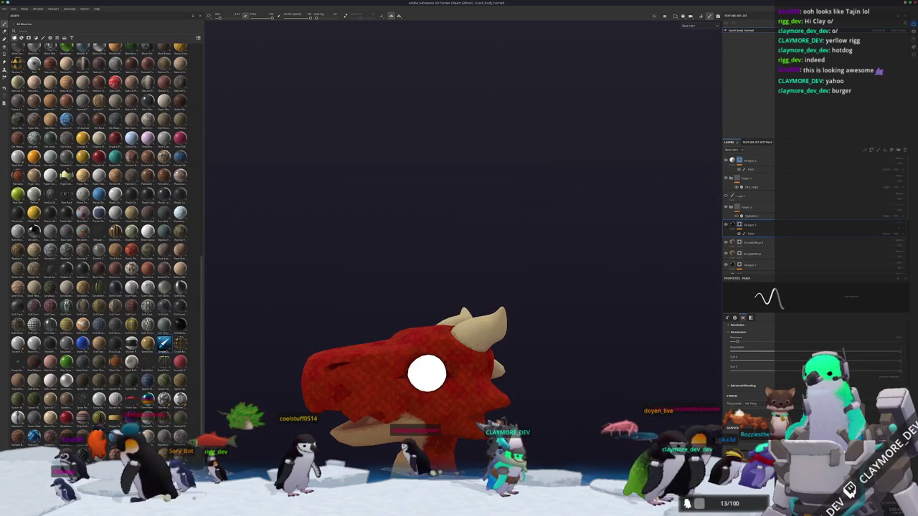
scroll(427, 373, up, 1)
scroll(408, 359, up, 1)
scroll(379, 368, up, 2)
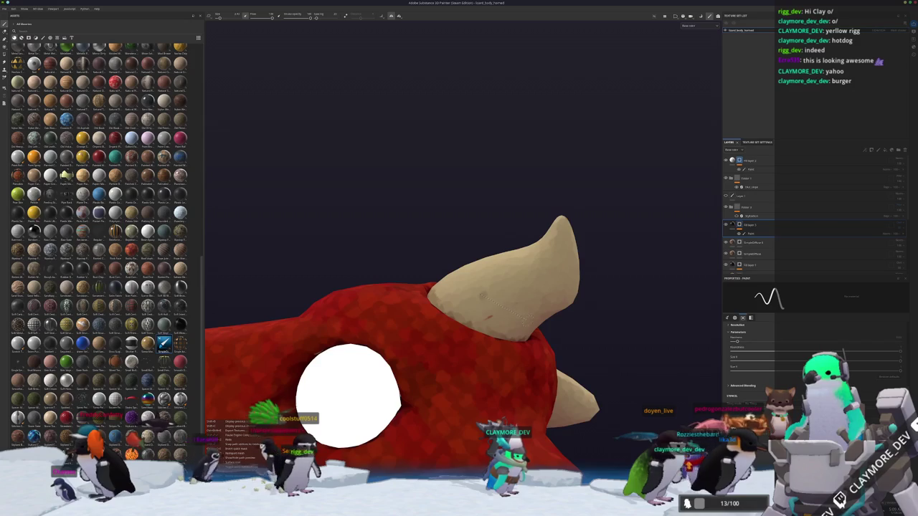
mouse_move(378, 369)
alt+mouse_down()
mouse_move(336, 313)
mouse_move(410, 349)
alt+mouse_up()
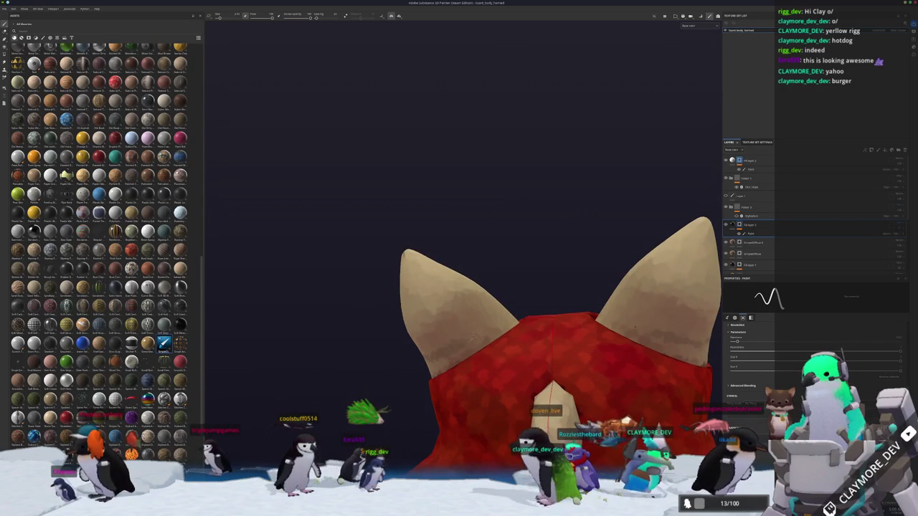
mouse_move(424, 356)
alt+mouse_down()
mouse_move(422, 373)
mouse_move(569, 353)
mouse_move(576, 363)
mouse_move(330, 318)
alt+mouse_up()
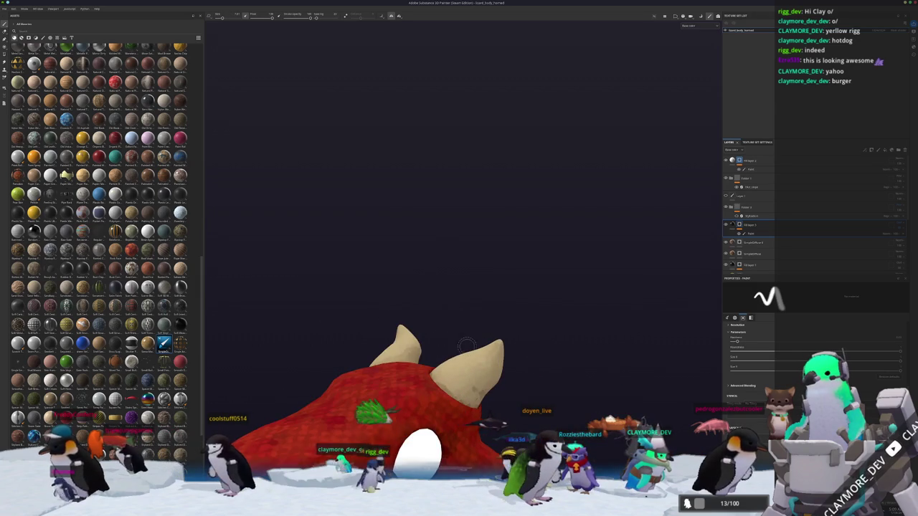
alt+drag(466, 345, 486, 350)
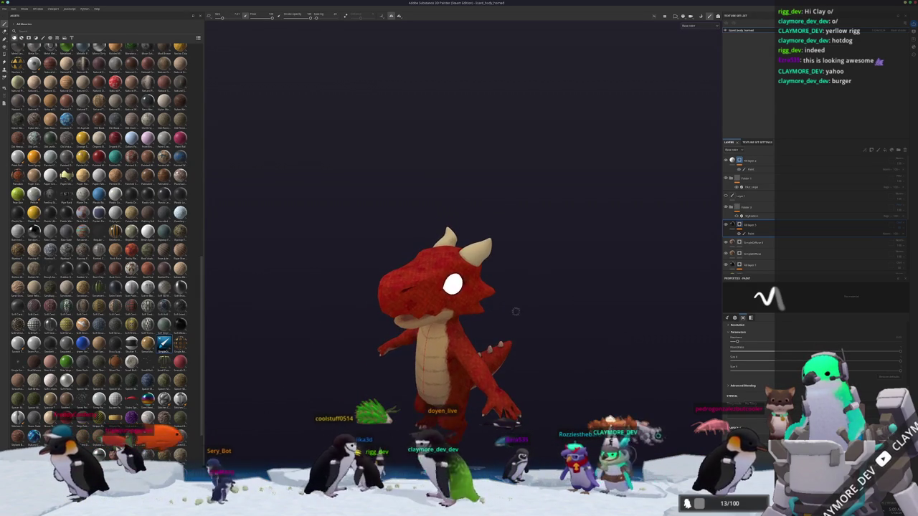
In the HSL Perceptive filter, drain saturation to grey, restore it to red, and test other hues.
scroll(765, 255, down, 3)
click(761, 253)
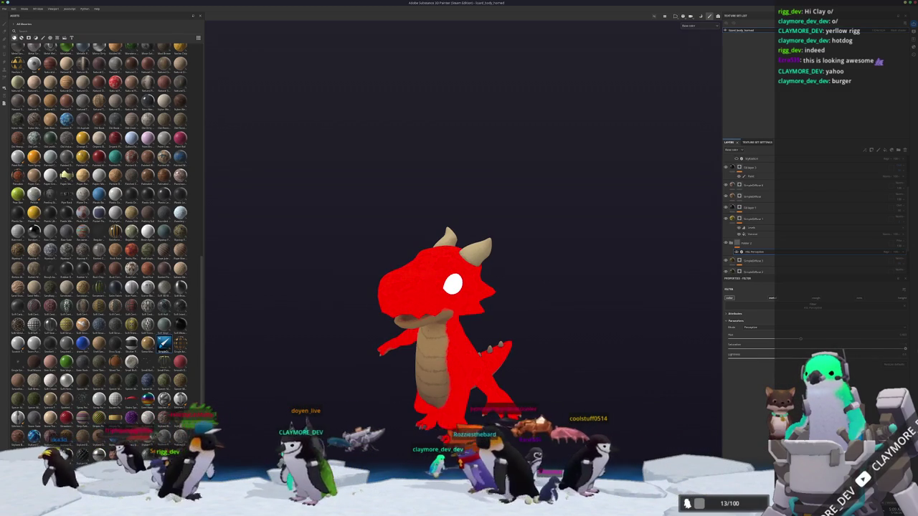
drag(746, 361, 622, 377)
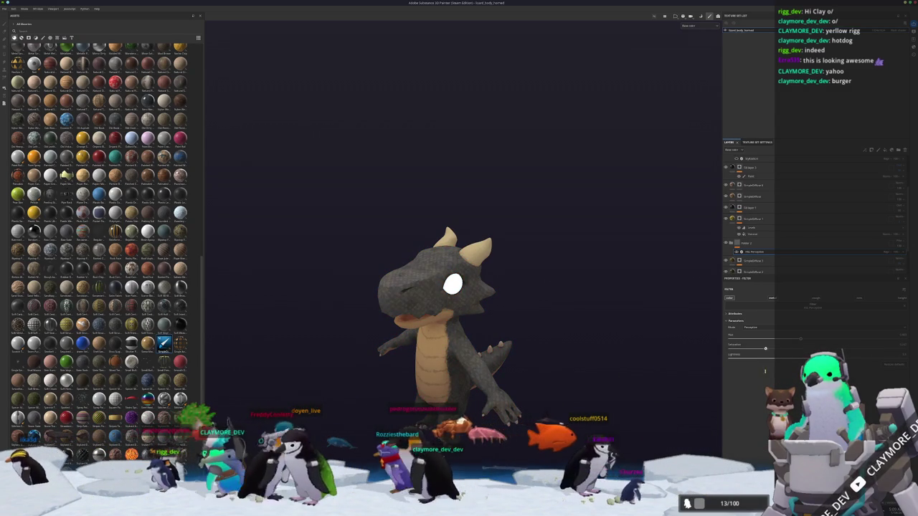
drag(756, 371, 824, 352)
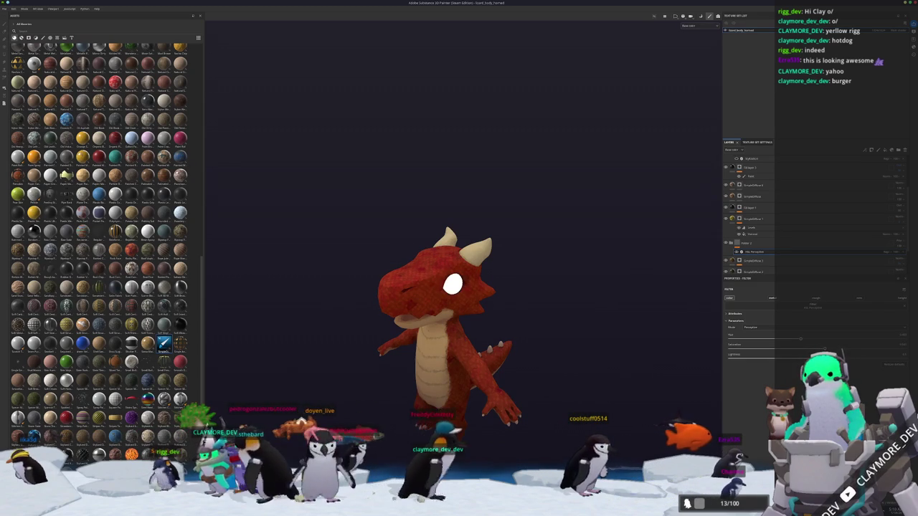
mouse_move(794, 339)
mouse_down()
mouse_move(887, 339)
mouse_move(800, 339)
mouse_up()
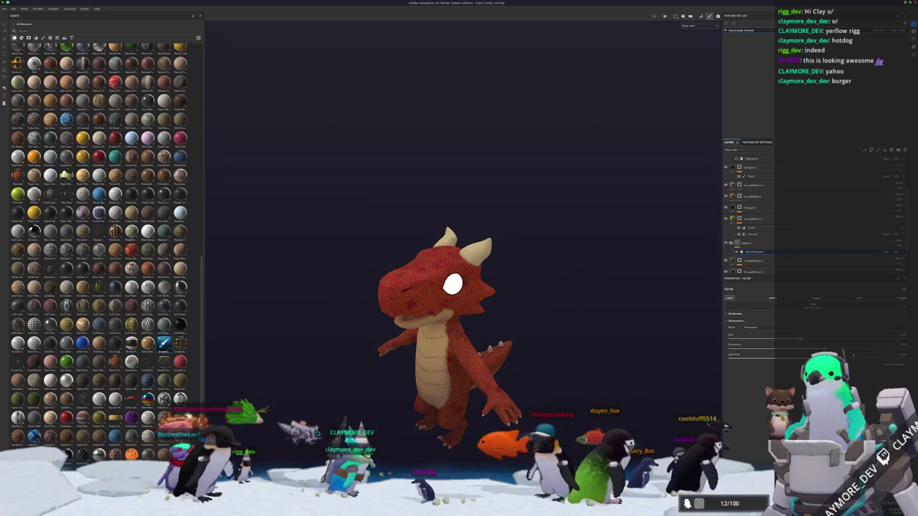
scroll(609, 349, down, 3)
scroll(746, 206, up, 3)
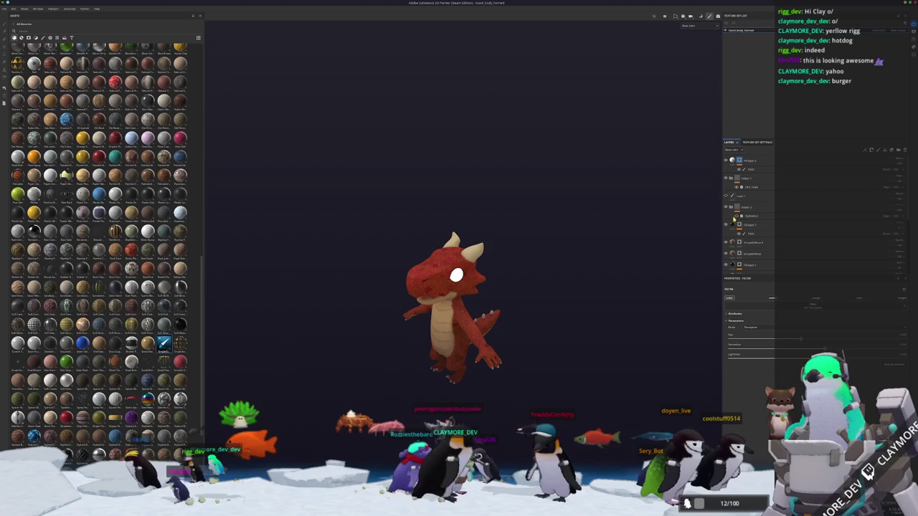
mouse_move(630, 242)
alt+mouse_down()
mouse_move(527, 304)
mouse_move(521, 351)
mouse_move(533, 225)
mouse_move(542, 232)
mouse_move(527, 282)
alt+mouse_up()
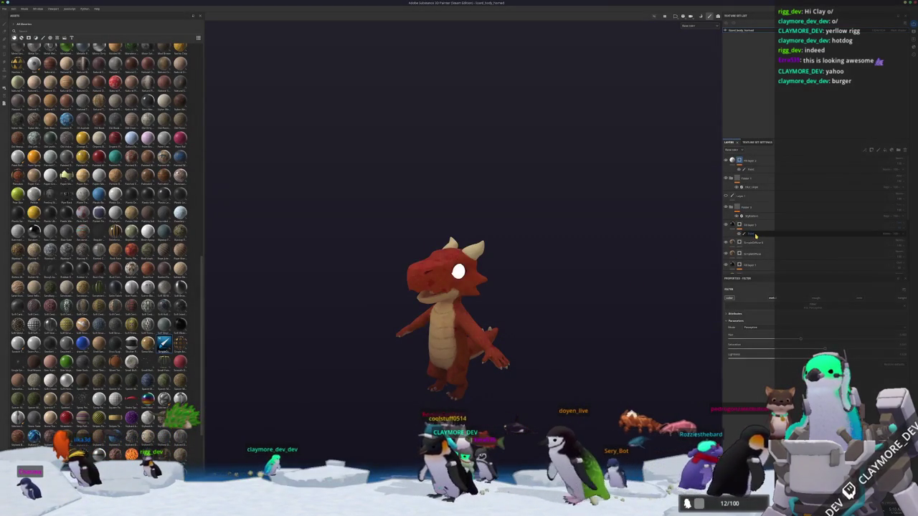
Reselect the fill layer's paint effect, then in Blender view the hatted character from the front.
click(752, 234)
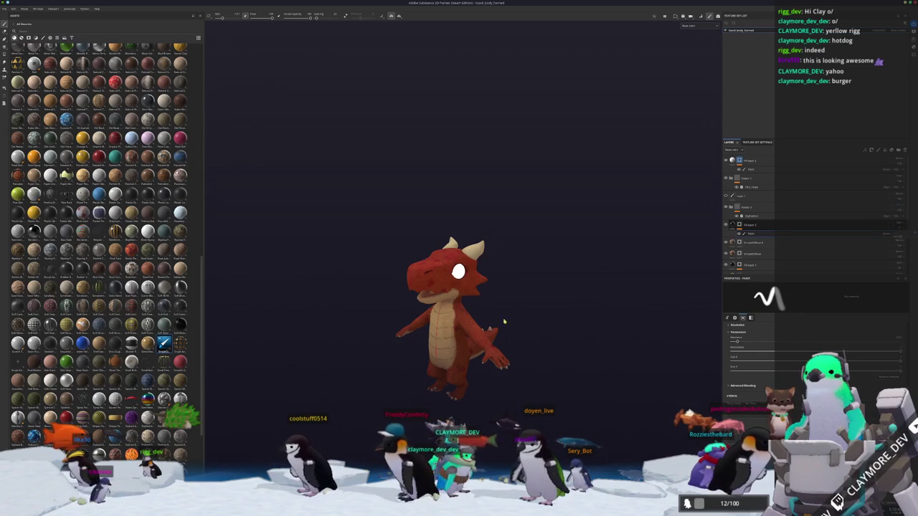
mouse_move(506, 320)
alt+mouse_down()
mouse_move(372, 233)
mouse_move(574, 334)
alt+mouse_up()
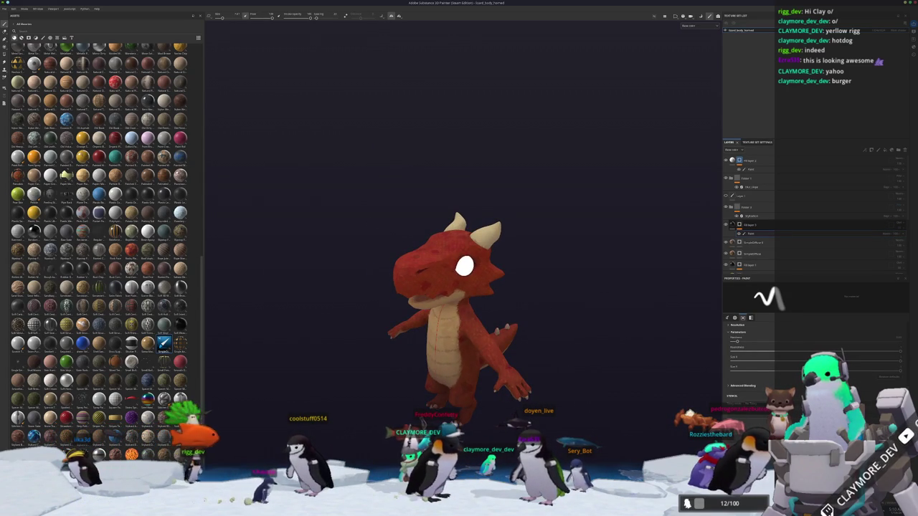
key(alt+Tab)
middle_drag(451, 372, 461, 337)
key(KP_1)
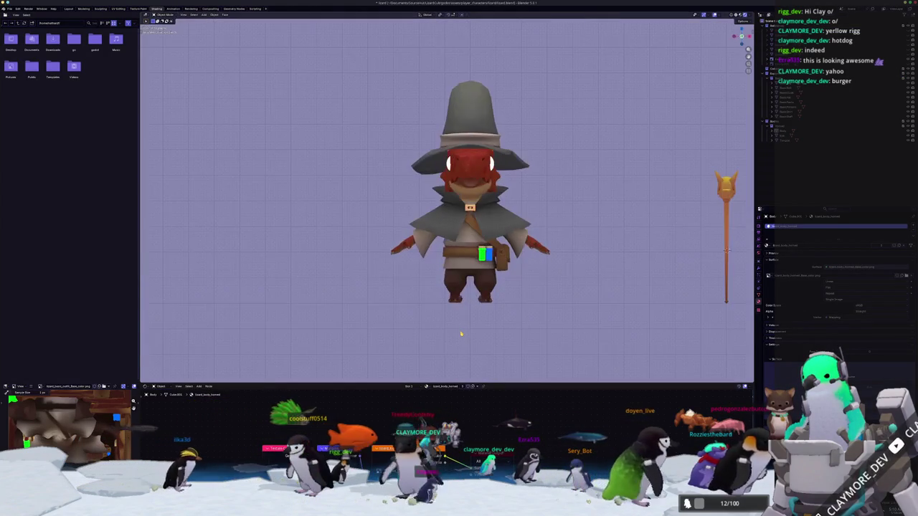
Select the lizard body and enlarge the shader editor, moving Material Output further right.
key(alt+z)
key(alt+z)
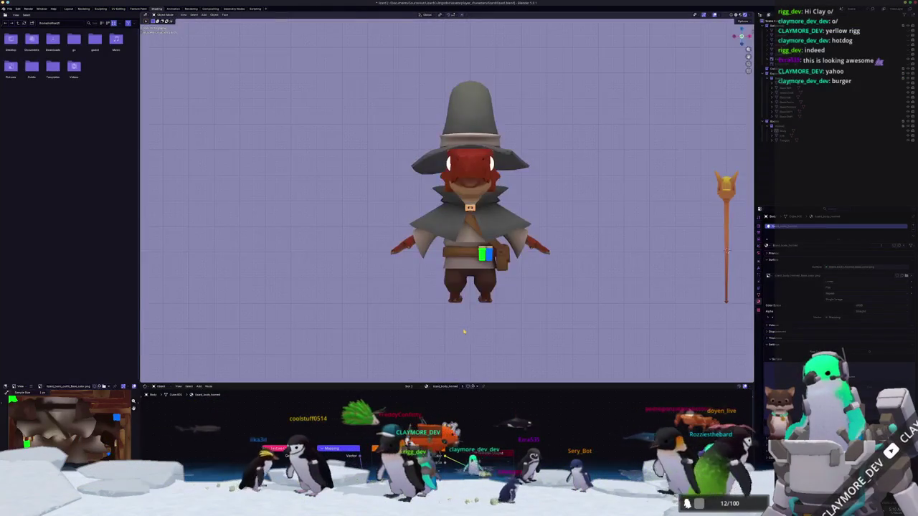
middle_drag(461, 334, 514, 310)
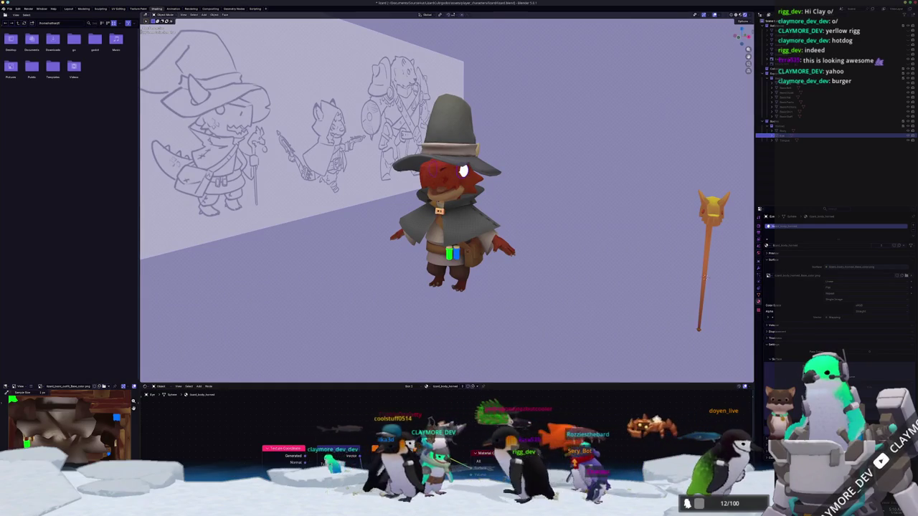
middle_drag(323, 466, 330, 424)
drag(498, 385, 473, 279)
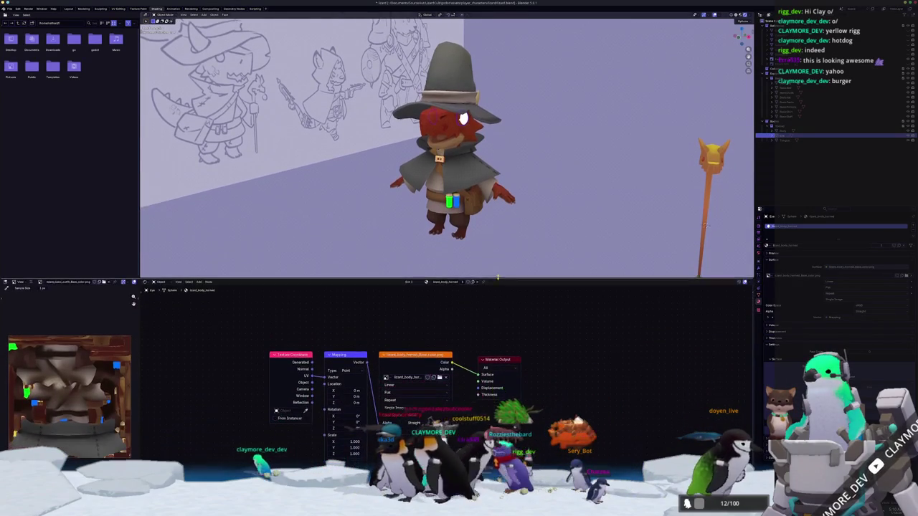
middle_drag(571, 402, 532, 406)
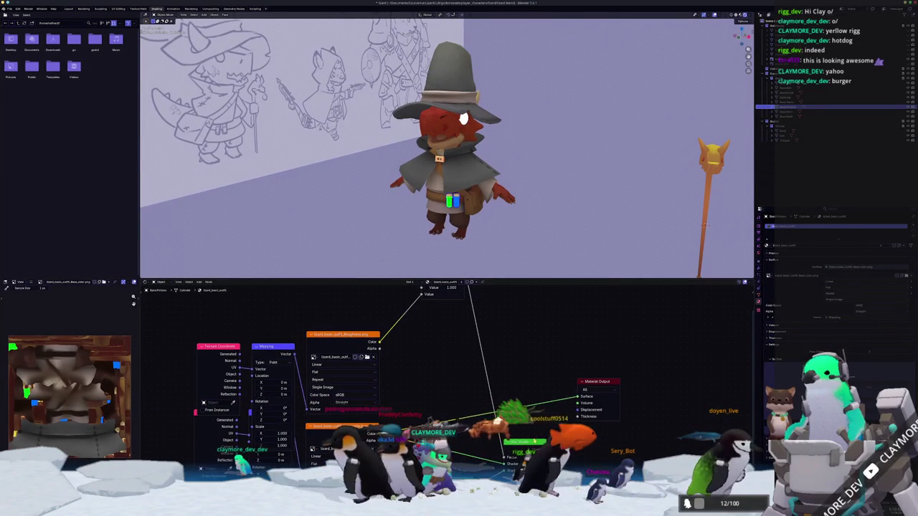
click(464, 120)
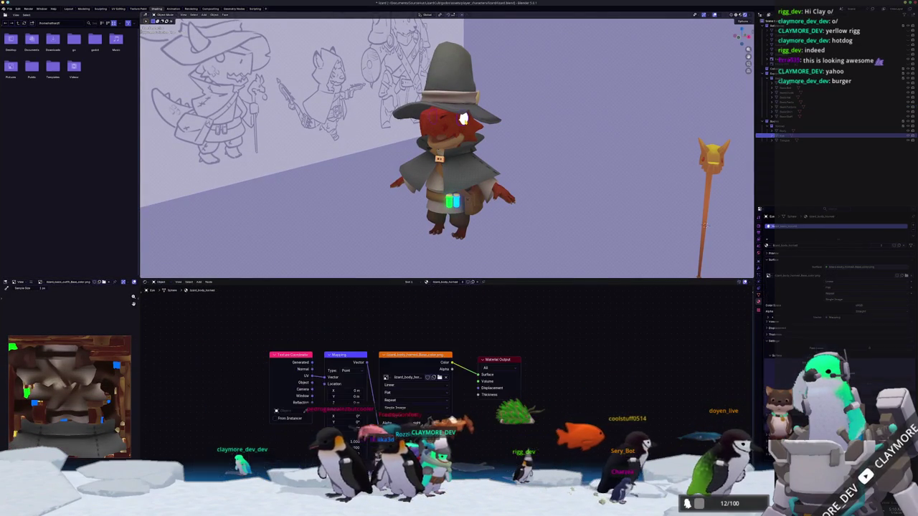
drag(499, 360, 601, 364)
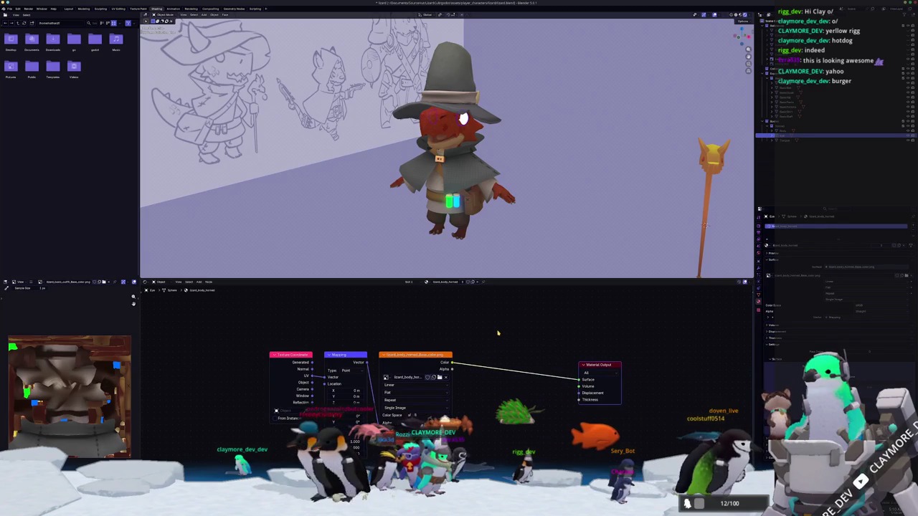
scroll(469, 141, up, 2)
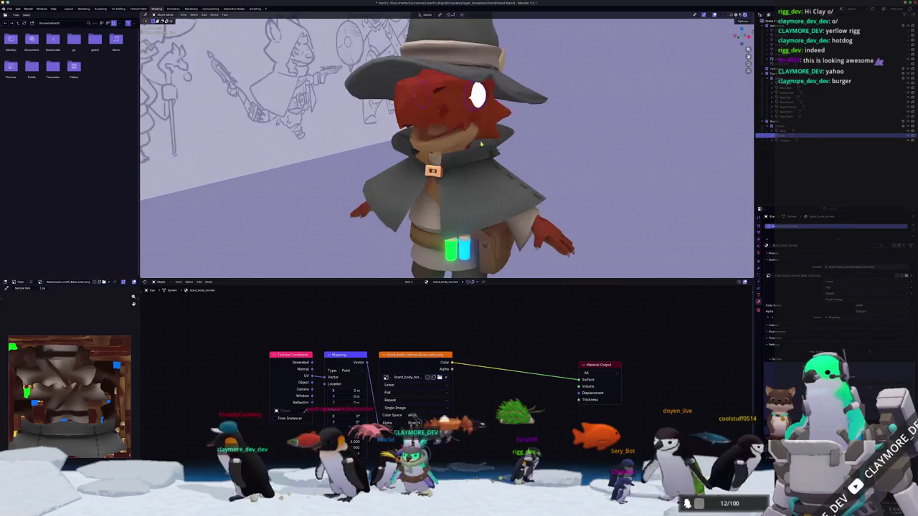
scroll(469, 141, up, 3)
middle_drag(469, 141, 684, 251)
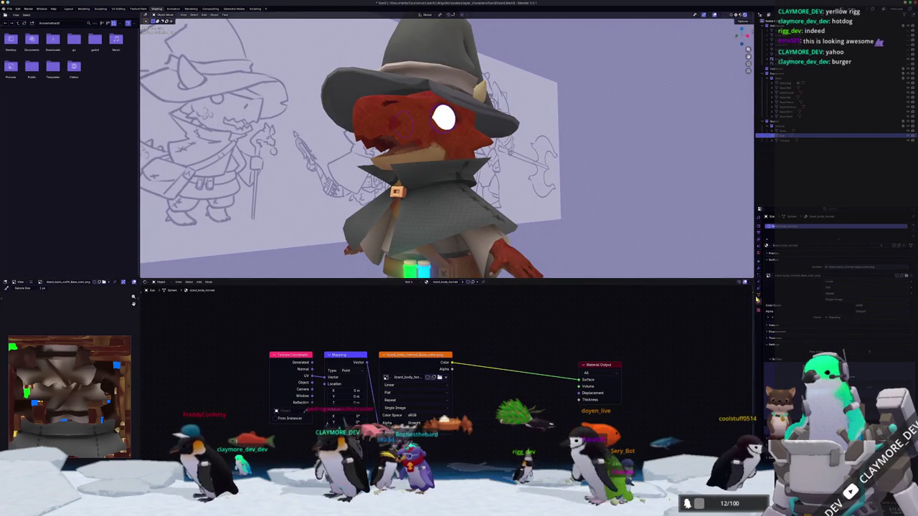
Add a new colour attribute in Mesh Data, activate the base-colour texture, and enter Texture Paint.
click(759, 296)
click(781, 311)
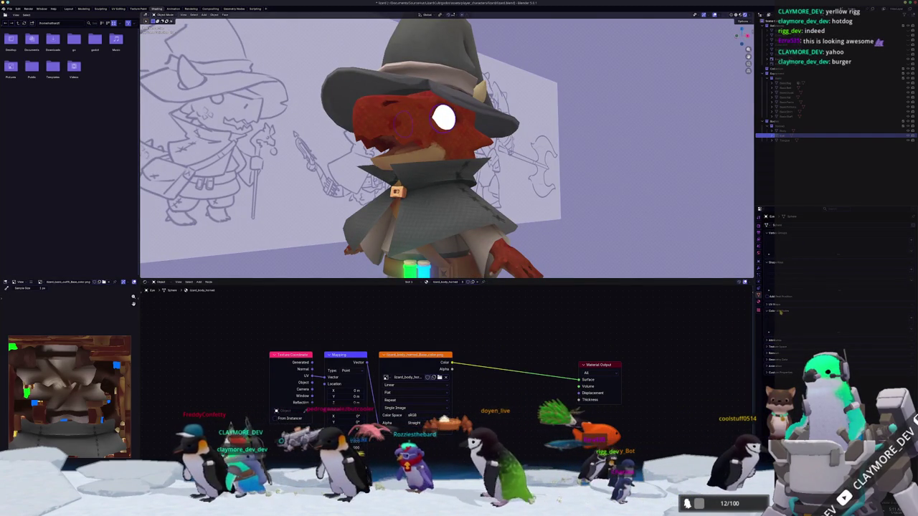
click(909, 317)
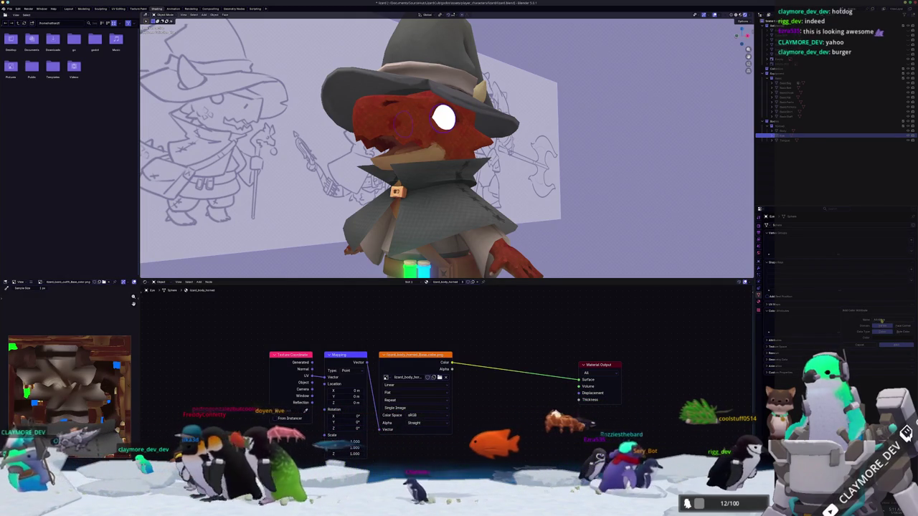
click(890, 345)
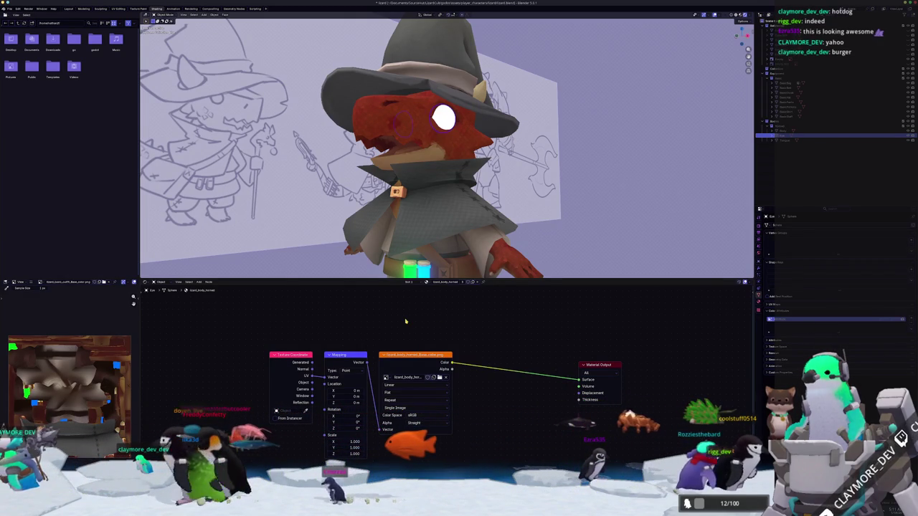
click(431, 357)
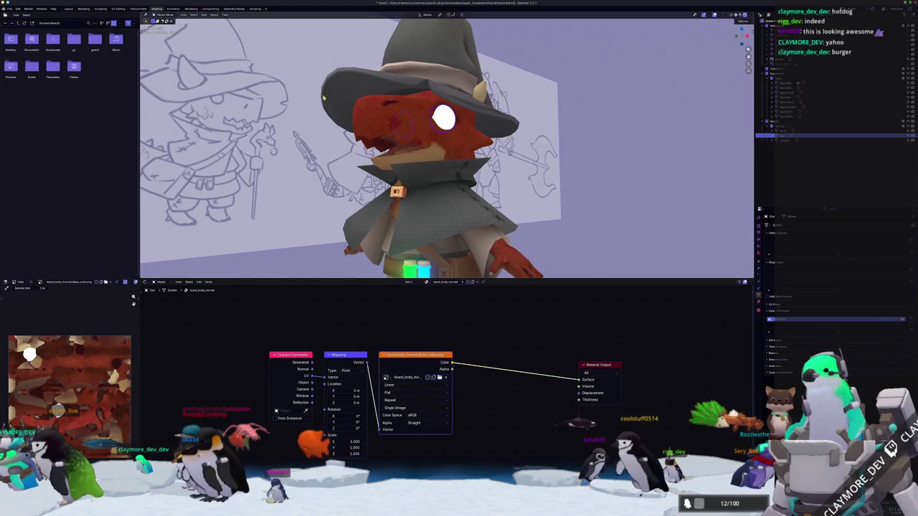
key(ctrl+Tab)
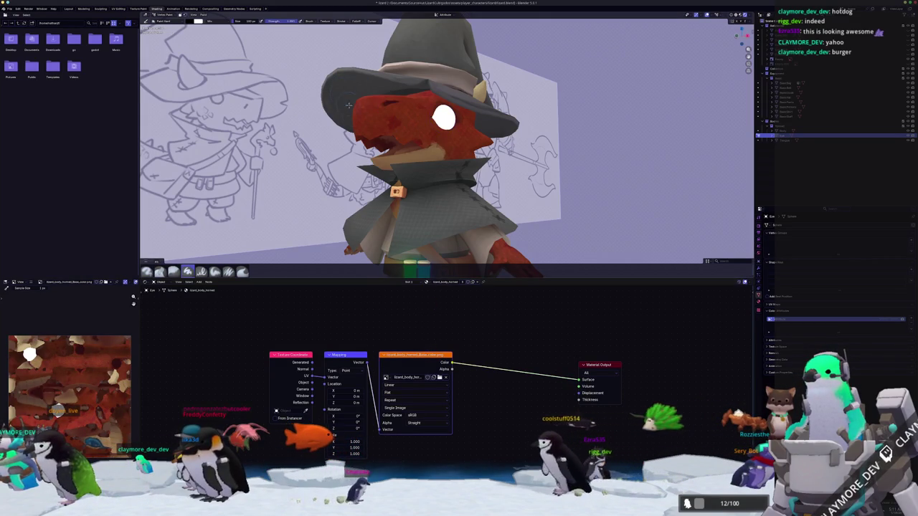
Switch the lizard mesh into Edit Mode and then into Vertex Paint mode.
key(ctrl+Tab)
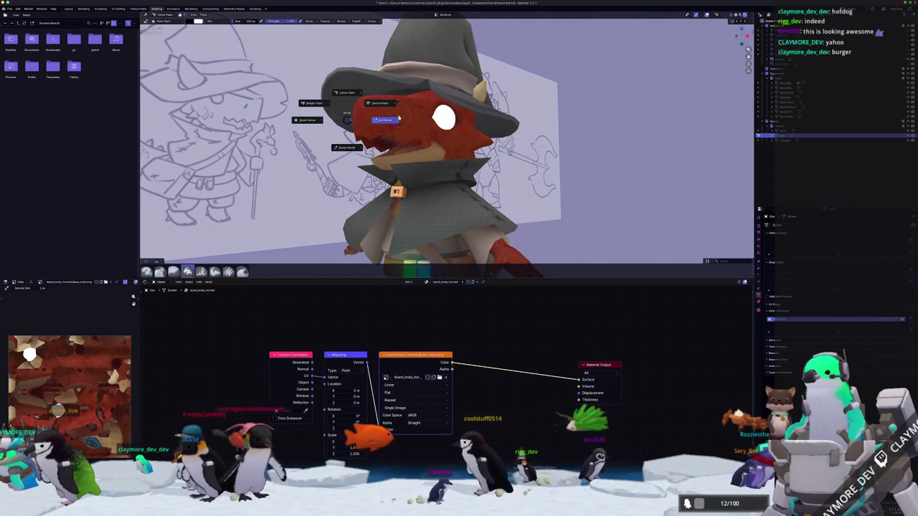
click(399, 118)
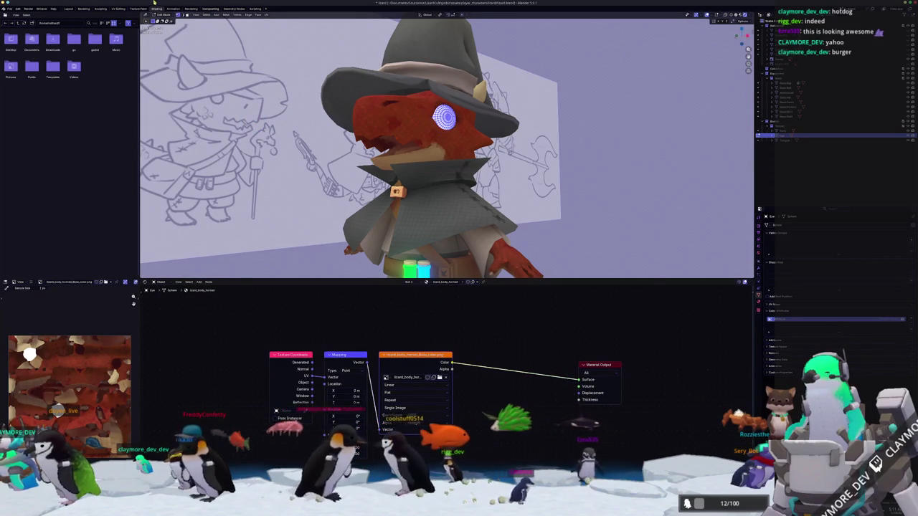
key(ctrl+Tab)
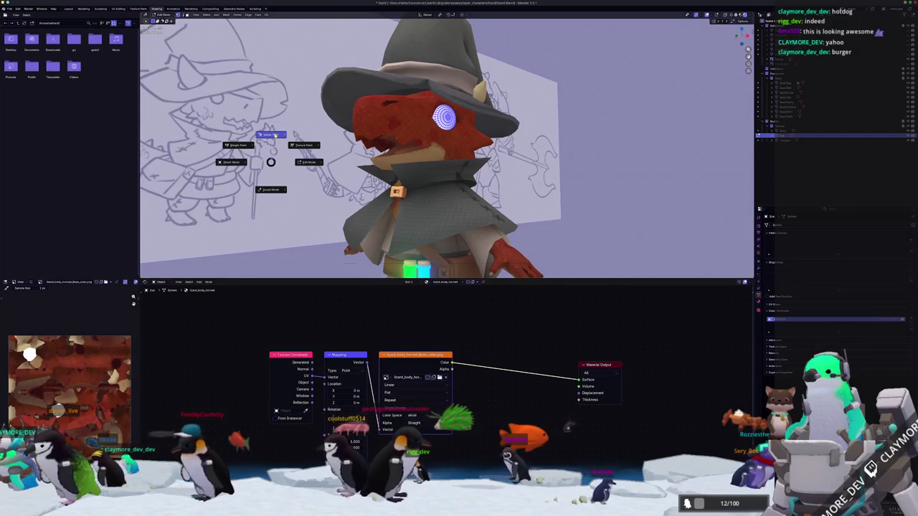
click(275, 135)
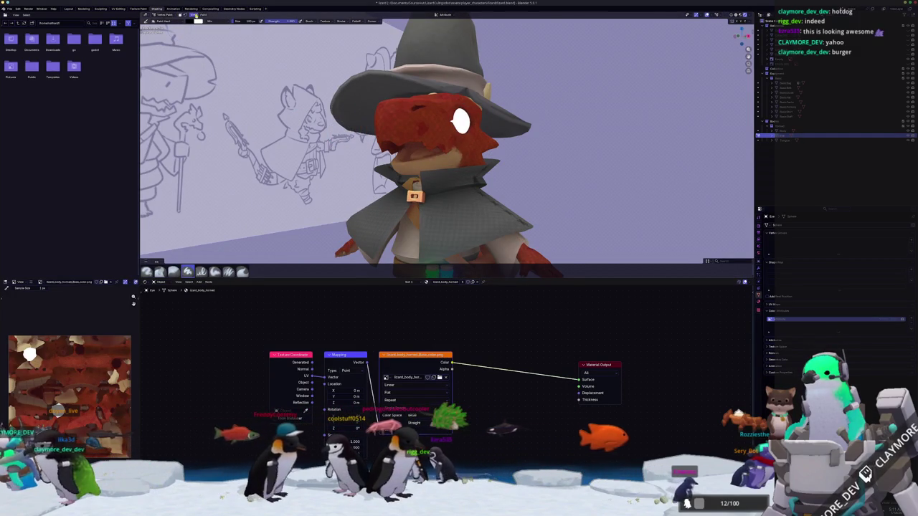
Flood the eye faces with one flat colour using Paint > Set Vertex Colors.
click(203, 14)
click(216, 58)
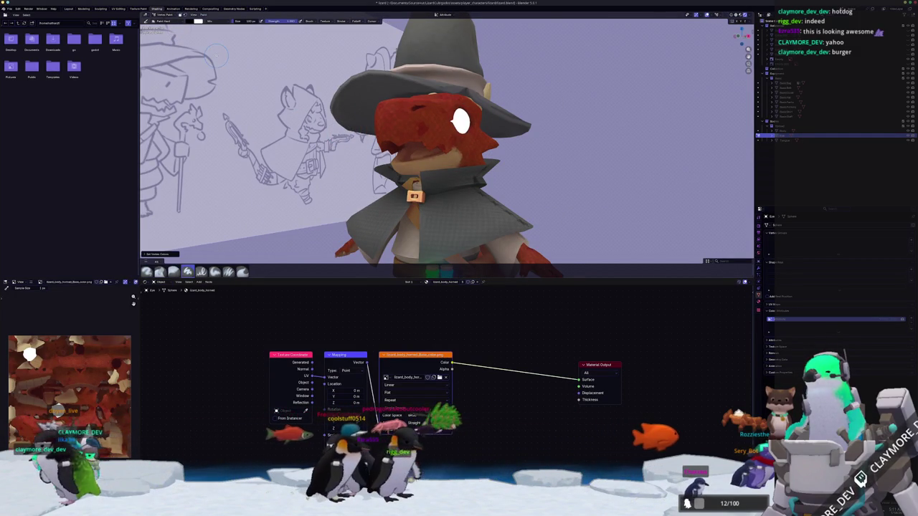
click(198, 21)
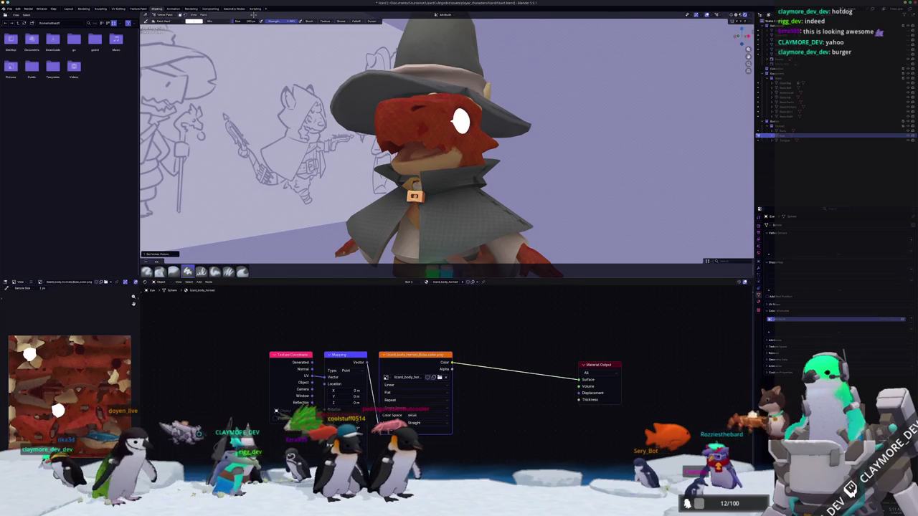
click(195, 14)
mouse_move(203, 15)
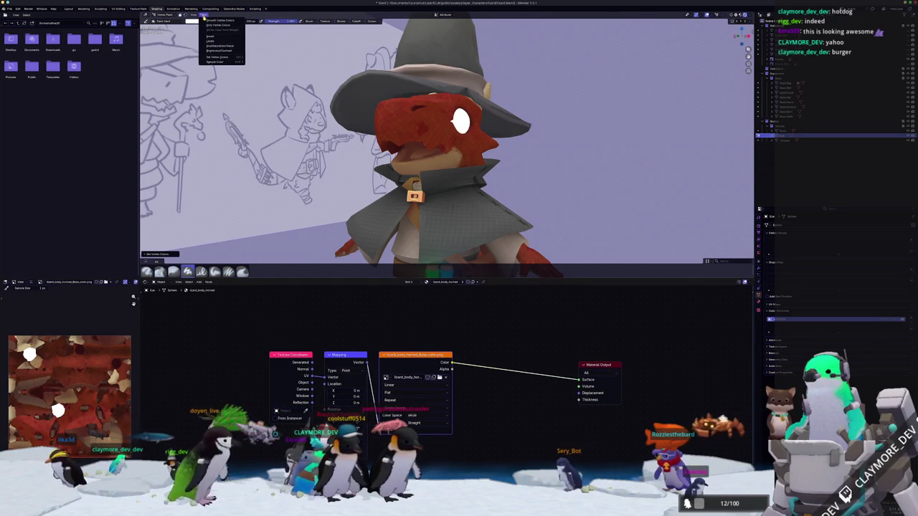
click(216, 58)
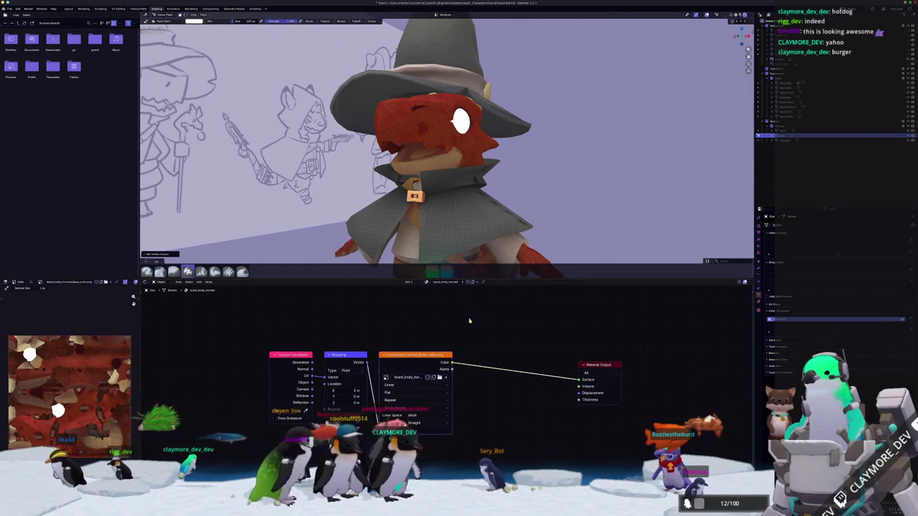
scroll(470, 320, down, 2)
scroll(531, 186, down, 3)
scroll(524, 170, down, 3)
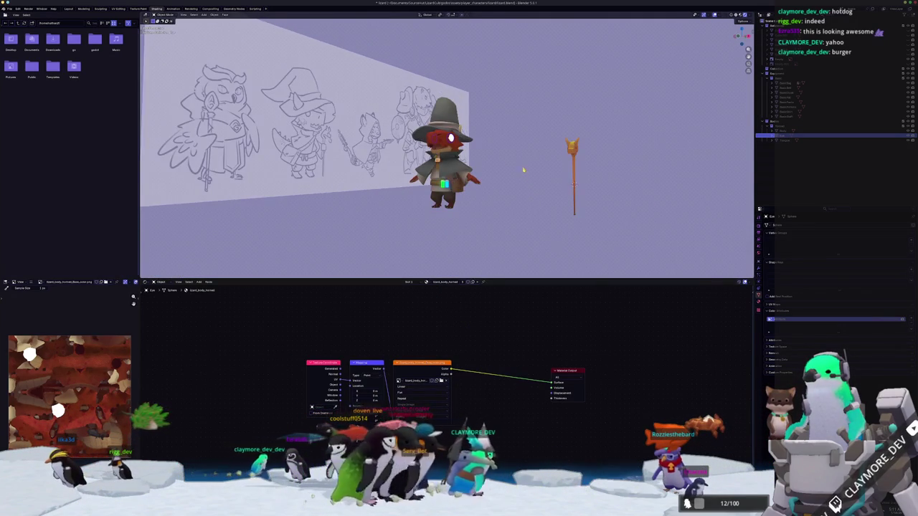
In Painter, add a fill layer and drag it to the bottom of the layer stack.
middle_drag(524, 170, 532, 262)
key(alt+Tab)
scroll(651, 221, up, 3)
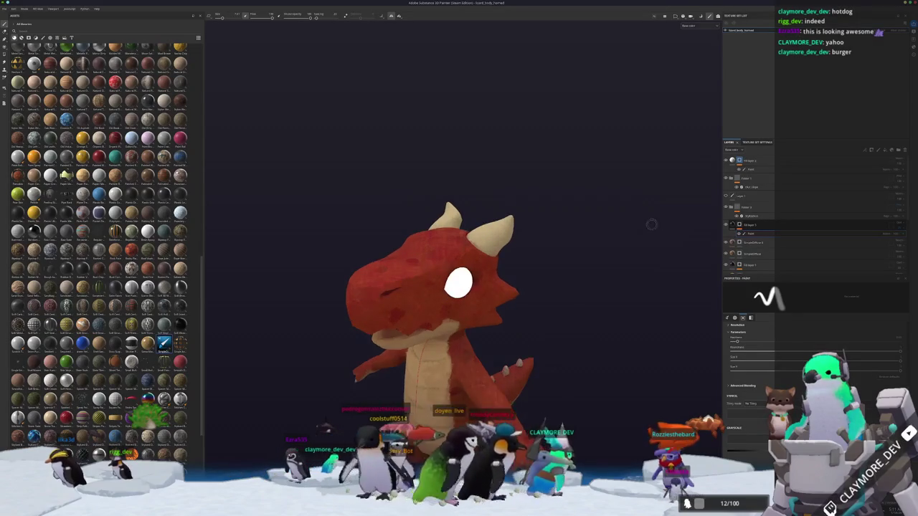
click(757, 229)
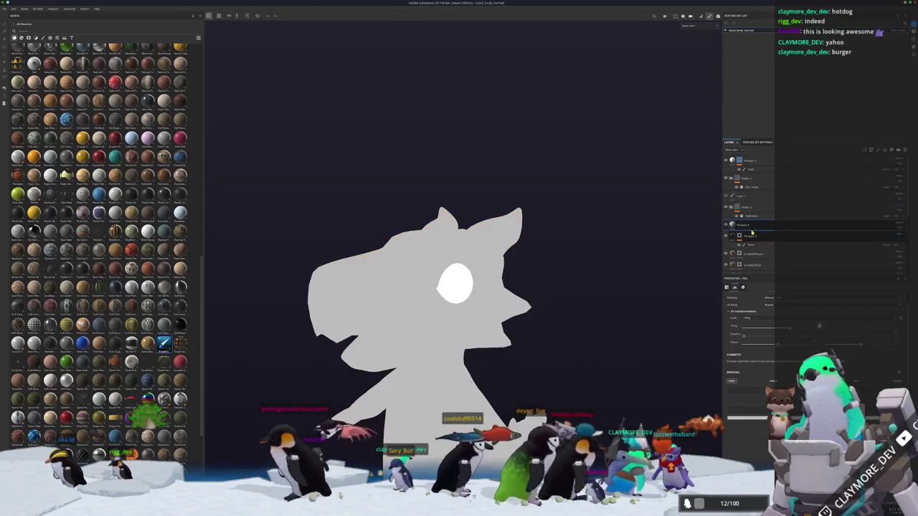
scroll(764, 274, down, 1)
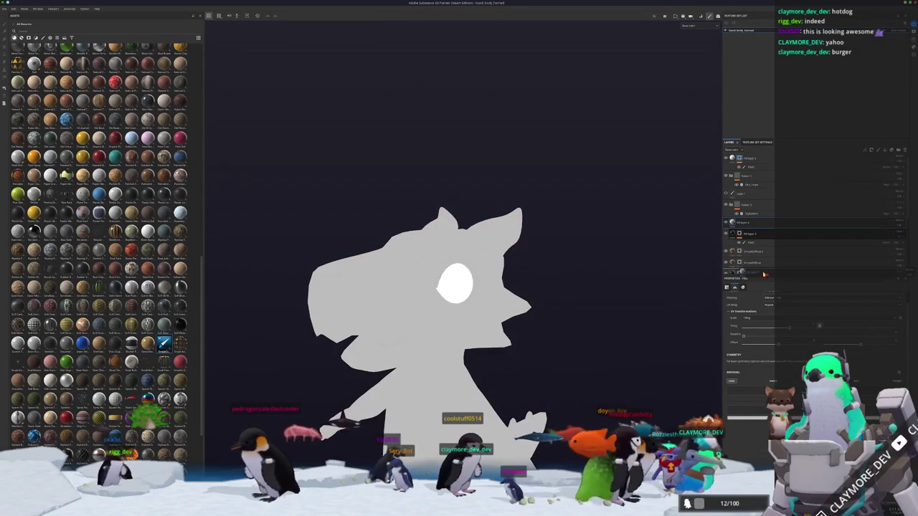
scroll(765, 274, down, 2)
scroll(765, 274, down, 2)
scroll(765, 274, down, 2)
scroll(765, 274, down, 2)
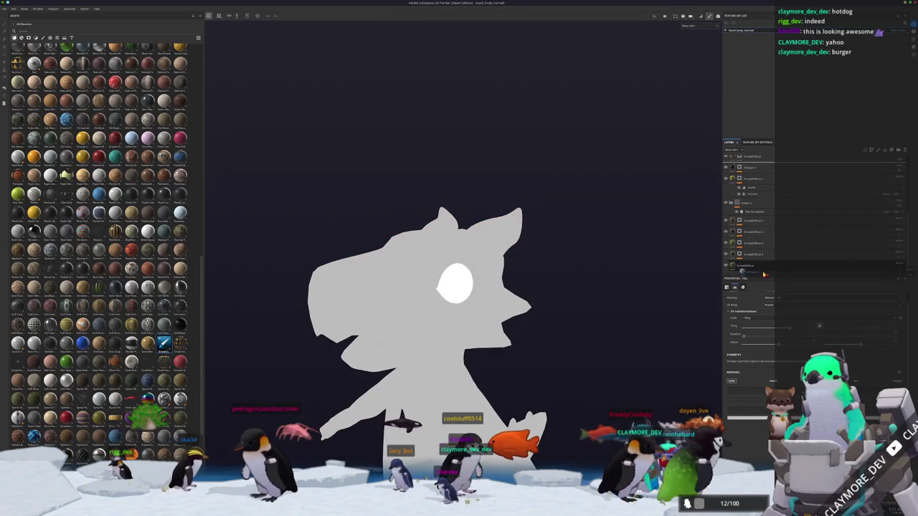
drag(751, 269, 750, 263)
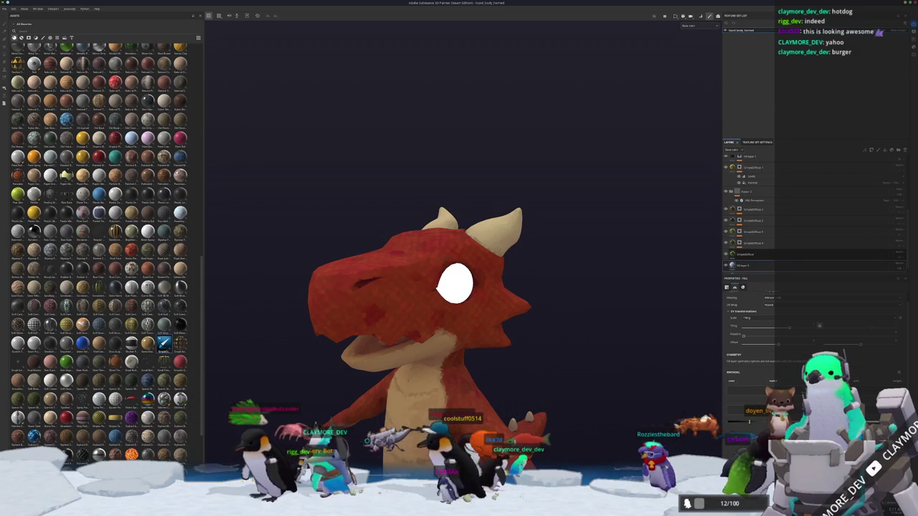
Select the bottom paint layer, view the Roughness channel, and switch to Polygon Fill.
click(742, 266)
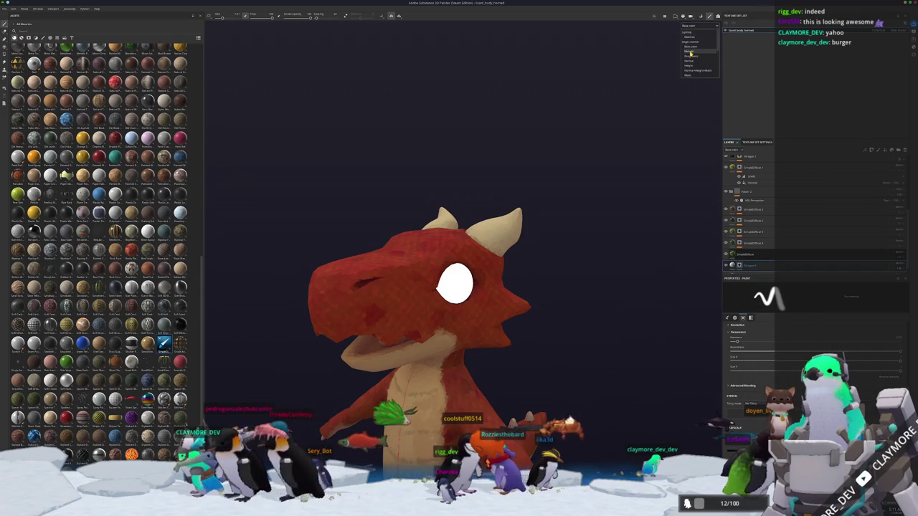
click(690, 55)
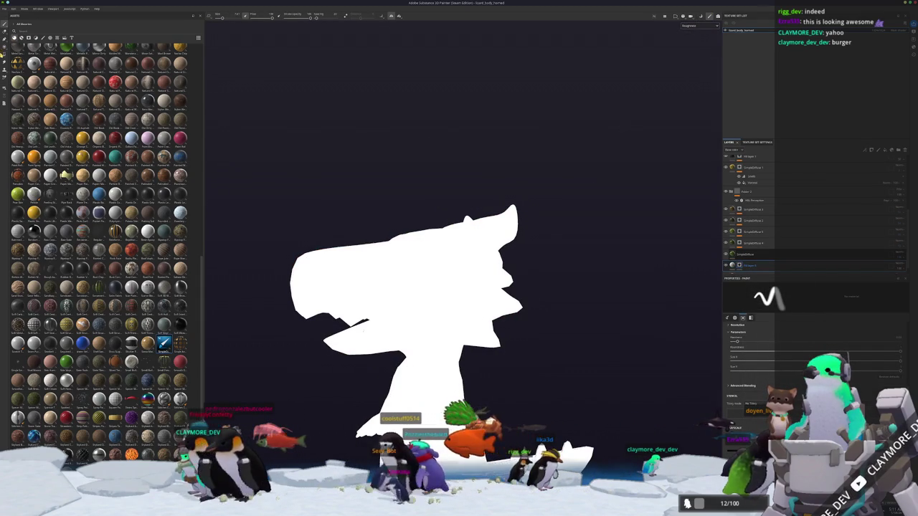
key(4)
scroll(427, 271, up, 2)
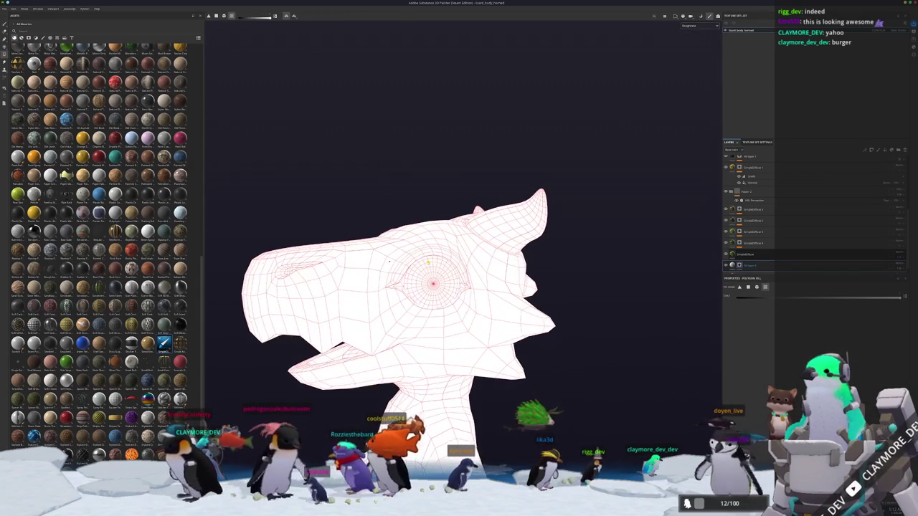
Polygon-fill the dragon's eye faces with dark roughness.
click(427, 272)
mouse_move(428, 271)
alt+mouse_down()
mouse_move(381, 180)
mouse_move(633, 191)
alt+mouse_up()
scroll(633, 191, down, 5)
alt+drag(459, 273, 513, 261)
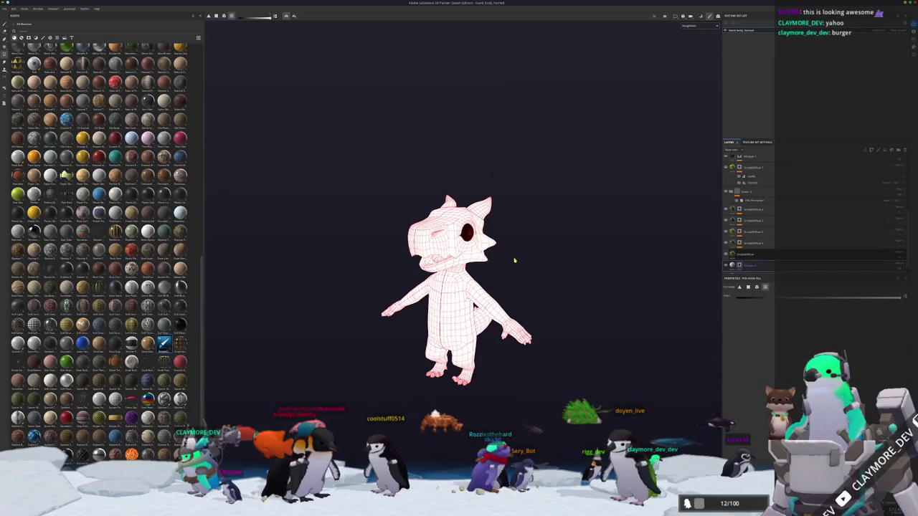
Export the dragon's textures and check the result in Blender.
key(ctrl+shift+e)
click(568, 329)
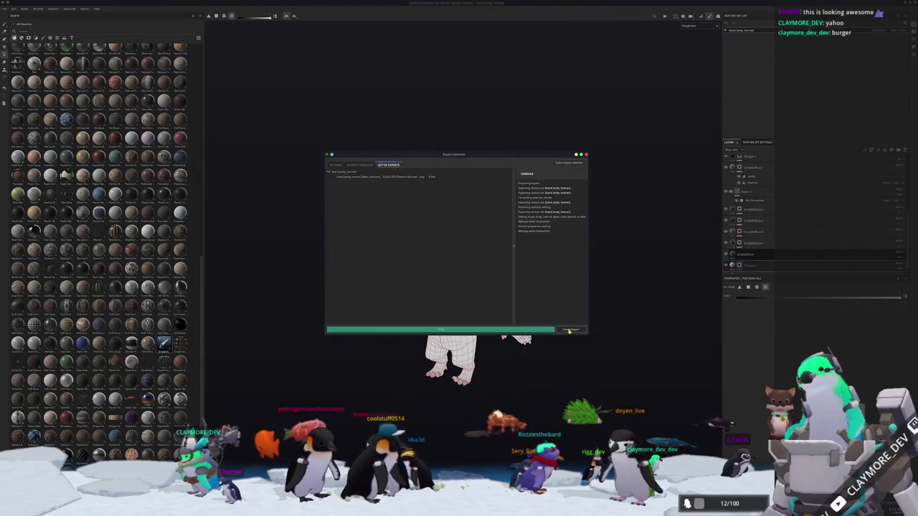
key(alt+Tab)
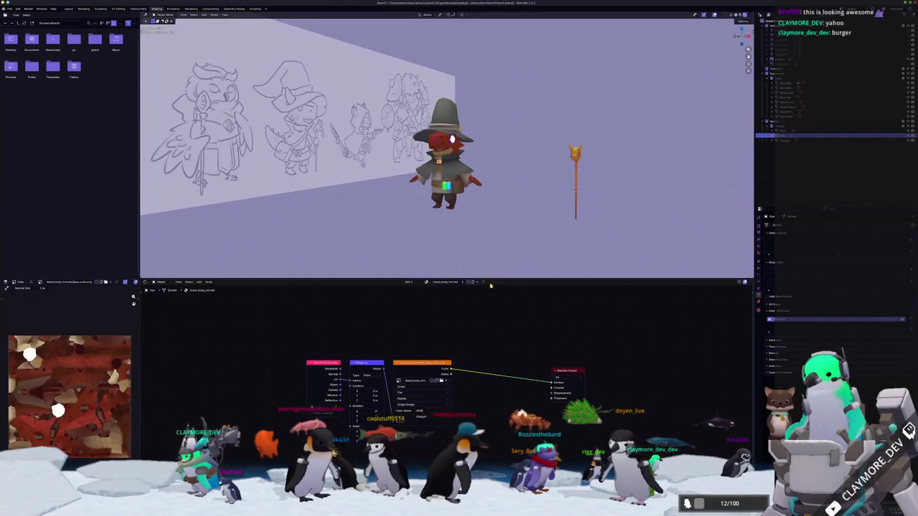
scroll(487, 222, up, 3)
Re-export the textures with the body texture set selected, then return to Blender.
key(alt+Tab)
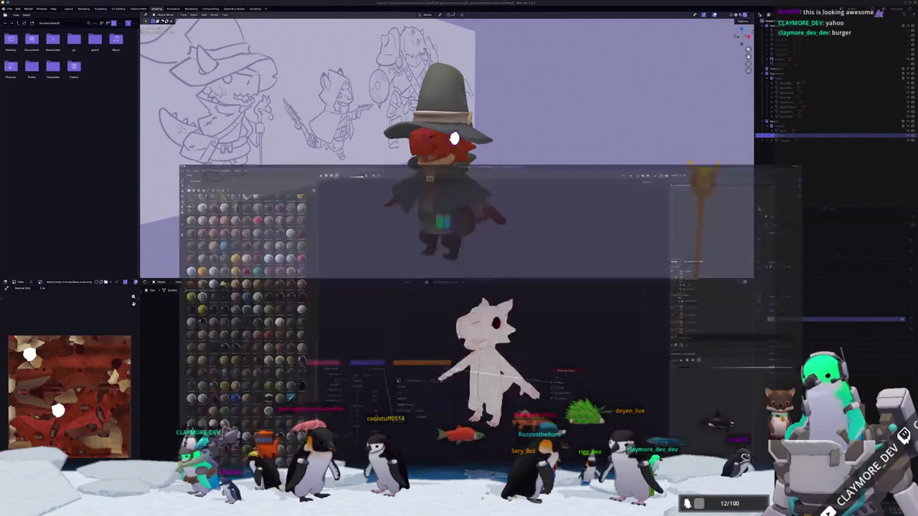
key(ctrl+shift+e)
click(343, 184)
click(570, 330)
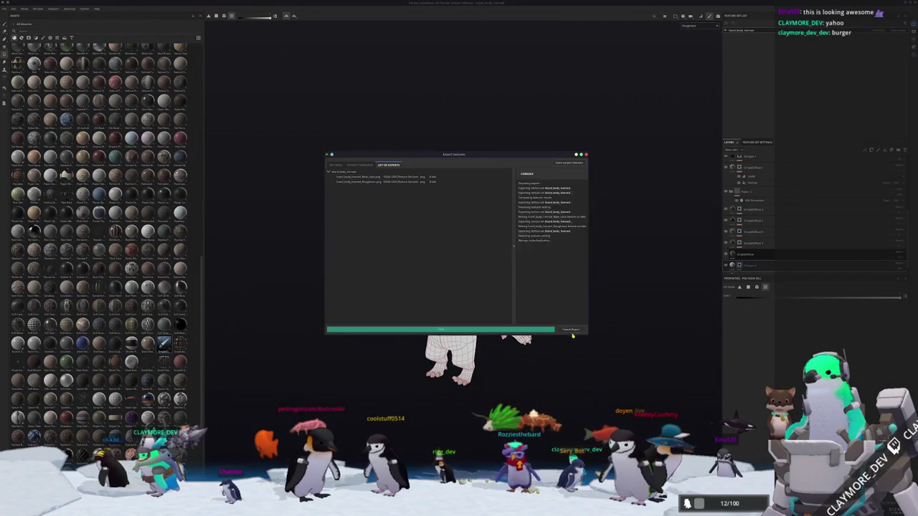
key(alt+Tab)
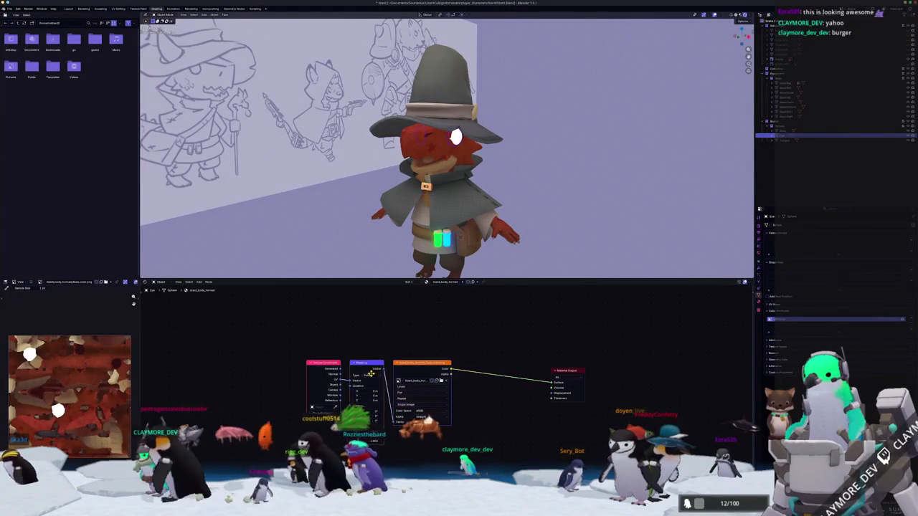
Duplicate the texture nodes and load the roughness texture into the copied image node.
key(shift+d)
key(Home)
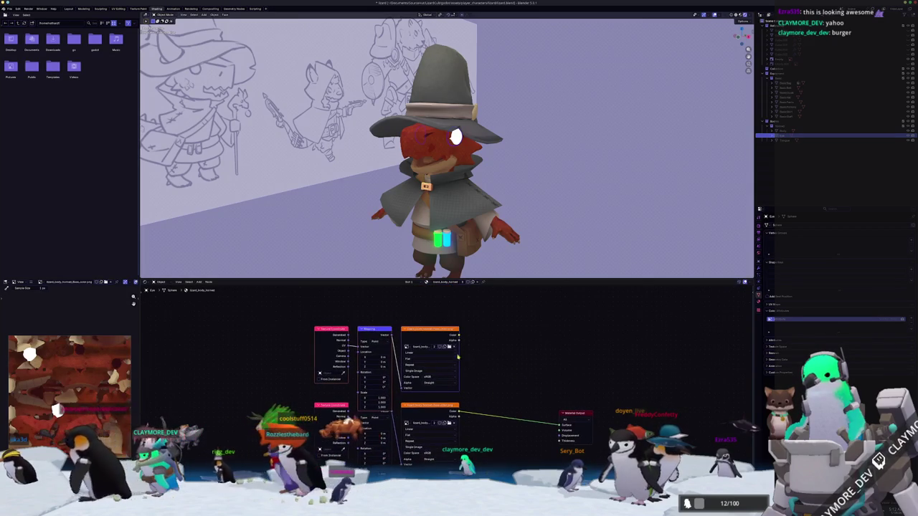
click(452, 346)
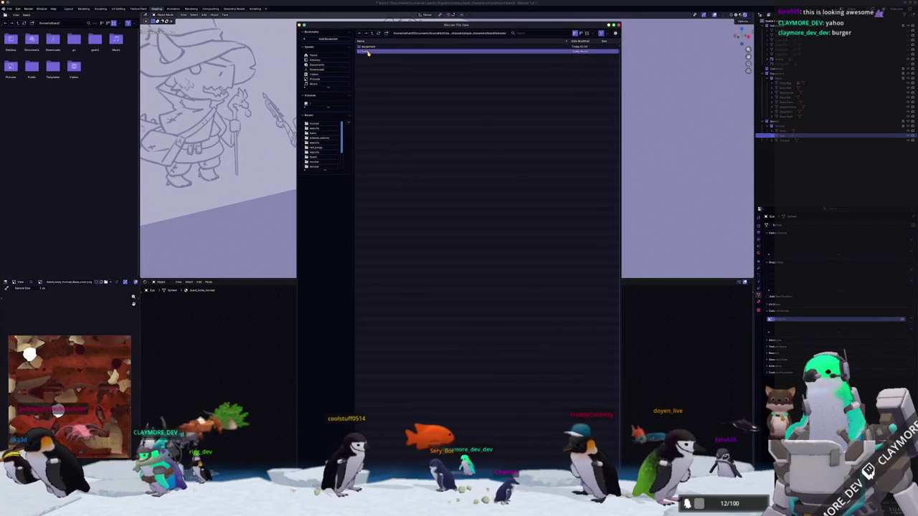
double_click(371, 49)
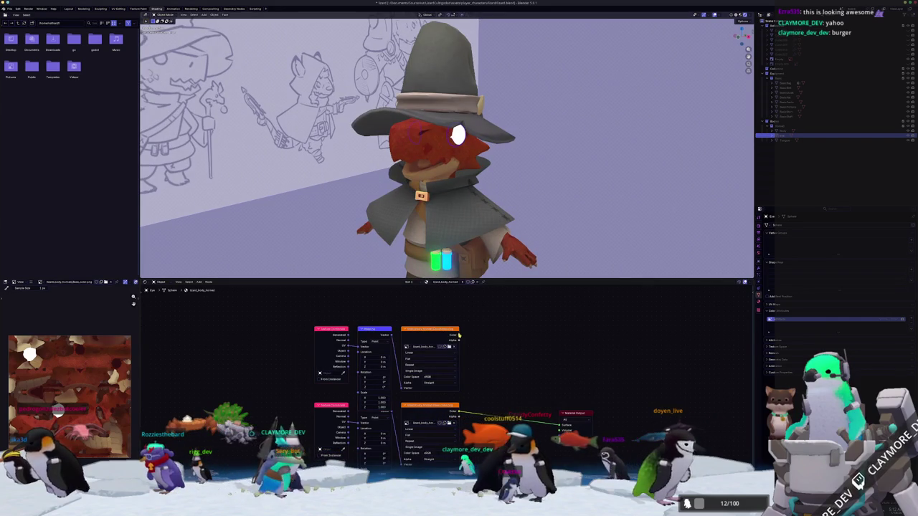
Add a Math node set to Subtract and preview its output on the material.
text(vect)
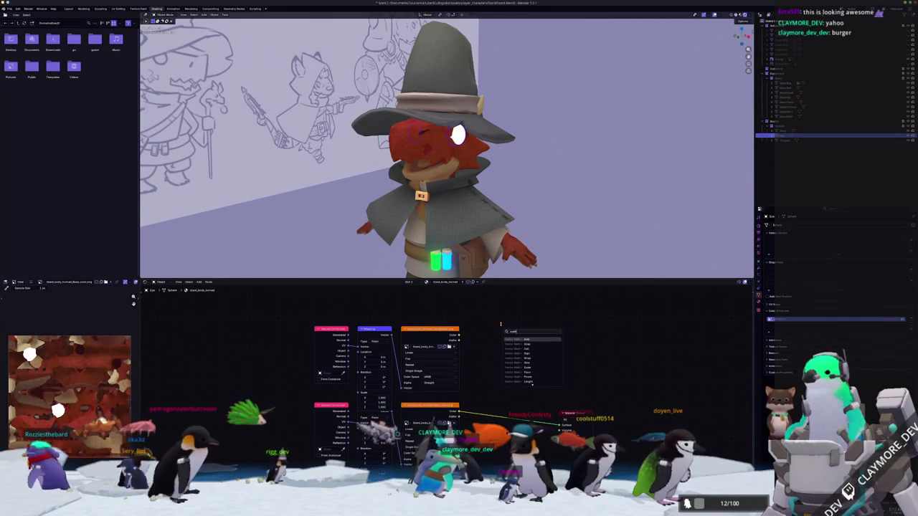
key(Down)
key(Down)
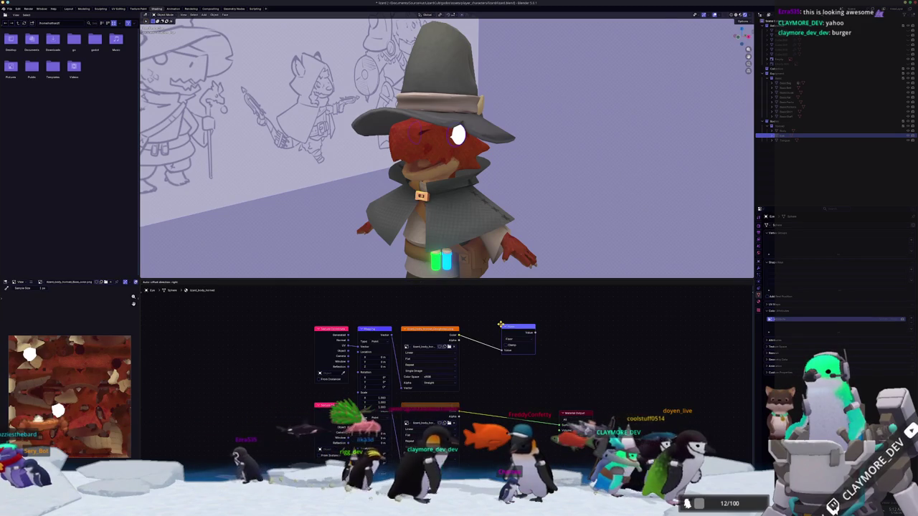
click(504, 324)
click(504, 331)
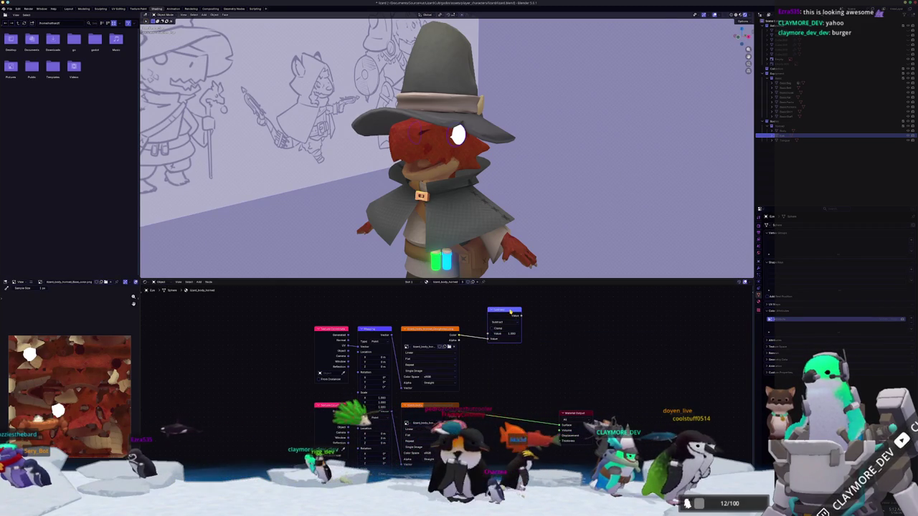
ctrl+shift+click(511, 312)
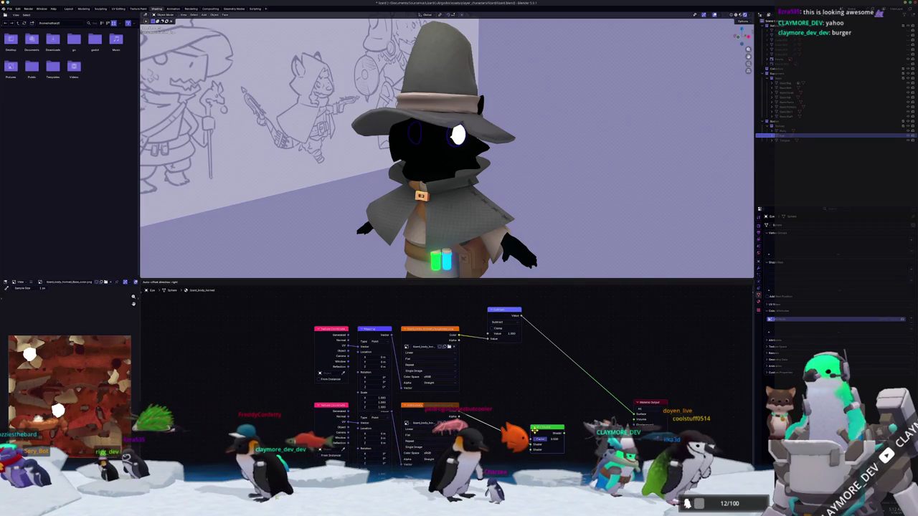
Feed the roughness into the Mix Shader factor and the Mix Shader into Material Output Surface.
ctrl+shift+click(531, 403)
scroll(540, 400, up, 1)
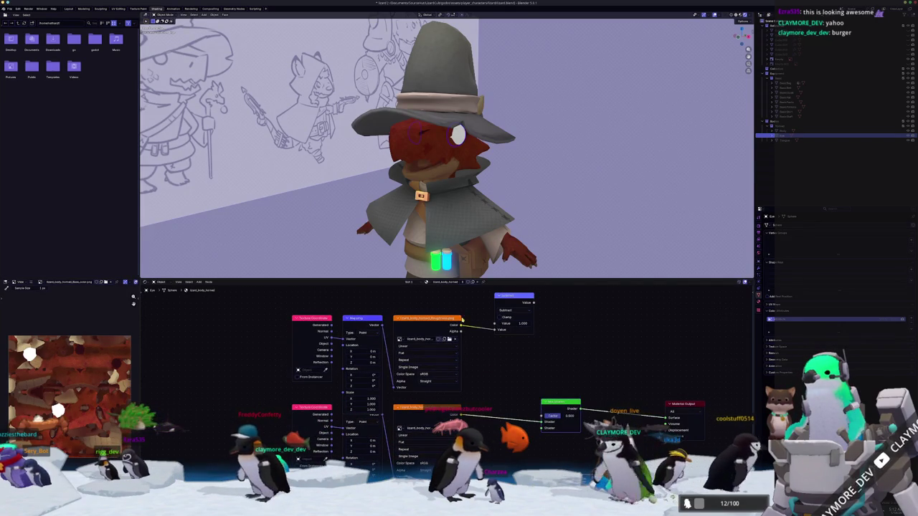
drag(483, 340, 517, 388)
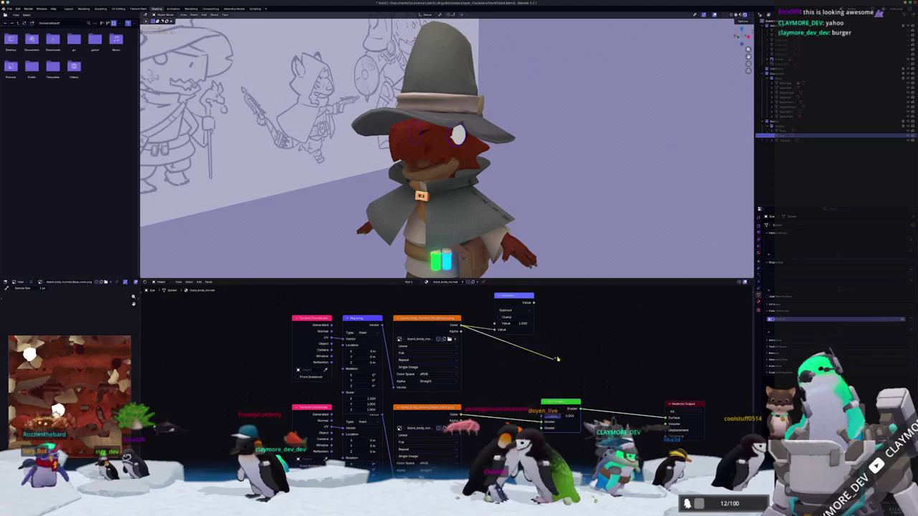
mouse_move(517, 388)
mouse_down()
mouse_move(541, 416)
mouse_move(587, 402)
mouse_move(537, 461)
mouse_move(531, 454)
mouse_up()
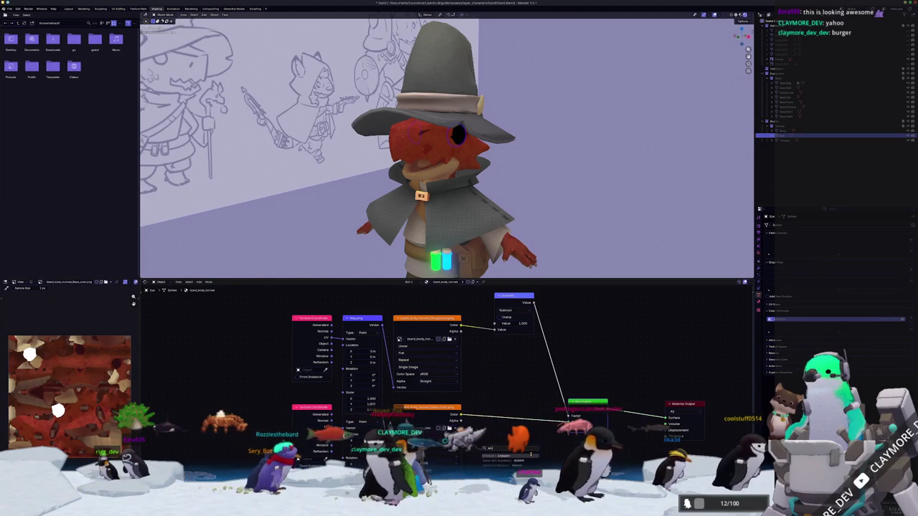
key(Escape)
mouse_move(568, 425)
mouse_down()
mouse_move(537, 464)
mouse_move(502, 472)
mouse_move(535, 463)
mouse_up()
scroll(528, 199, down, 5)
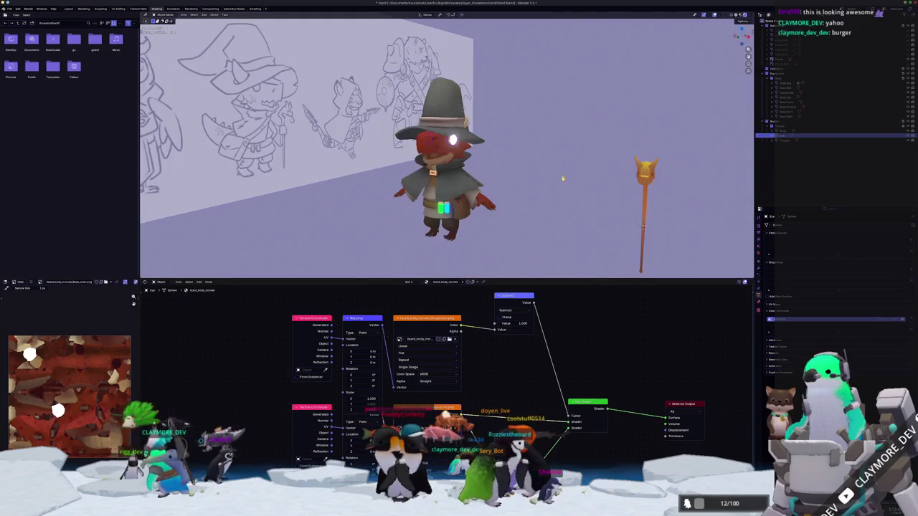
Orbit to a front view and select the wizard to show its material.
middle_drag(547, 238, 535, 238)
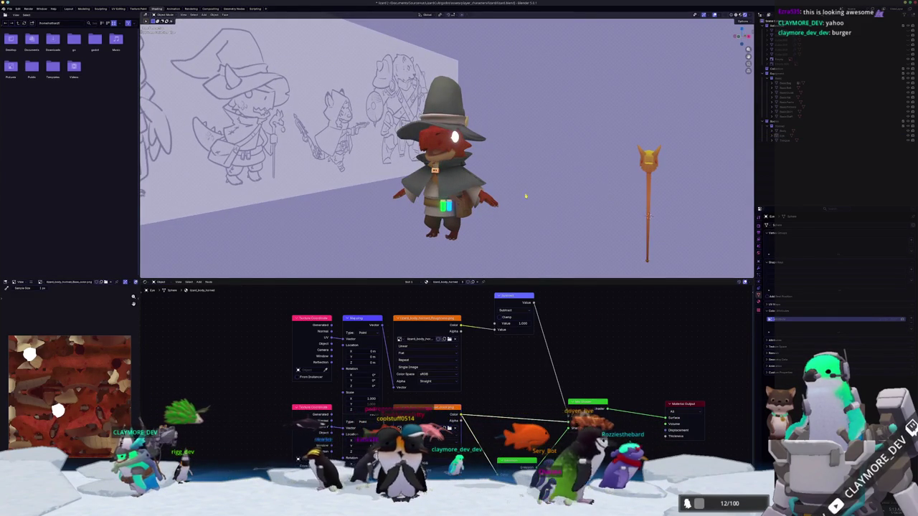
middle_drag(562, 195, 488, 195)
click(487, 195)
scroll(487, 195, up, 4)
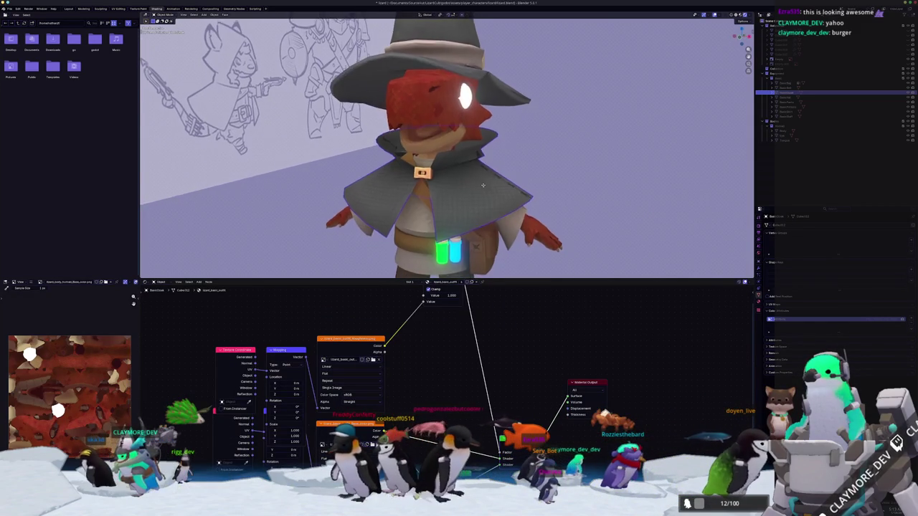
scroll(526, 212, down, 2)
scroll(552, 202, down, 2)
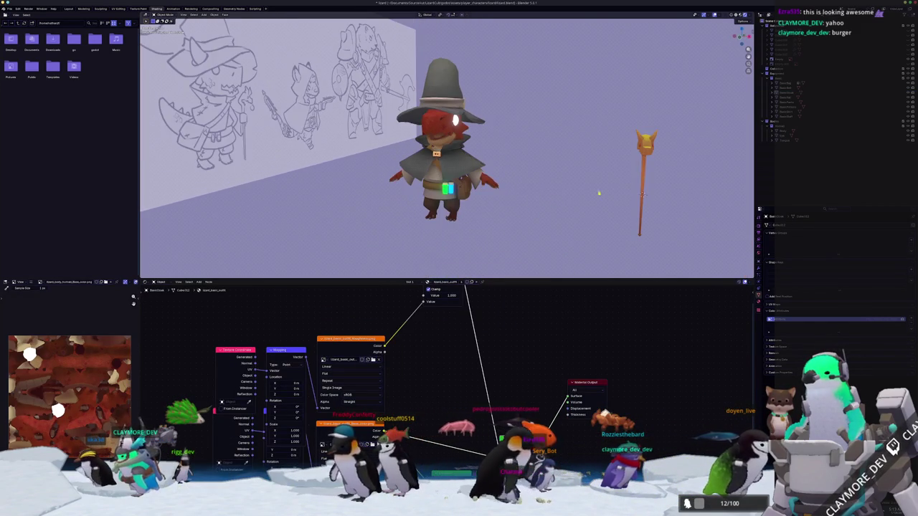
Move the staff along the X axis toward the wizard.
click(639, 193)
mouse_move(639, 192)
middle_down()
mouse_move(535, 213)
mouse_move(357, 188)
middle_up()
key(g)
key(x)
click(569, 199)
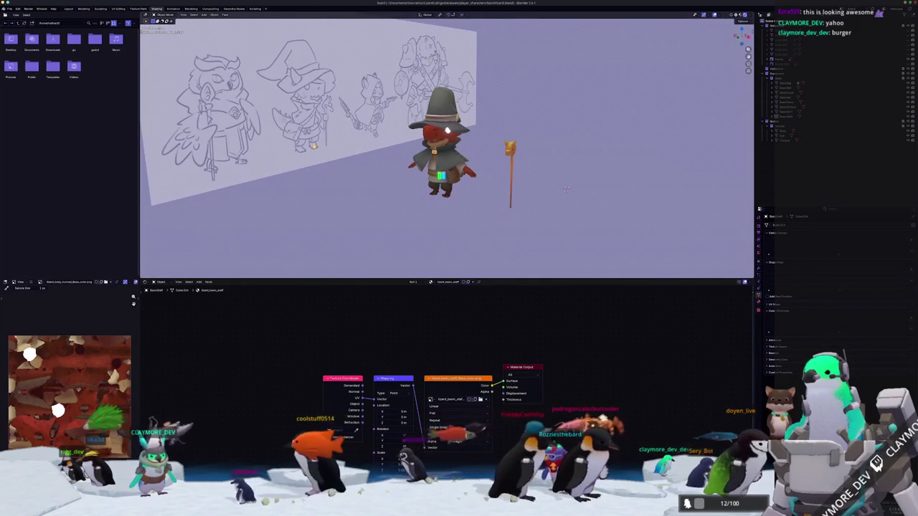
Hide the sketch reference plane and switch to the Compositing workspace.
click(357, 188)
key(h)
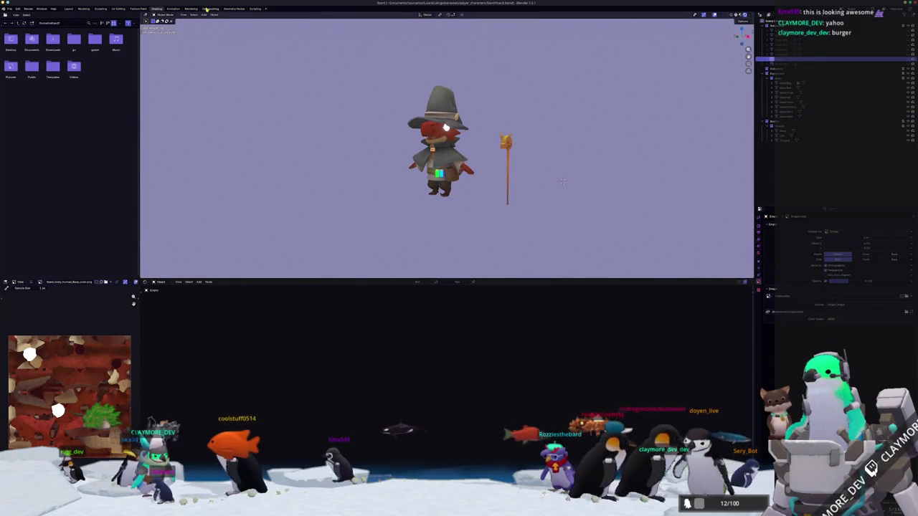
key(ctrl+Page_Down)
key(ctrl+Page_Down)
key(ctrl+Page_Down)
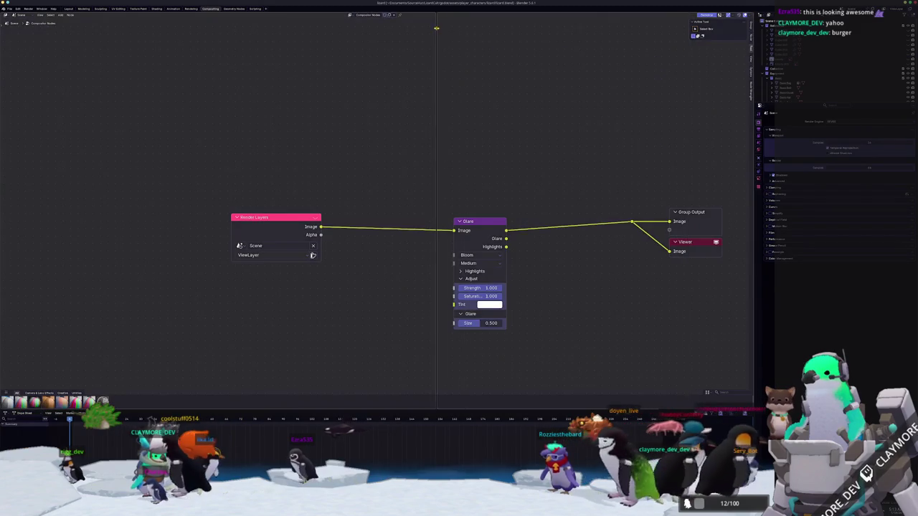
Split the node editor and make the right area a 3D Viewport in Material Preview.
drag(752, 12, 454, 20)
click(449, 15)
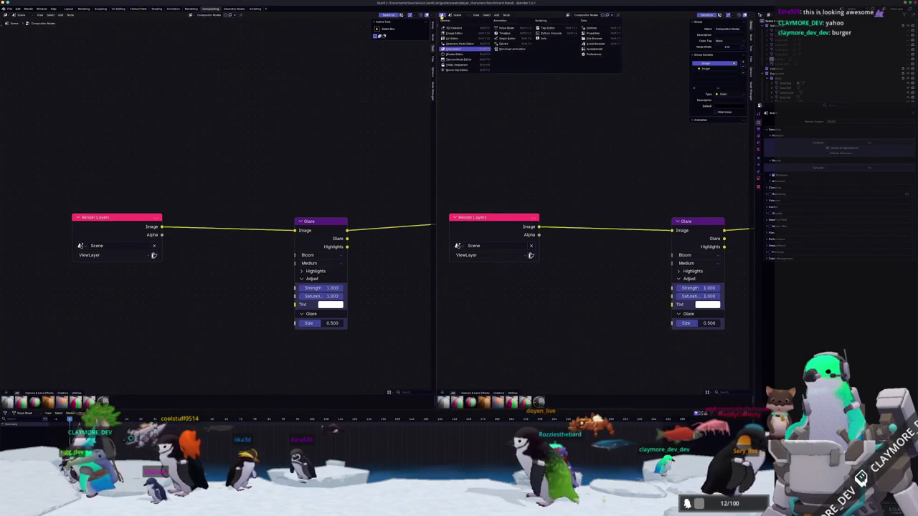
click(450, 28)
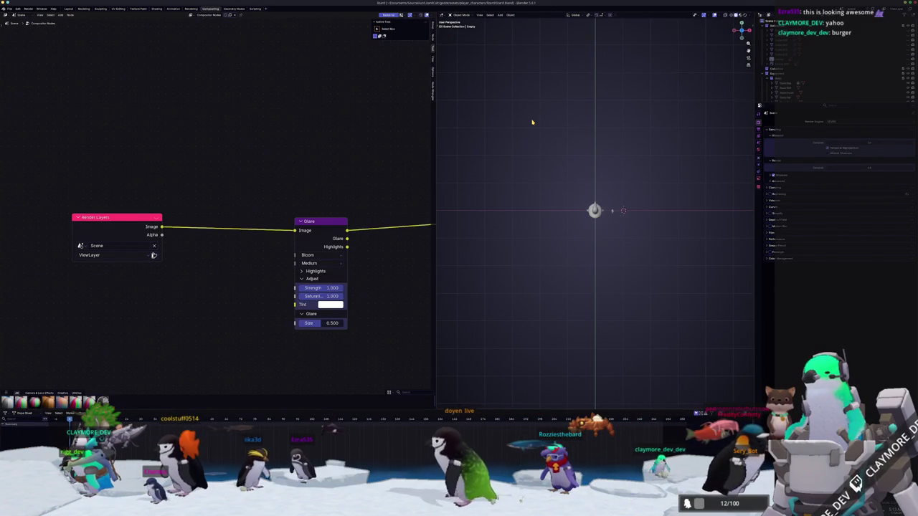
middle_drag(609, 126, 616, 136)
scroll(617, 137, up, 3)
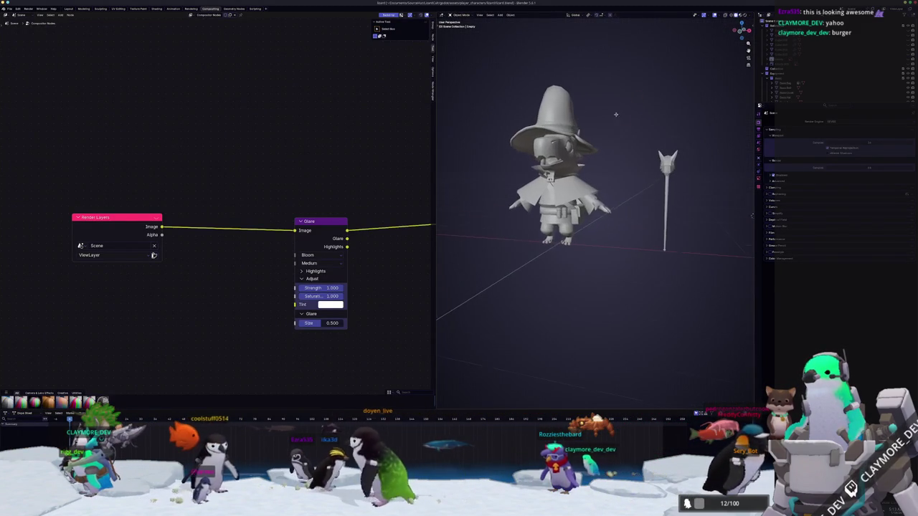
click(746, 15)
click(750, 15)
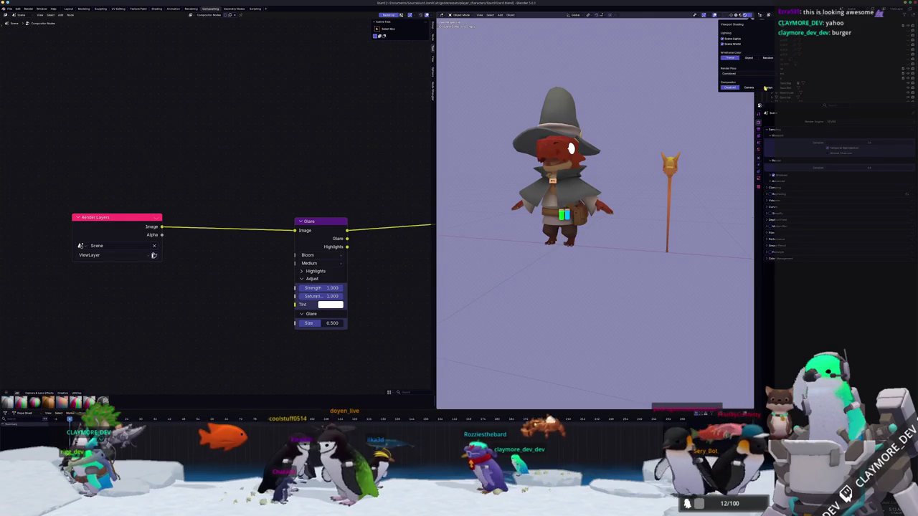
middle_drag(674, 109, 648, 124)
Frame the compositor nodes, raise the Glare node, and recentre the wizard preview.
key(Home)
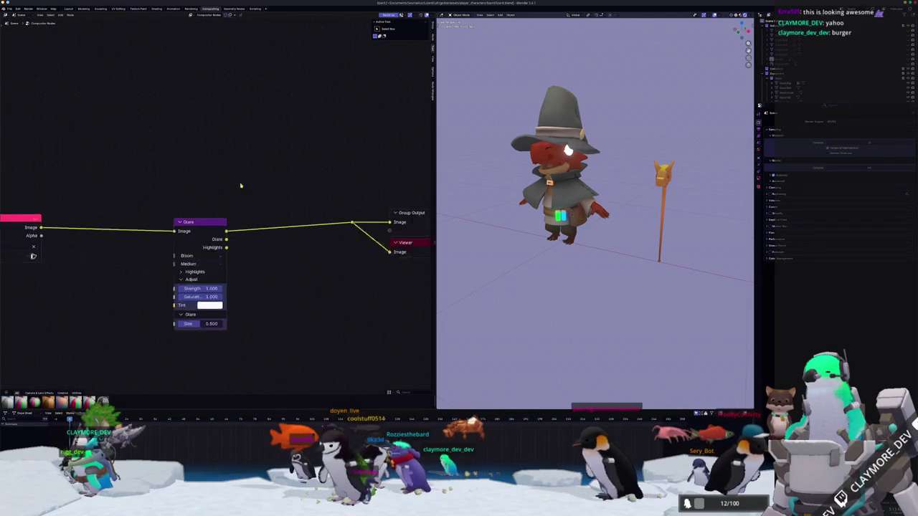
drag(205, 219, 210, 109)
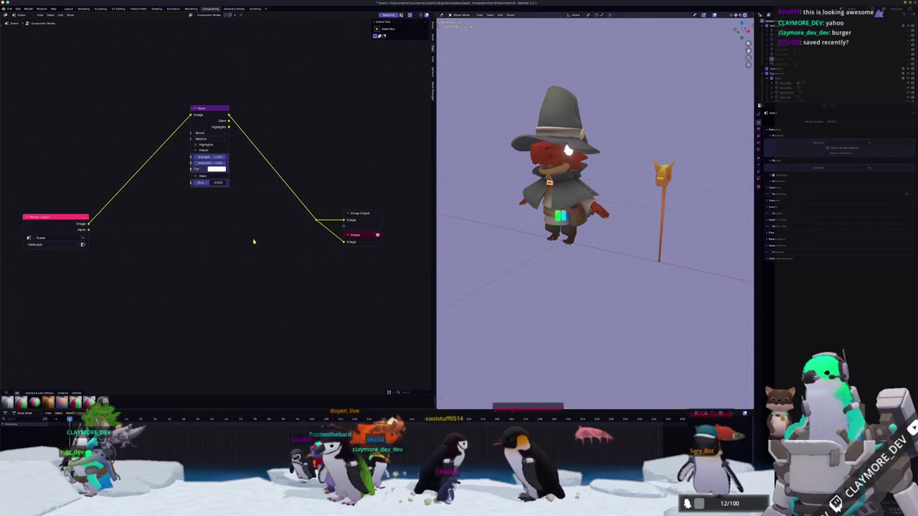
shift+middle_drag(510, 210, 534, 217)
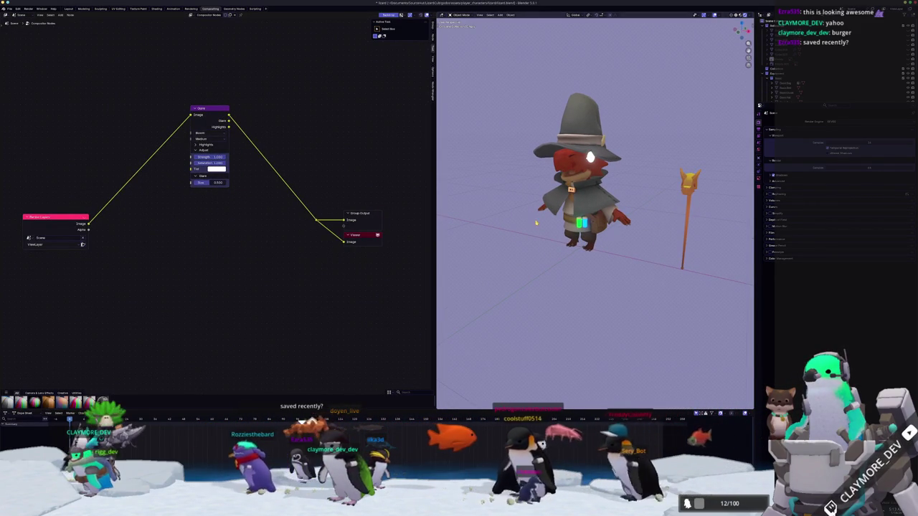
key(alt+Tab)
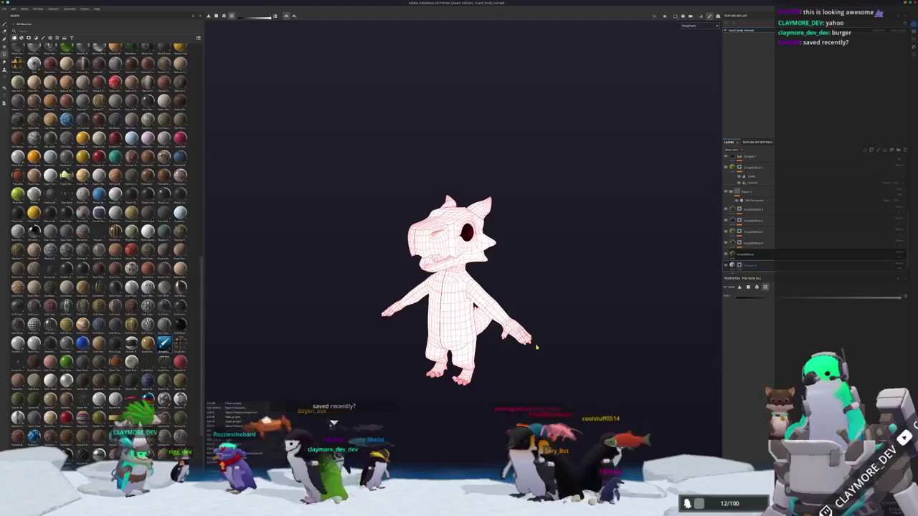
Switch back to Blender's compositing layout and orbit the wizard preview.
key(alt+Tab)
mouse_move(537, 349)
middle_down()
mouse_move(545, 301)
mouse_move(553, 344)
middle_up()
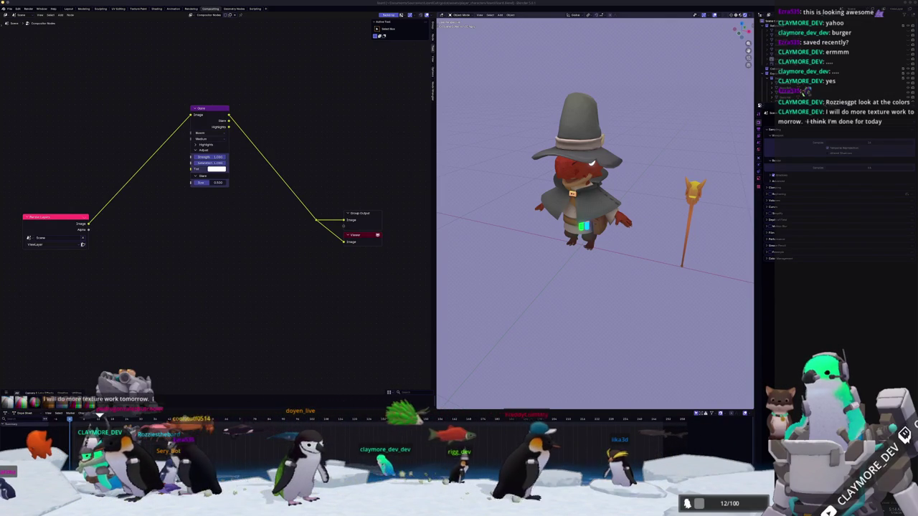
Drop a Kuwahara node onto the Glare-to-Group Output link and view the wizard from the front.
scroll(629, 255, up, 2)
scroll(629, 254, up, 2)
scroll(629, 255, up, 2)
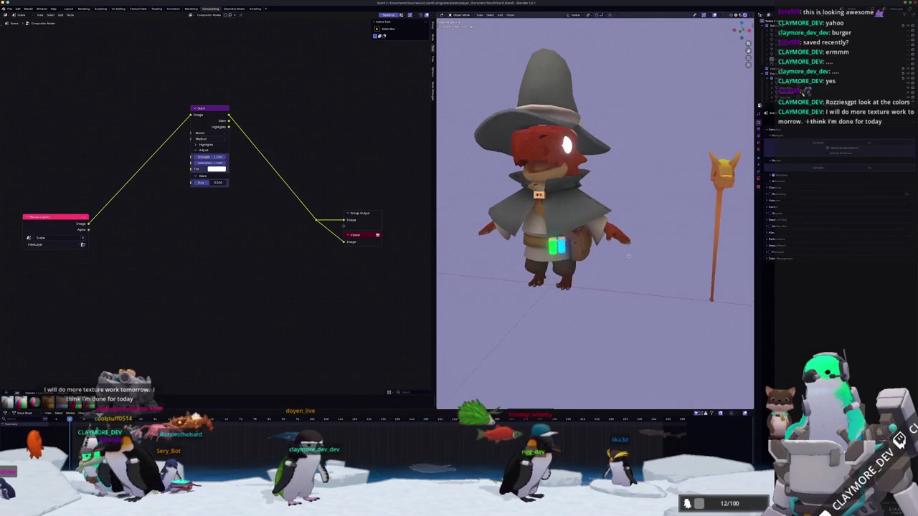
scroll(630, 257, down, 2)
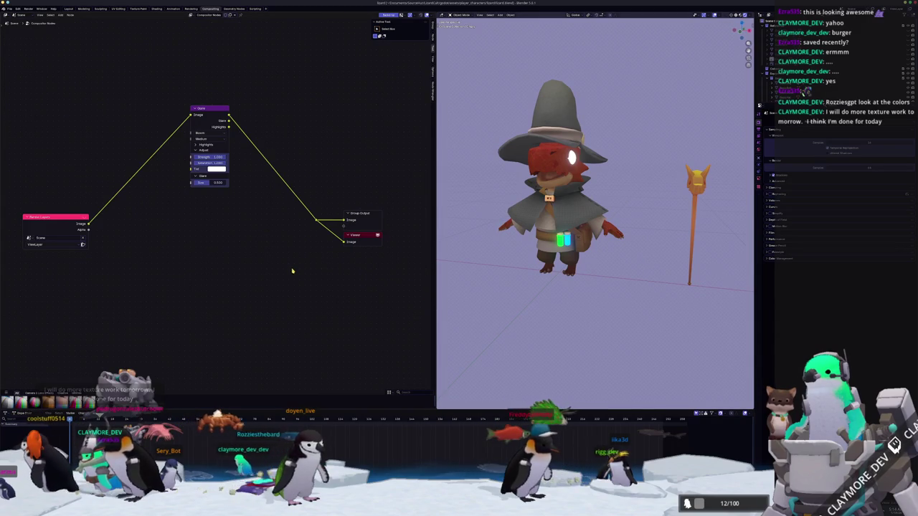
key(shift+a)
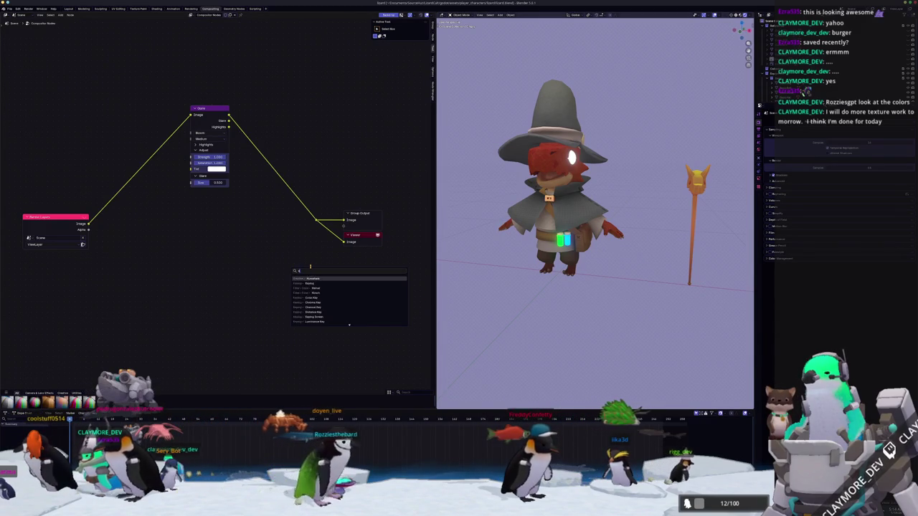
key(Return)
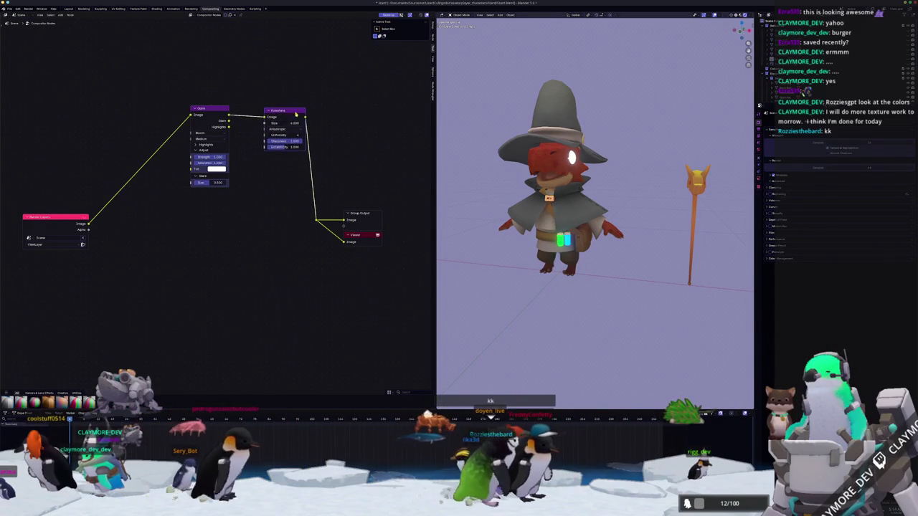
click(292, 111)
mouse_move(574, 216)
middle_down()
mouse_move(559, 244)
mouse_move(573, 266)
mouse_move(565, 273)
mouse_move(636, 274)
mouse_move(569, 292)
middle_up()
scroll(566, 269, up, 4)
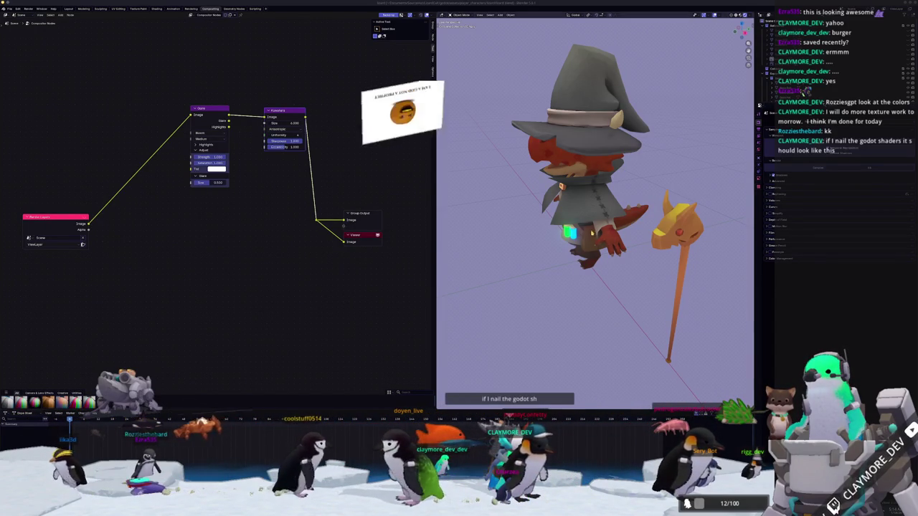
middle_drag(588, 215, 614, 235)
scroll(613, 235, up, 3)
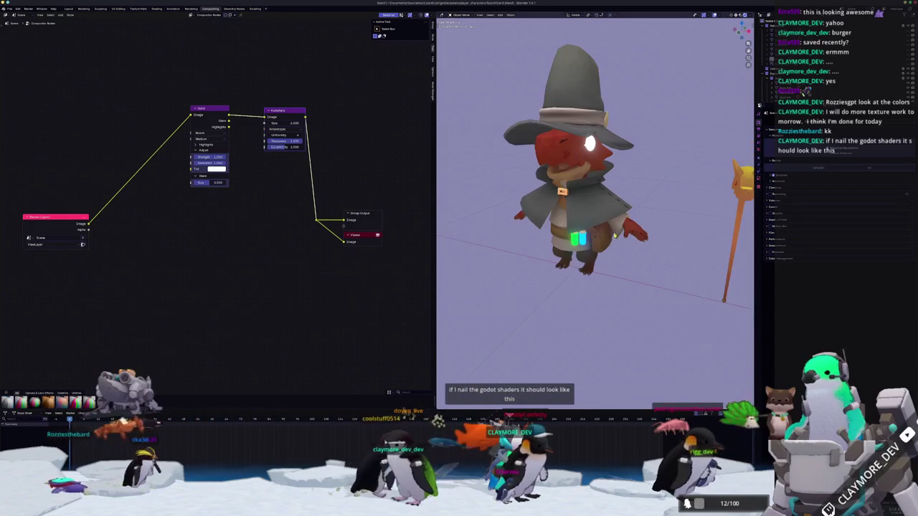
scroll(614, 236, down, 2)
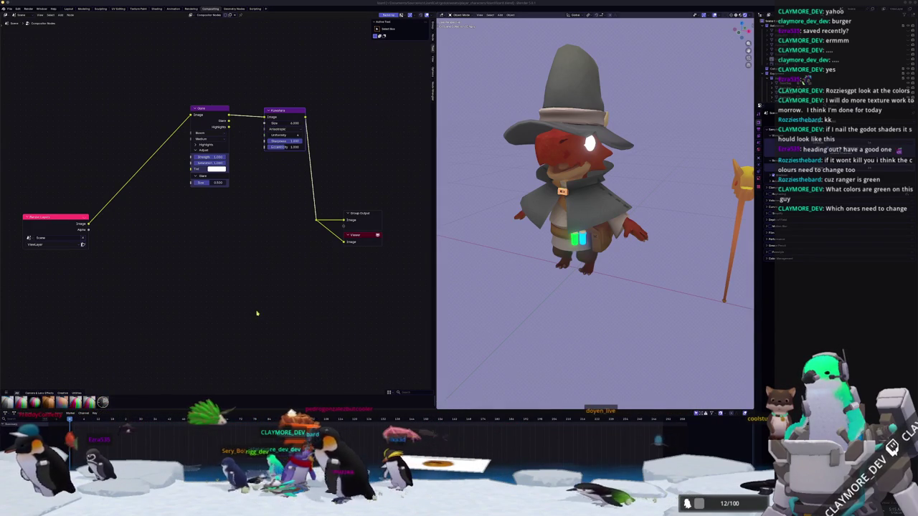
Enable the Z (Depth) pass in the View Layer properties.
key(shift+a)
key(Escape)
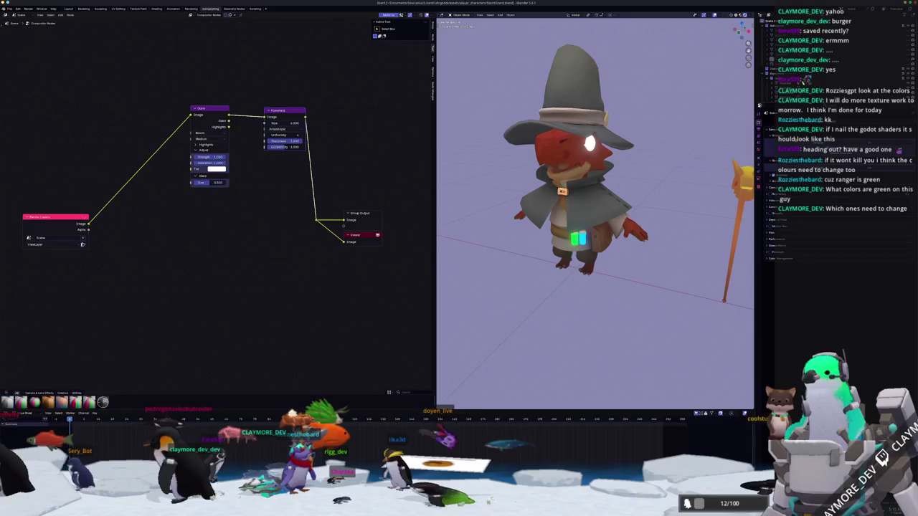
click(759, 132)
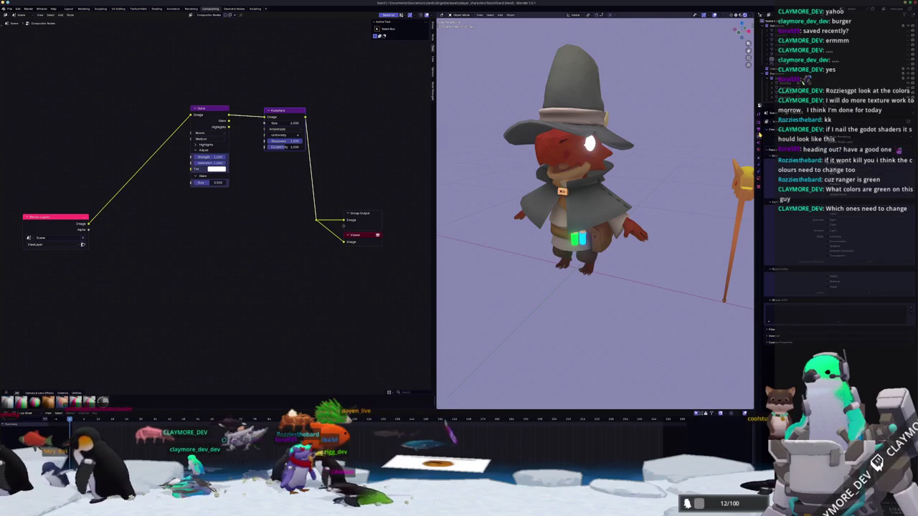
click(758, 135)
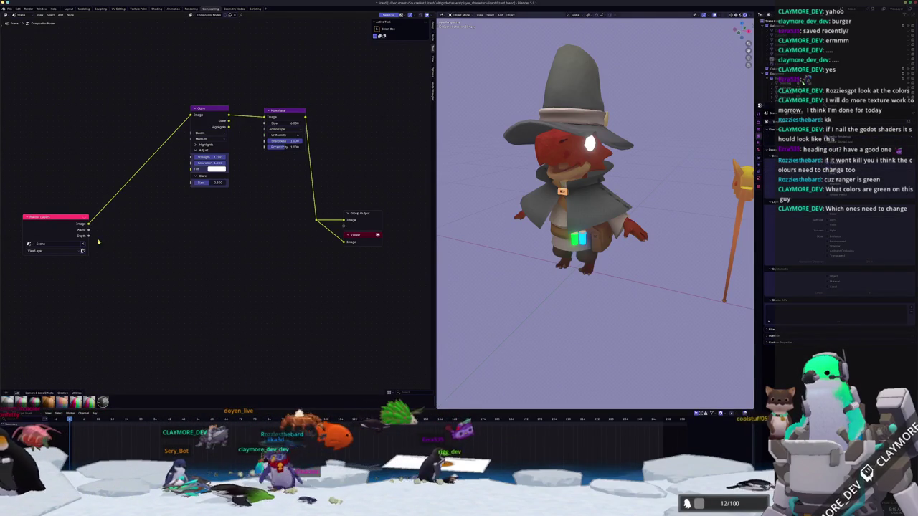
Add a Blur node fed from the Render Layers Depth output, below Render Layers.
drag(89, 236, 144, 287)
text(blu)
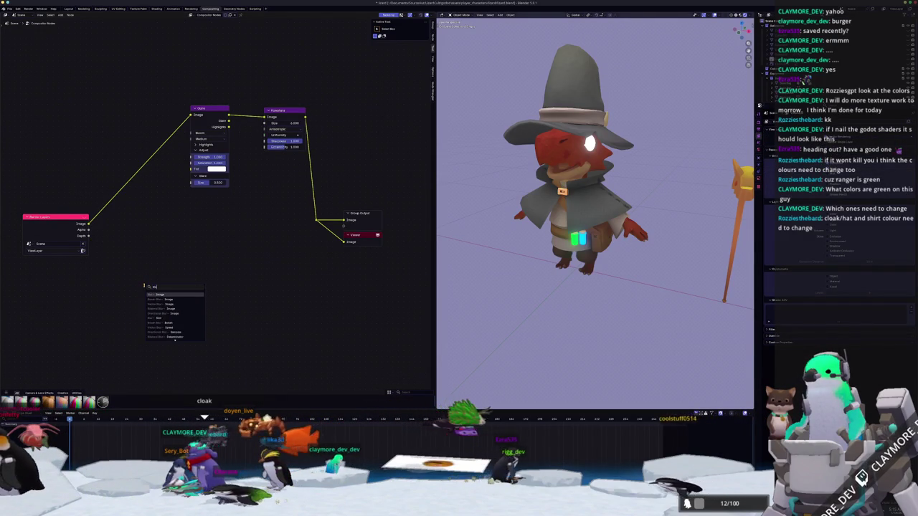
key(Return)
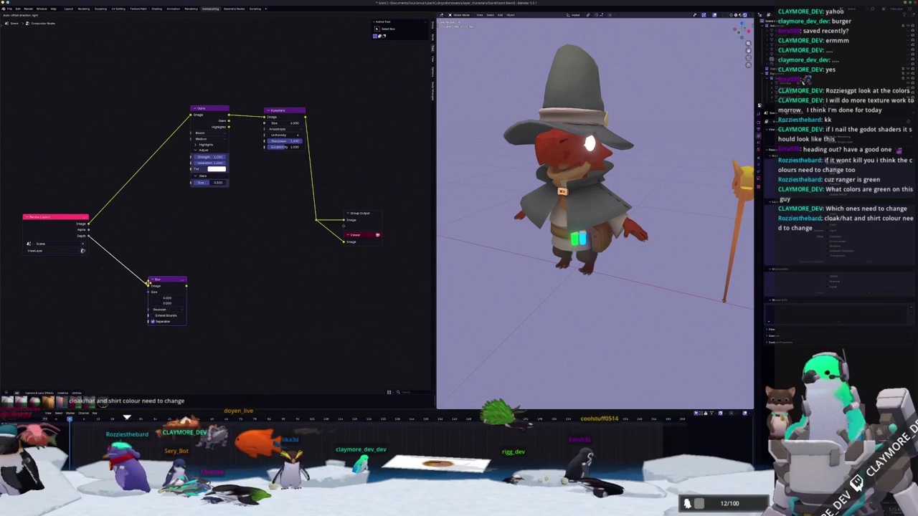
click(161, 285)
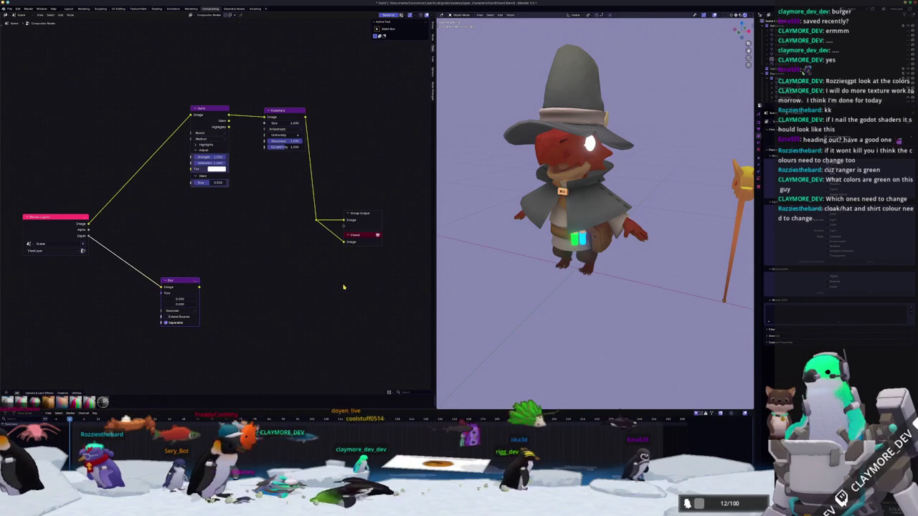
middle_drag(500, 281, 479, 289)
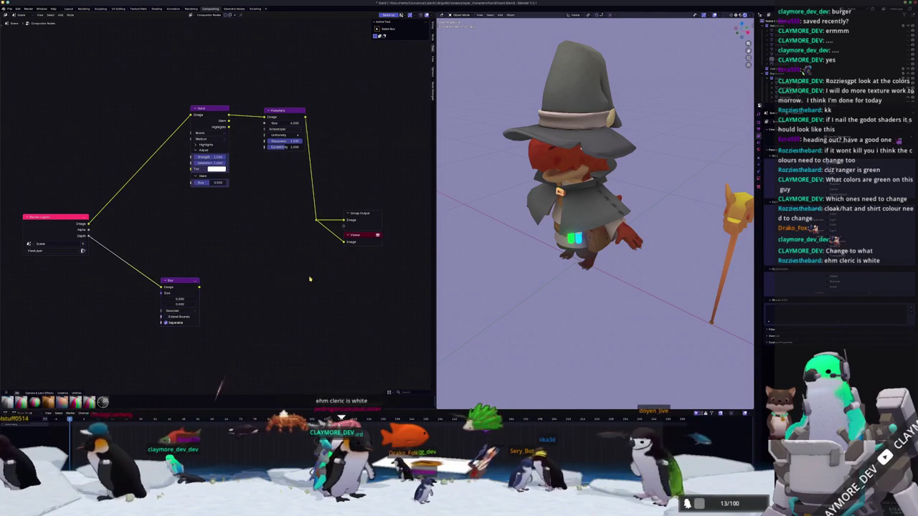
middle_drag(310, 280, 312, 295)
middle_drag(502, 237, 526, 258)
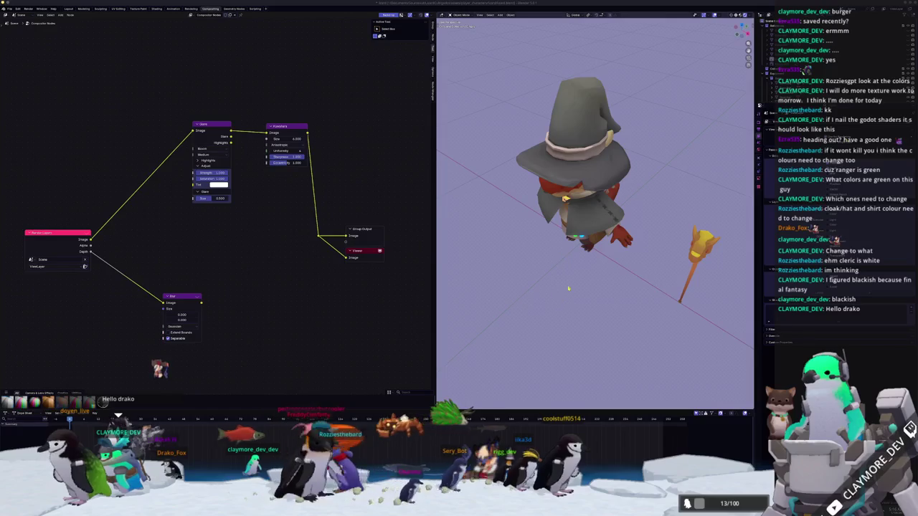
middle_drag(566, 292, 570, 215)
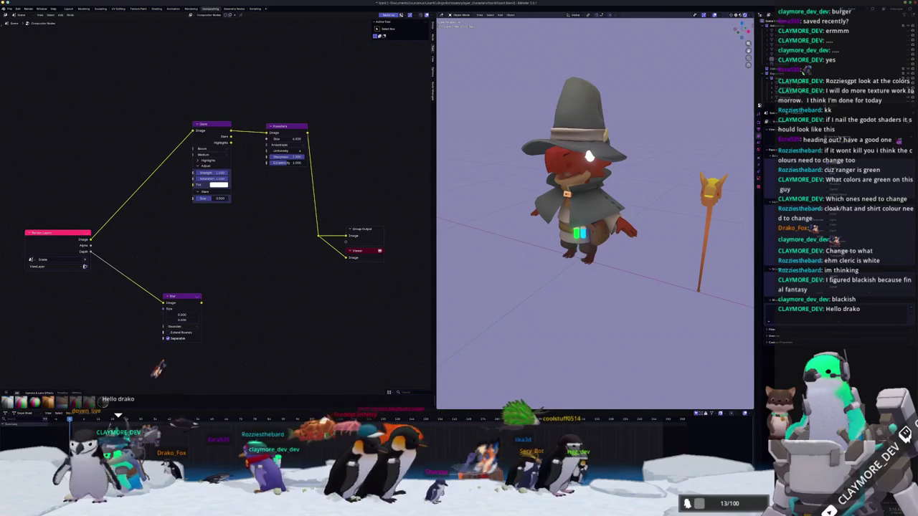